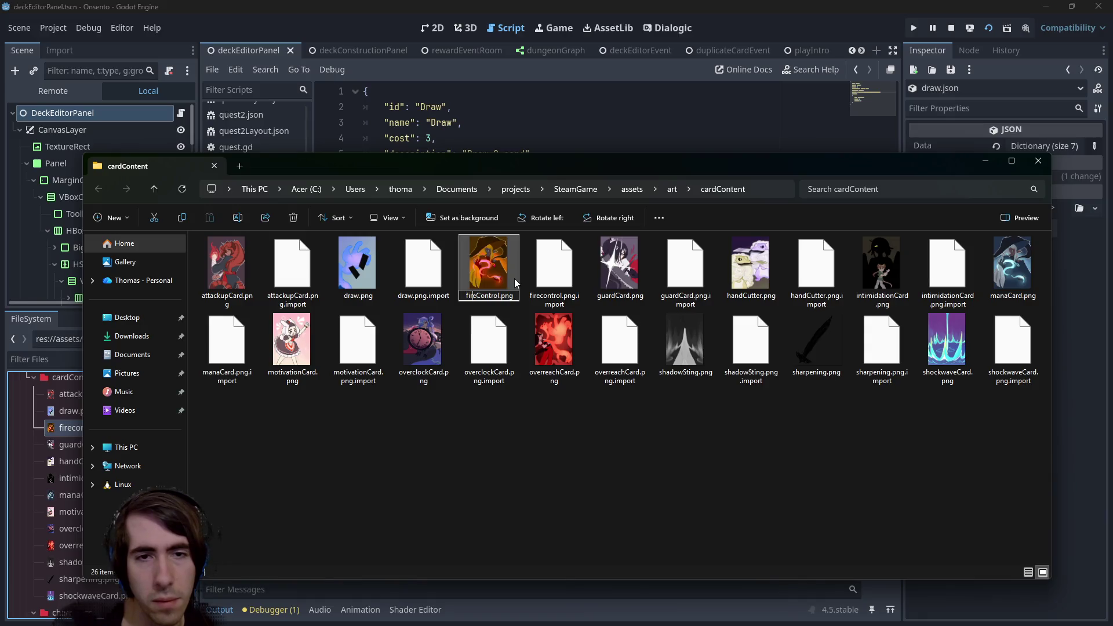
# Confirm fireControl.png as the new name of the card art file in Godot.
pyautogui.press('Return')
pyautogui.click(439, 5)
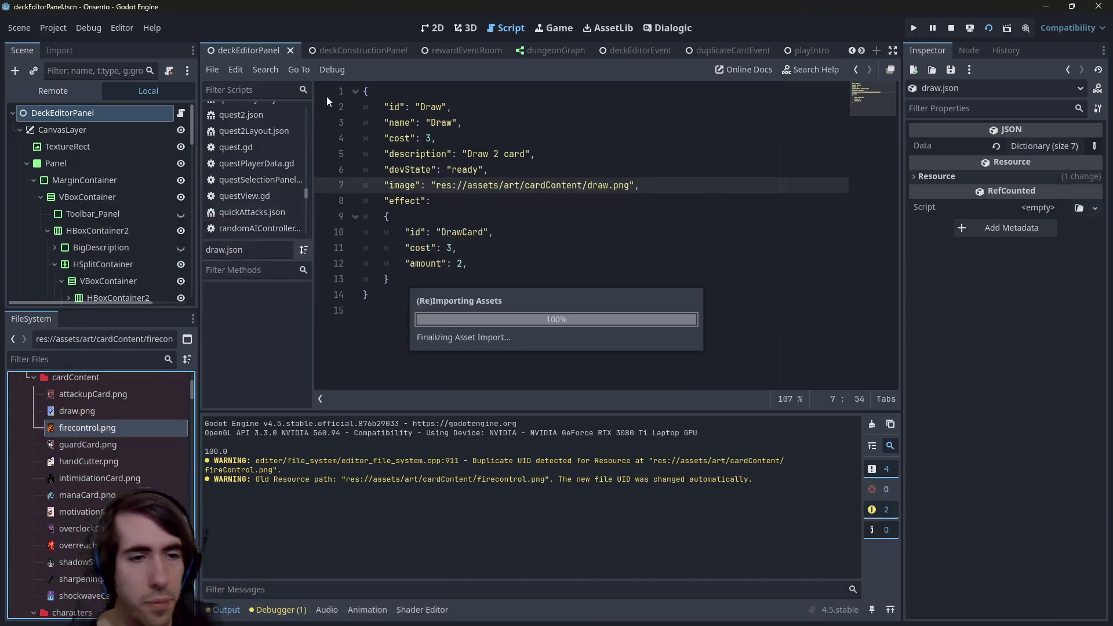
pyautogui.moveTo(112, 432)
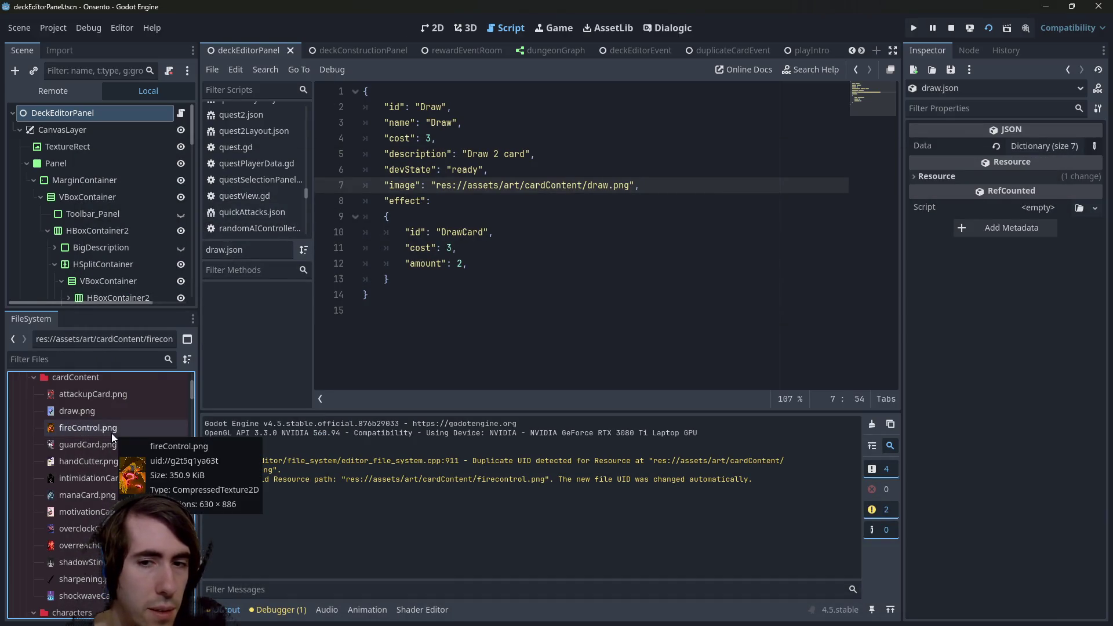
pyautogui.rightClick(111, 433)
pyautogui.click(138, 419)
# Point fireControl.json's image path at fireControl.png and save it.
pyautogui.scroll(-10, 130, 452)
pyautogui.scroll(-5, 130, 453)
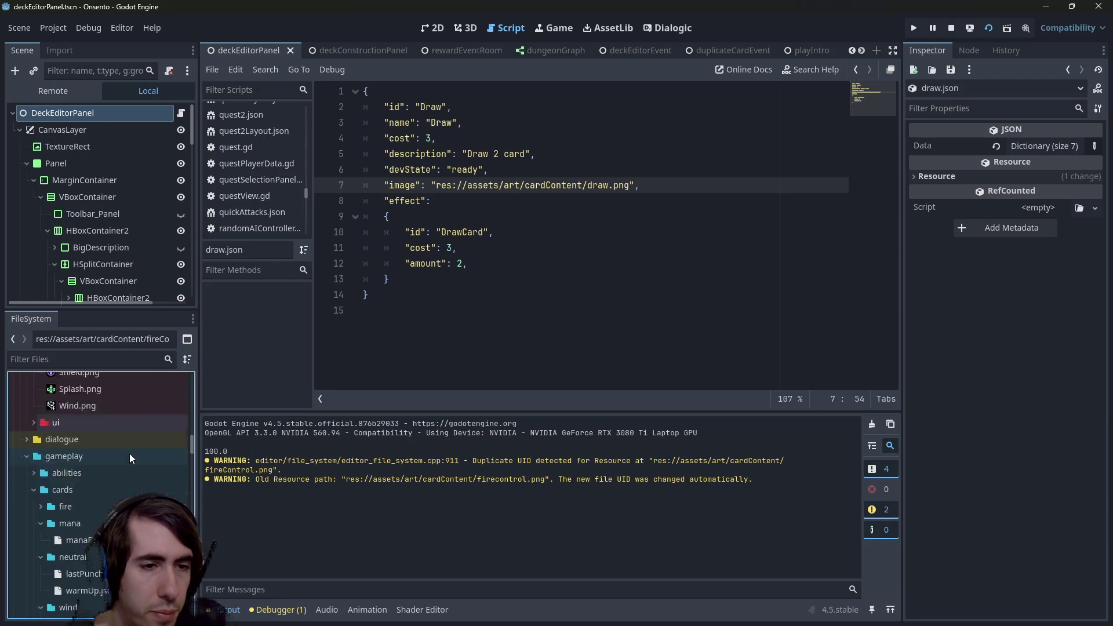
pyautogui.scroll(-1, 101, 484)
pyautogui.doubleClick(95, 475)
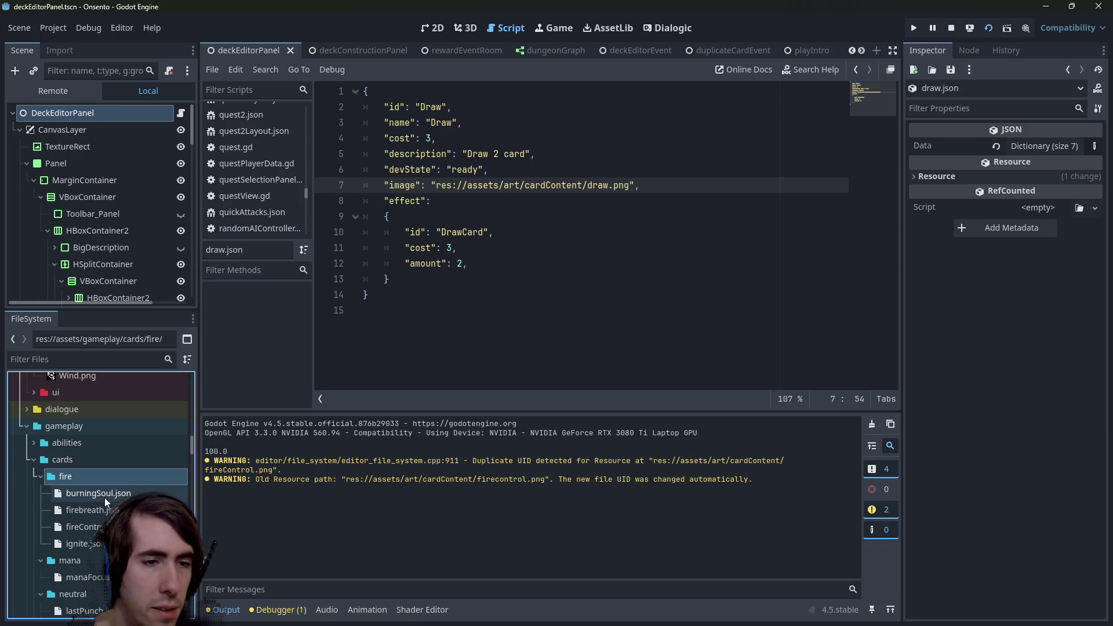
pyautogui.doubleClick(81, 526)
pyautogui.scroll(3, 443, 301)
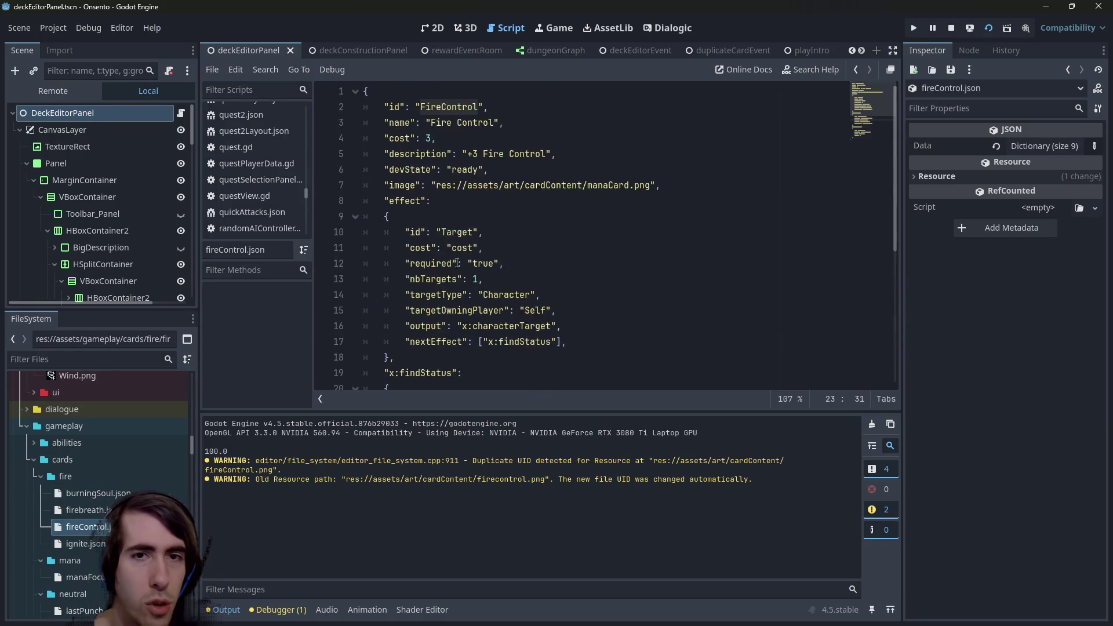
pyautogui.moveTo(650, 185); pyautogui.dragTo(436, 186)
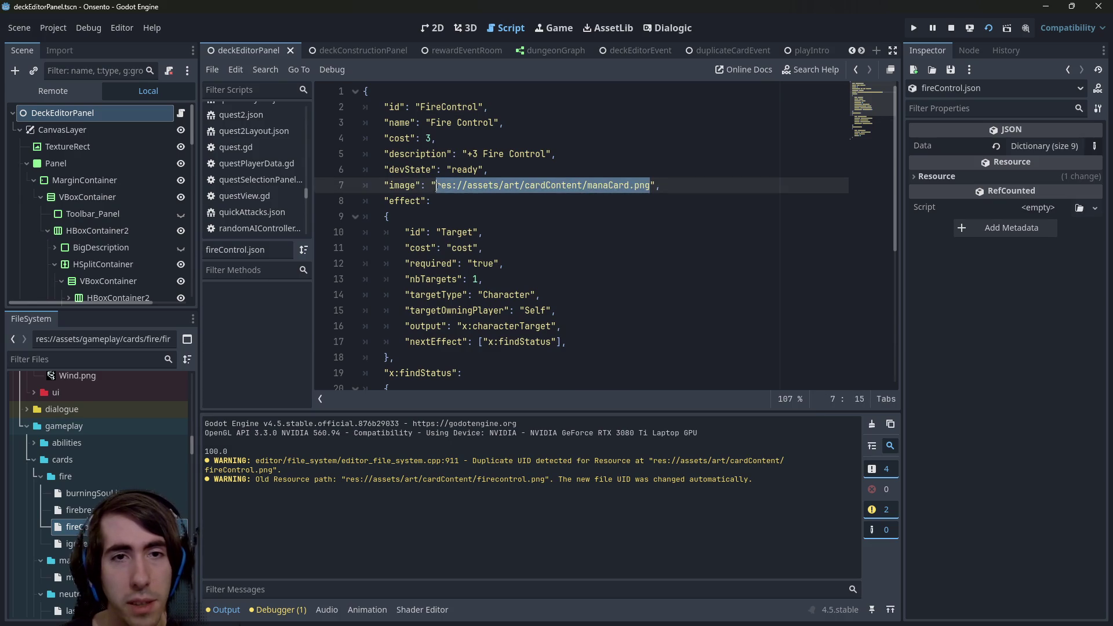
pyautogui.write('res://assets/art/cardContent/fireControl.png')
pyautogui.hotkey('ctrl', 's')
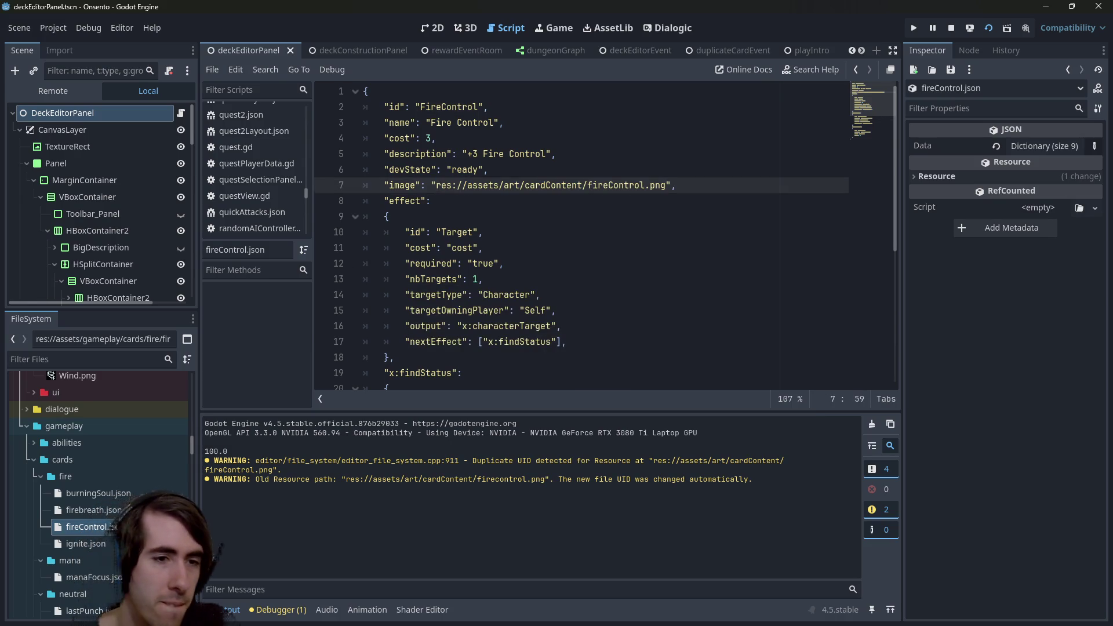
# Replace firebreath.json's motivationCard.png image path with fireControl.png and save.
pyautogui.doubleClick(81, 509)
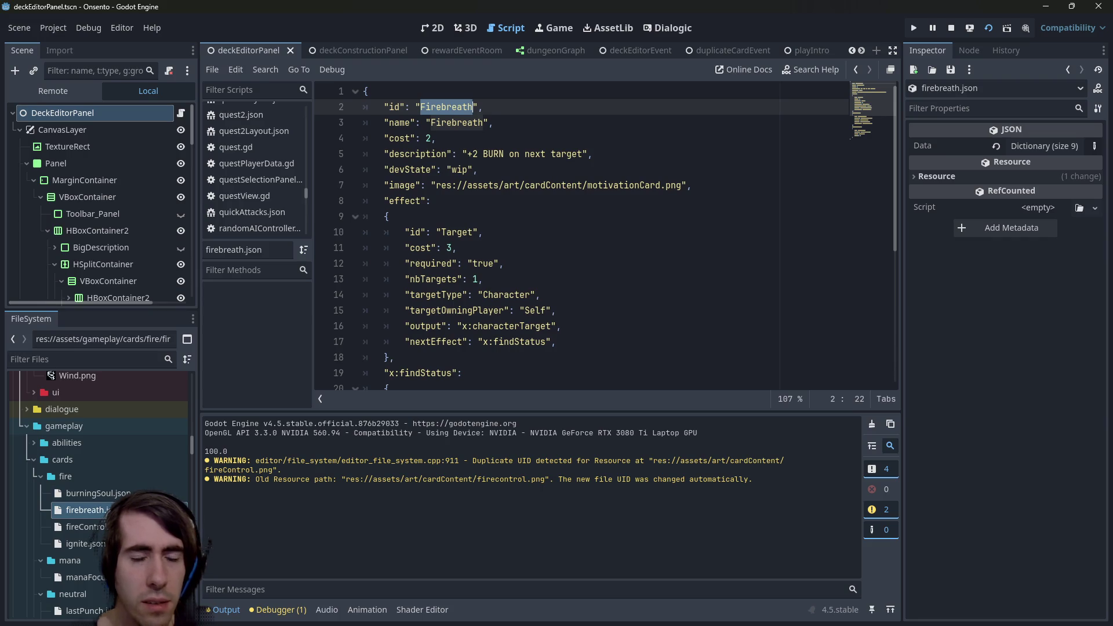
pyautogui.moveTo(436, 185)
pyautogui.mouseDown()
pyautogui.moveTo(515, 185)
pyautogui.moveTo(479, 169)
pyautogui.mouseUp()
pyautogui.moveTo(680, 185); pyautogui.dragTo(435, 185)
pyautogui.write('res://assets/art/cardContent/fireControl.png')
pyautogui.hotkey('ctrl', 's')
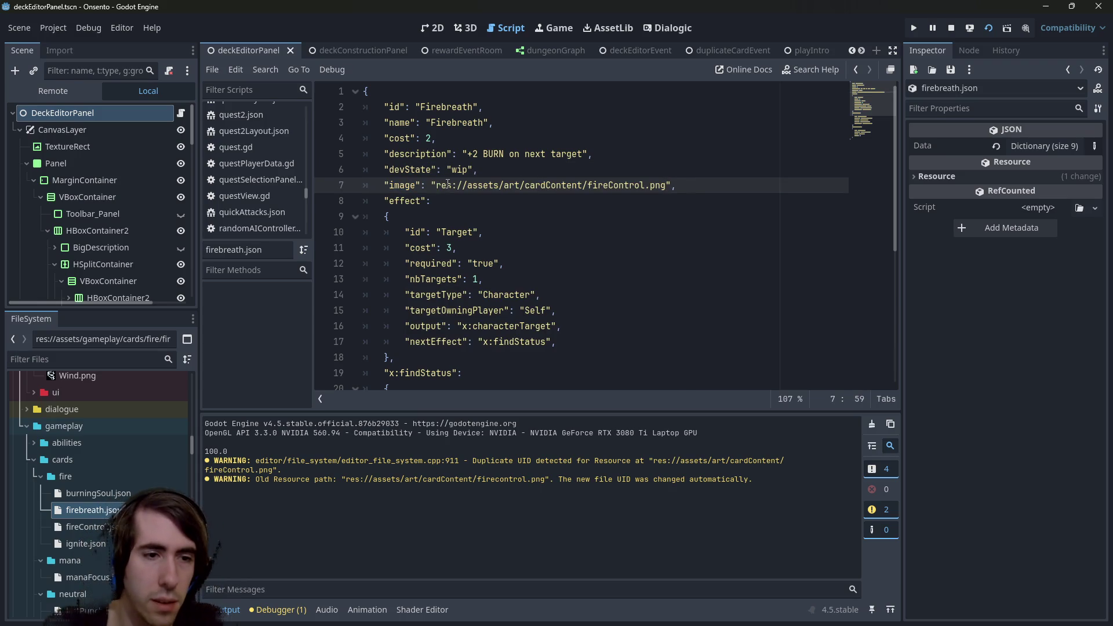
# Point the ignite.json and burningSoul.json image paths at fireControl.png and save both.
pyautogui.doubleClick(73, 543)
pyautogui.scroll(4, 435, 232)
pyautogui.moveTo(434, 232); pyautogui.dragTo(652, 231)
pyautogui.write('res://assets/art/cardContent/fireControl.png')
pyautogui.hotkey('ctrl', 's')
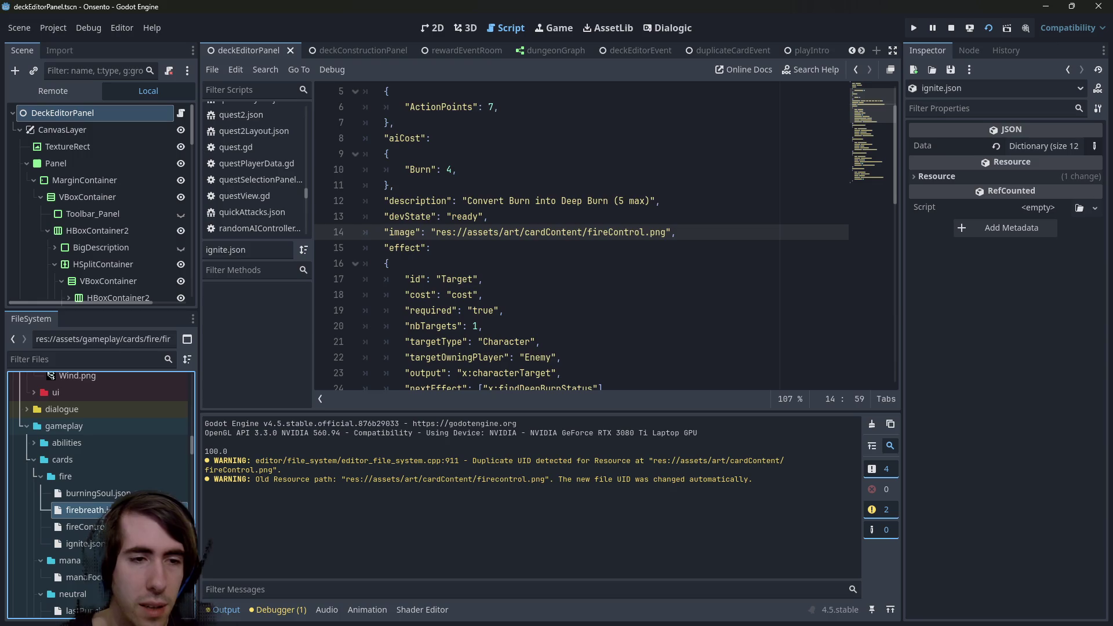
pyautogui.doubleClick(95, 493)
pyautogui.scroll(3, 525, 312)
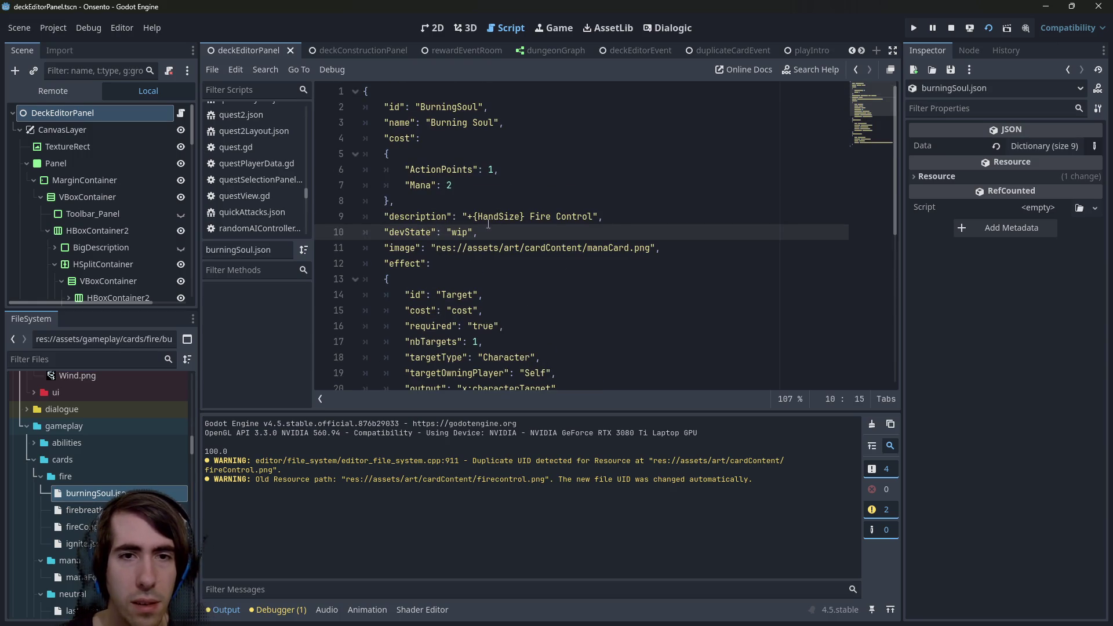
pyautogui.moveTo(436, 248); pyautogui.dragTo(648, 248)
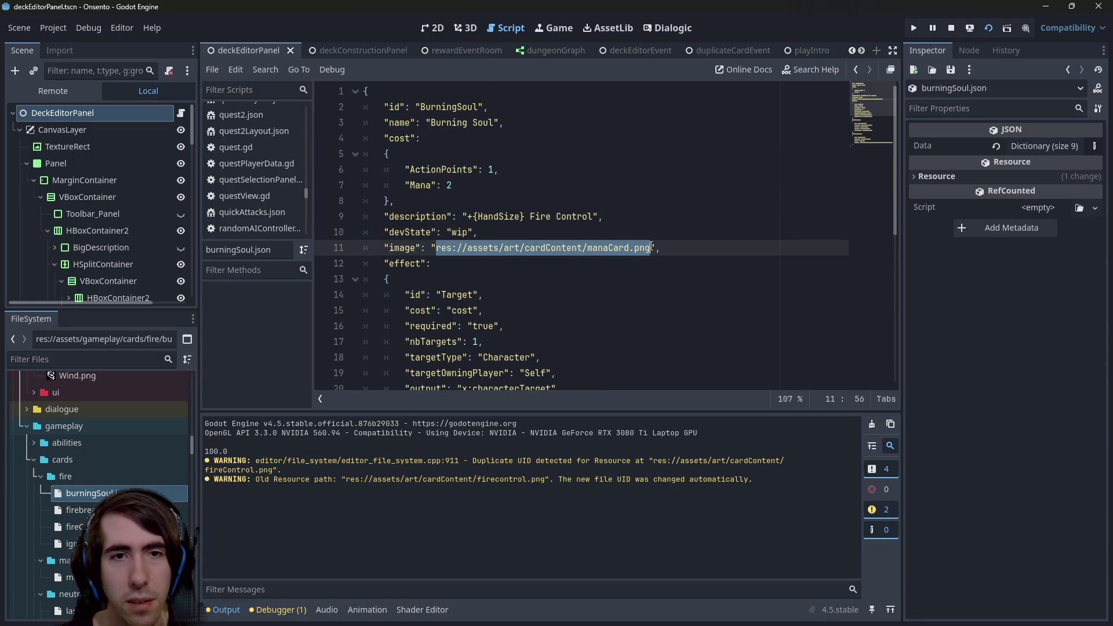
pyautogui.write('res://assets/art/cardContent/fireControl.png')
pyautogui.hotkey('ctrl', 's')
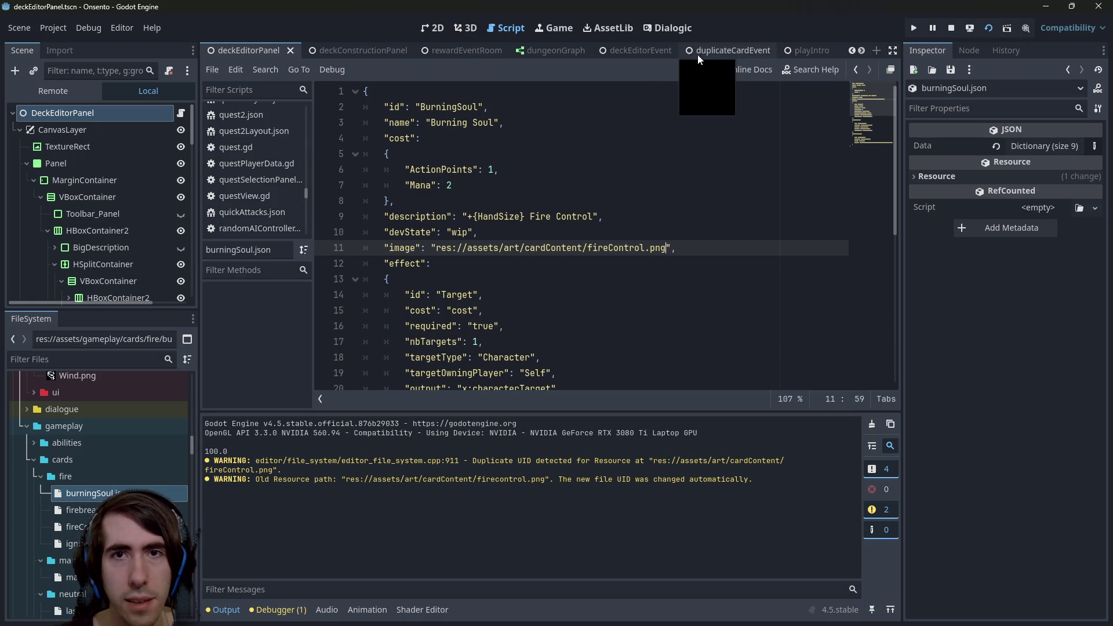
pyautogui.click(648, 53)
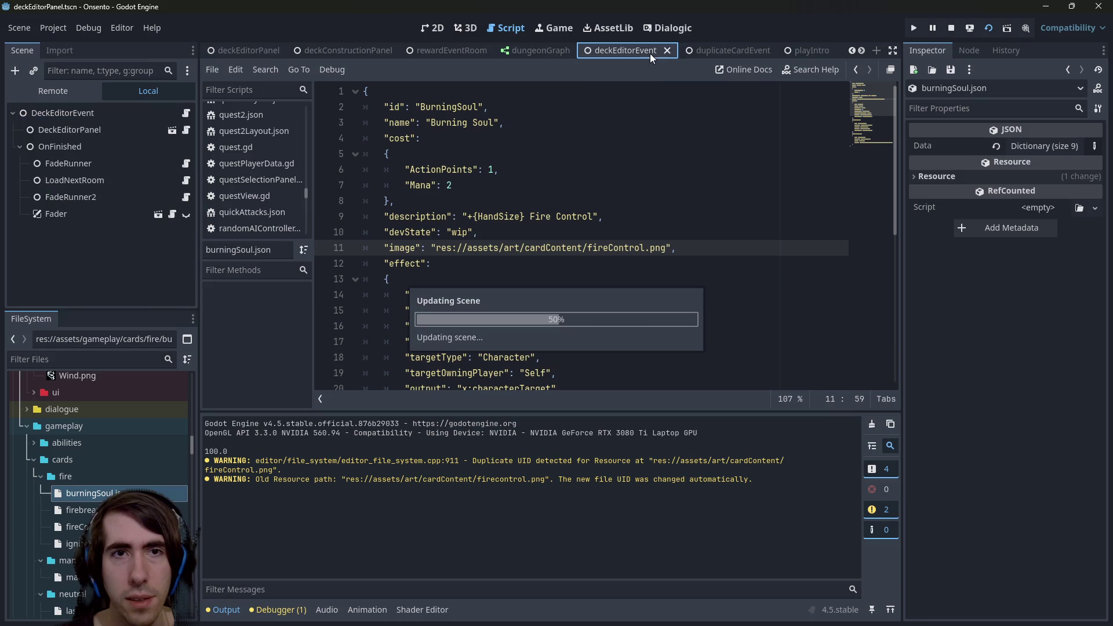
# Run the deck editor scene and scroll the cards to check the orange Fire Control art.
pyautogui.click(969, 29)
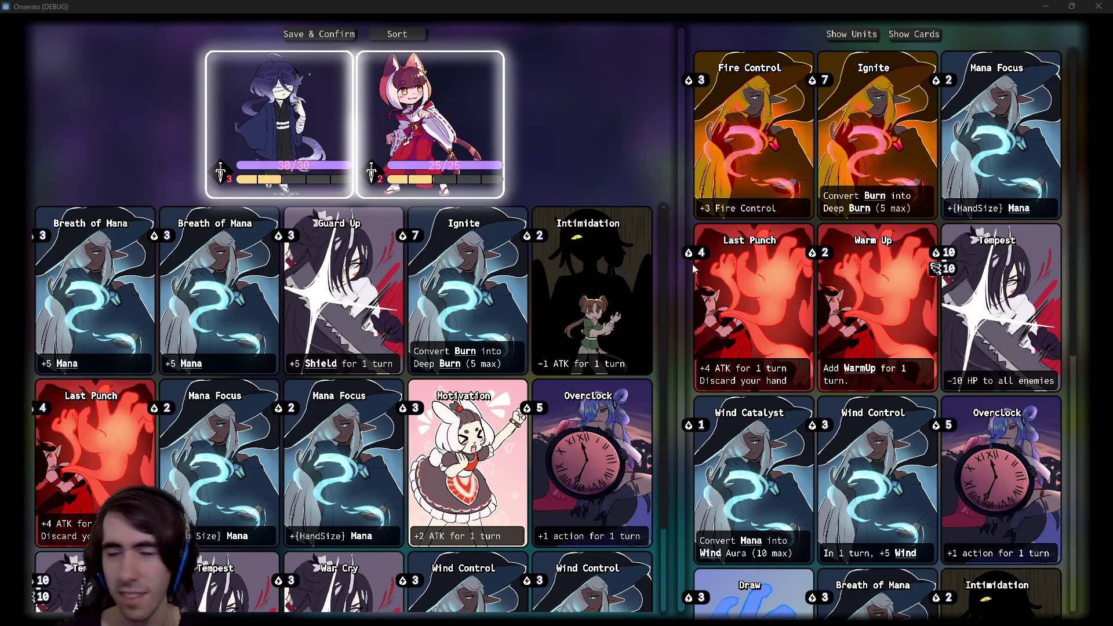
pyautogui.scroll(-8, 777, 313)
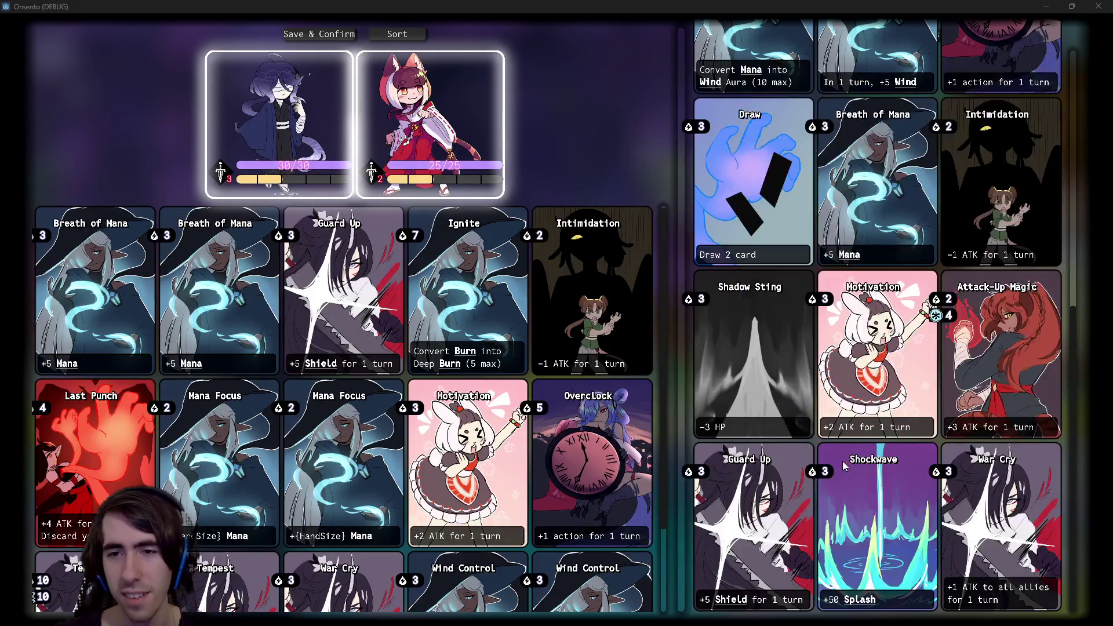
pyautogui.scroll(8, 843, 464)
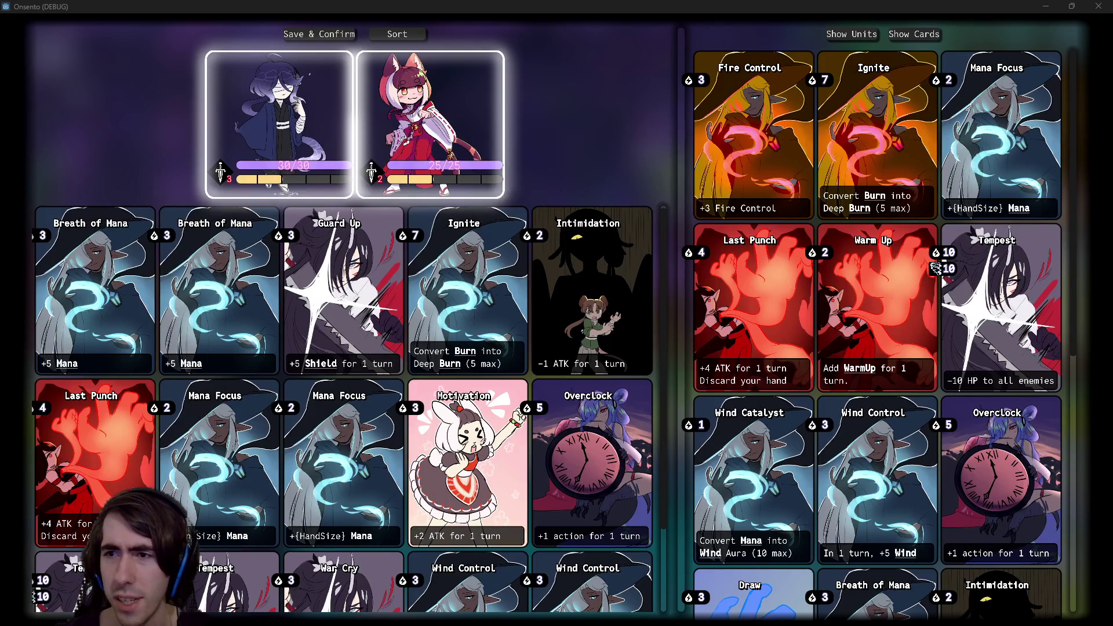
pyautogui.hotkey('alt', 'Tab')
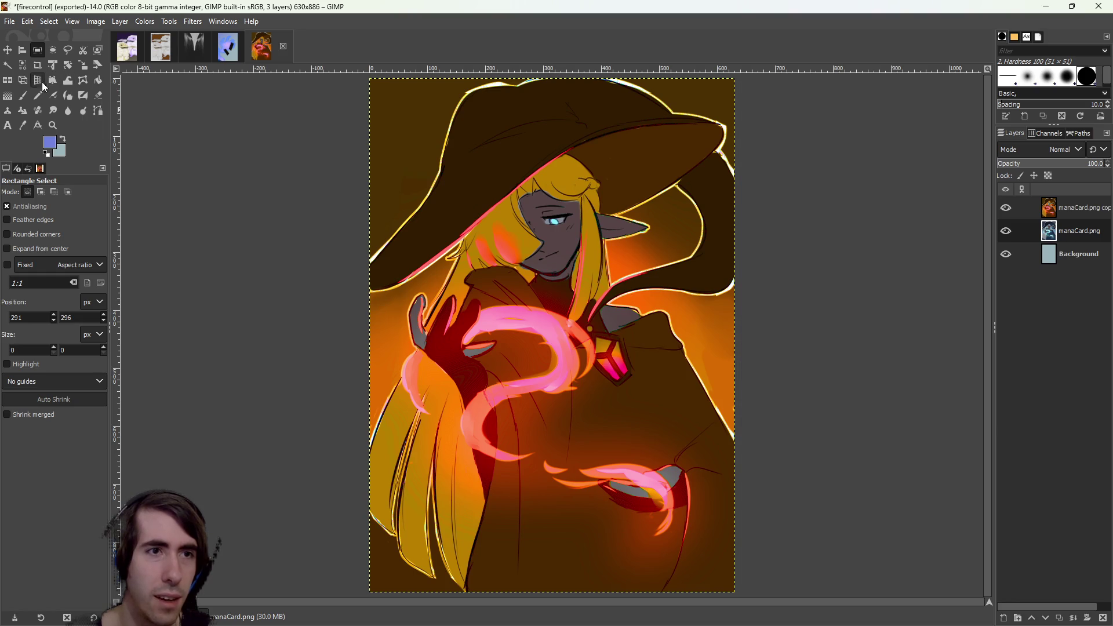
# Flip both the manaCard.png copy and the original layer horizontally, undoing a trial vertical flip.
pyautogui.click(7, 80)
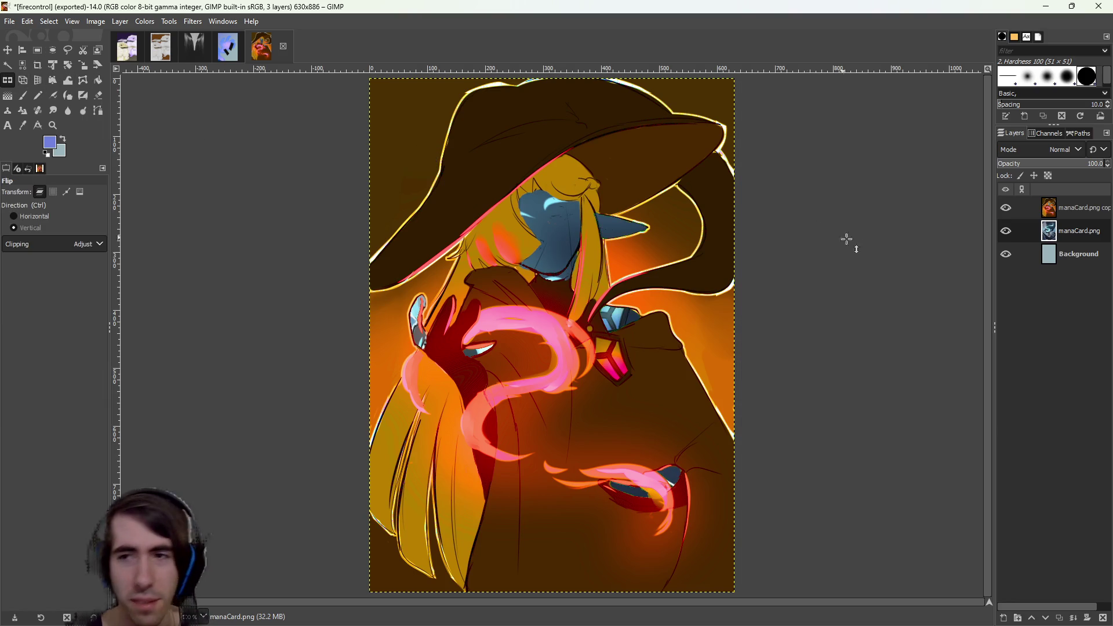
pyautogui.click(1081, 210)
pyautogui.click(580, 191)
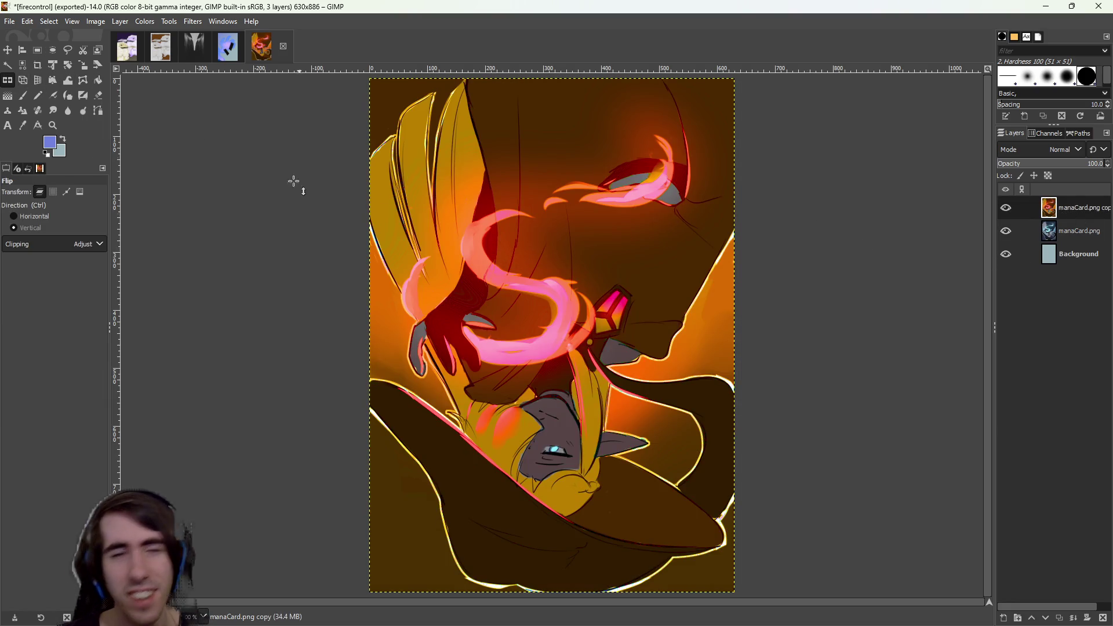
pyautogui.hotkey('ctrl', 'z')
pyautogui.click(32, 216)
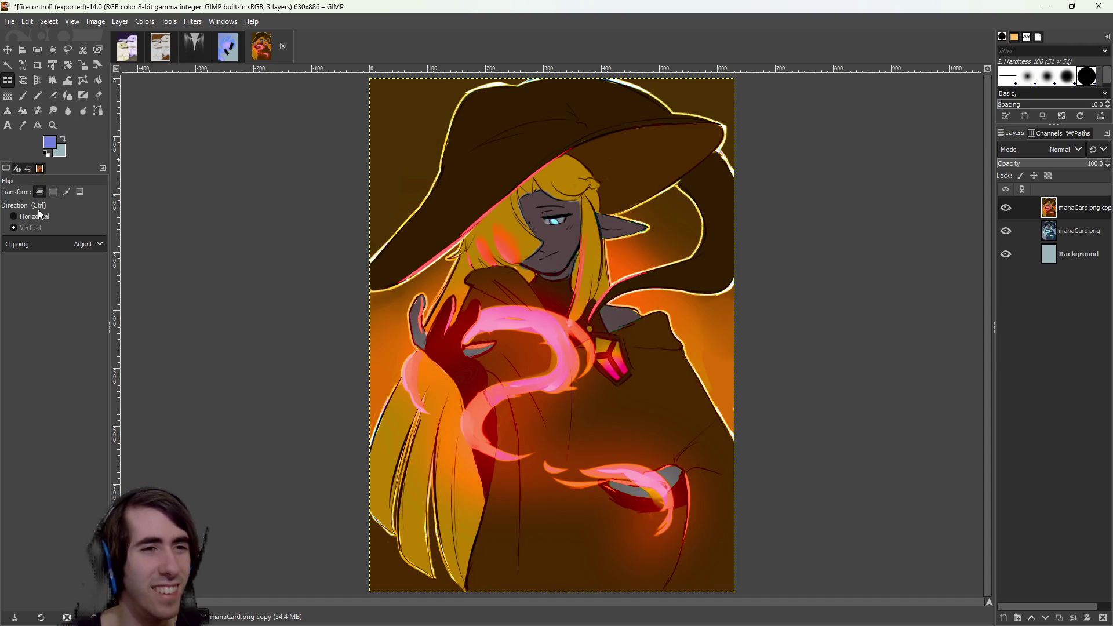
pyautogui.click(410, 225)
pyautogui.click(1079, 231)
pyautogui.click(602, 241)
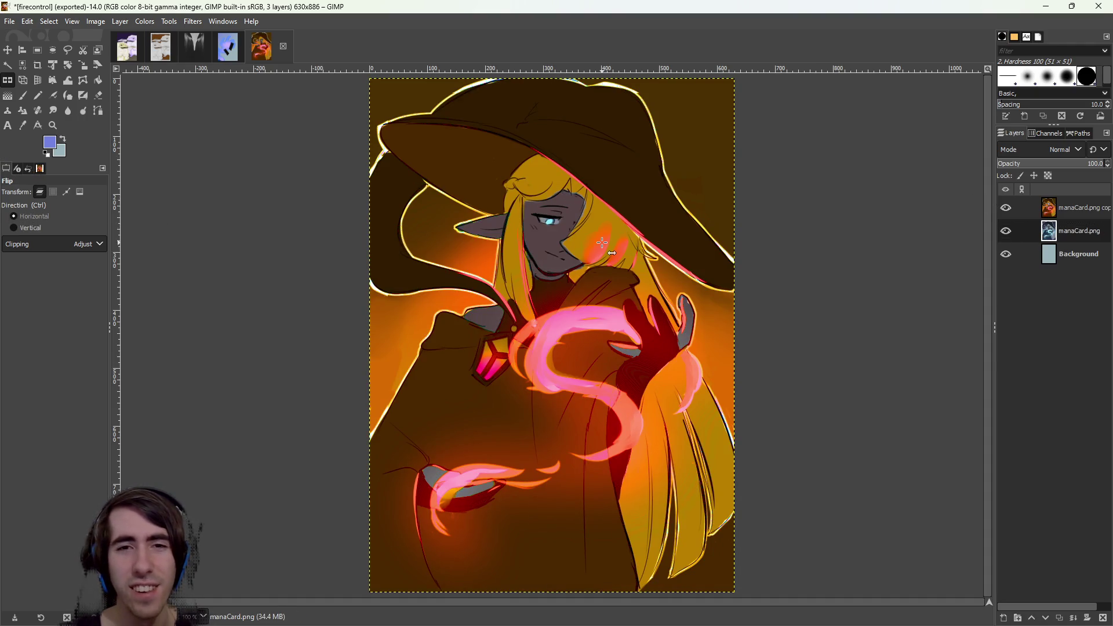
# Shrink the GIMP window to reveal the game, then close the running game.
pyautogui.scroll(-1, 543, 462)
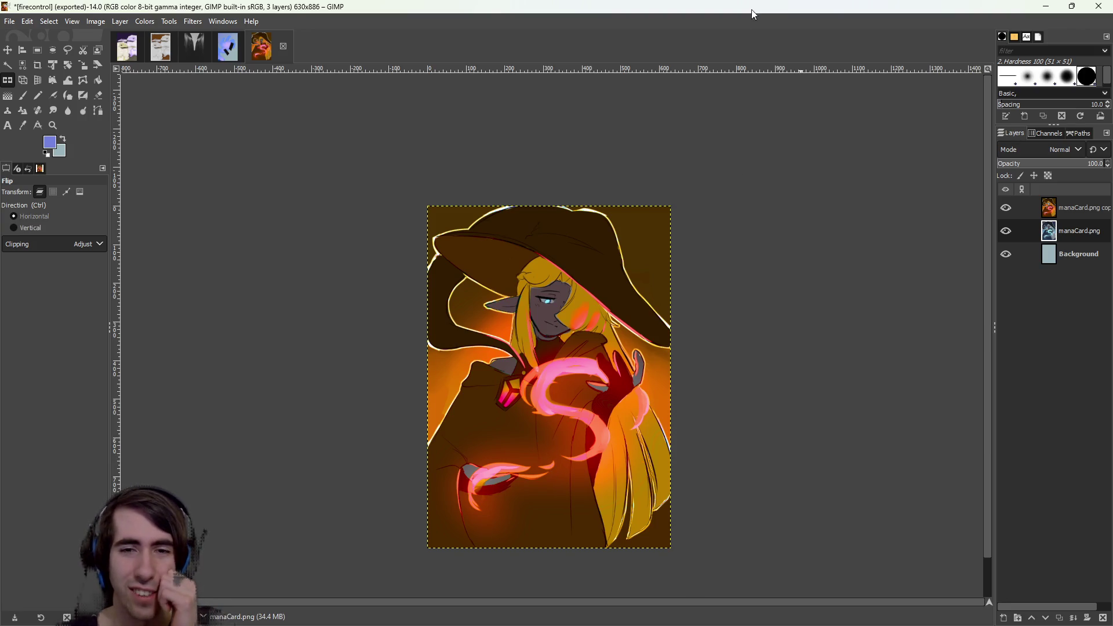
pyautogui.doubleClick(670, 10)
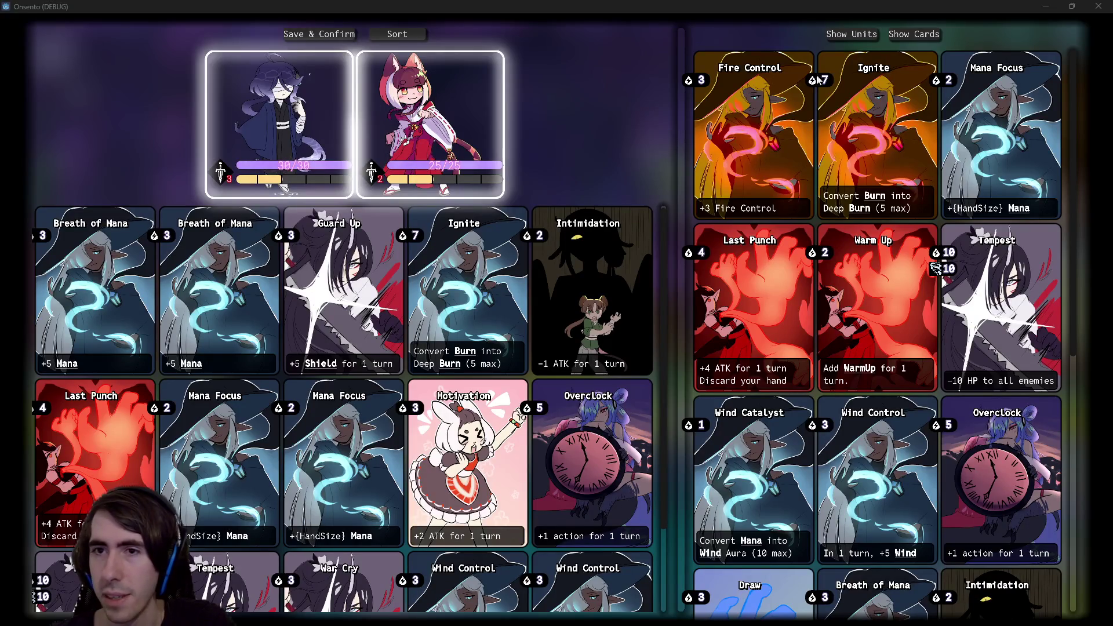
pyautogui.click(1098, 6)
# Relaunch the deck editor, scroll the cards to inspect the mirrored art, then close it.
pyautogui.click(984, 27)
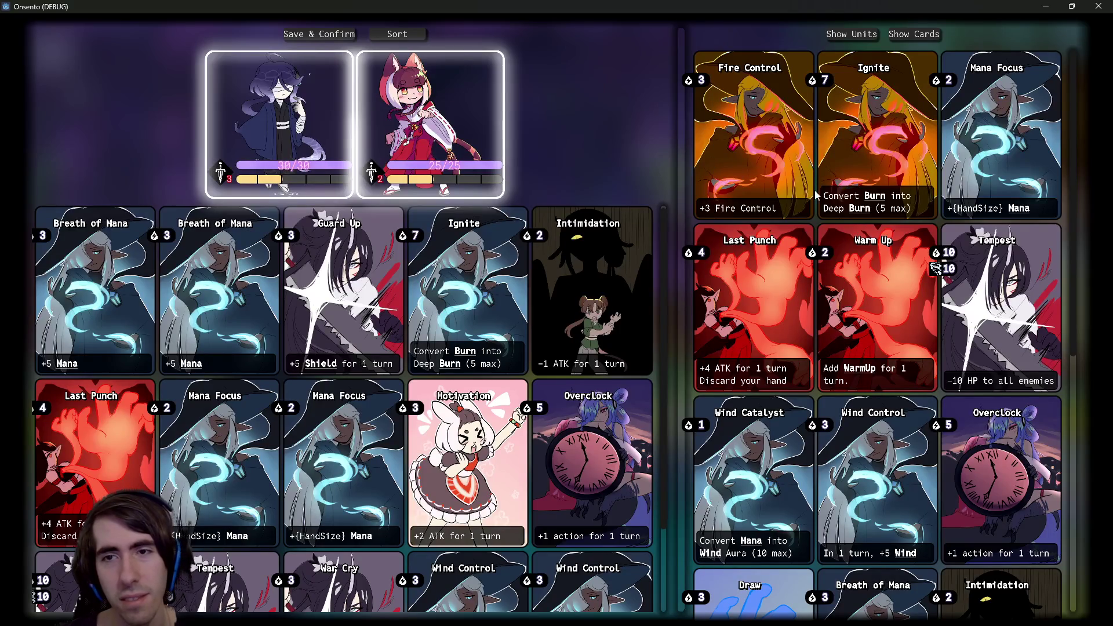
pyautogui.scroll(-3, 880, 216)
pyautogui.scroll(-5, 880, 215)
pyautogui.scroll(2, 750, 240)
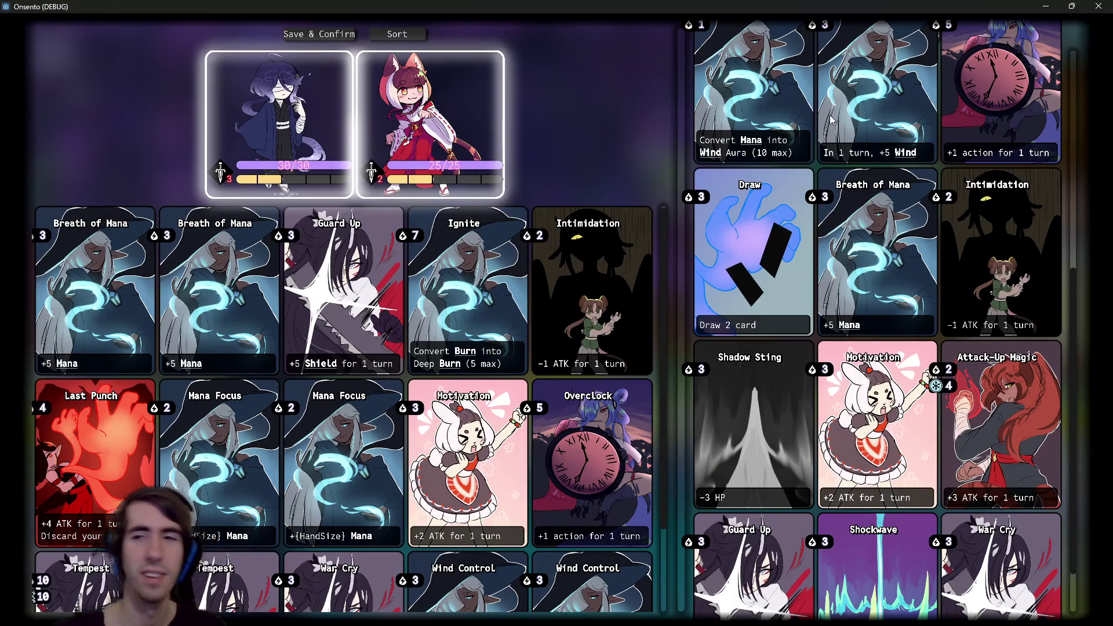
pyautogui.scroll(2, 831, 119)
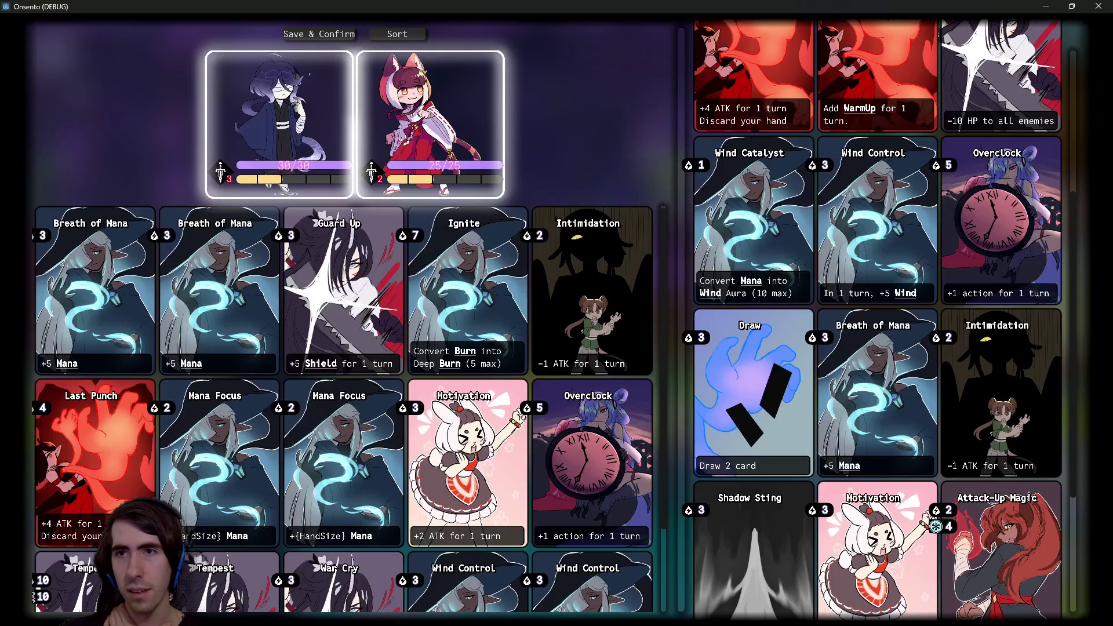
pyautogui.click(1099, 6)
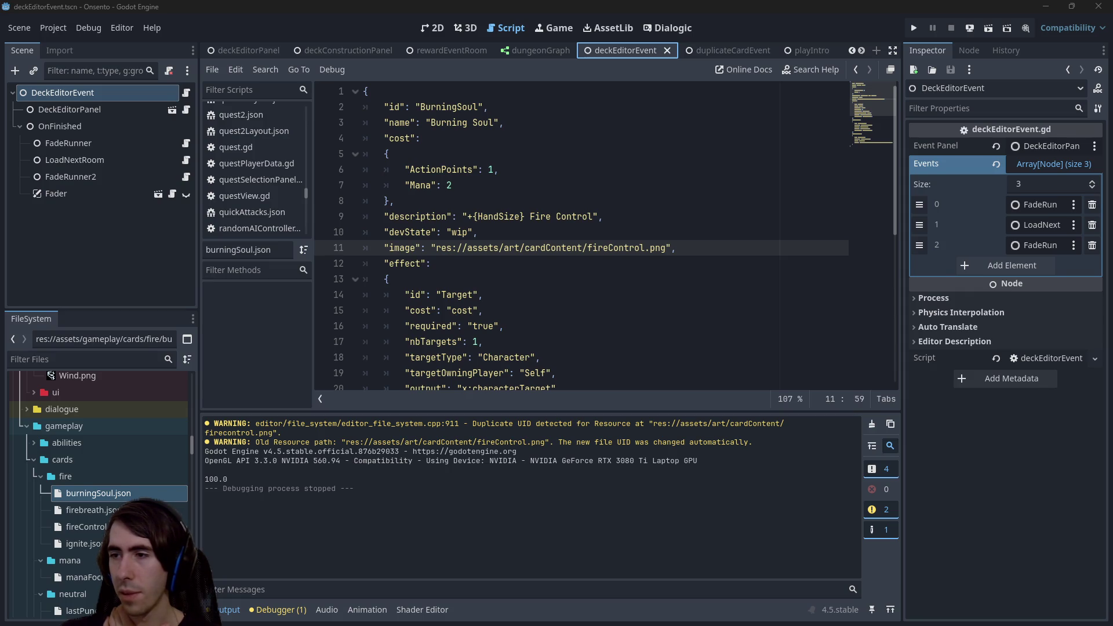
# Maximize GIMP, preview a -43.95 Hue-Chroma shift on the art, and cancel it.
pyautogui.press('super+Up')
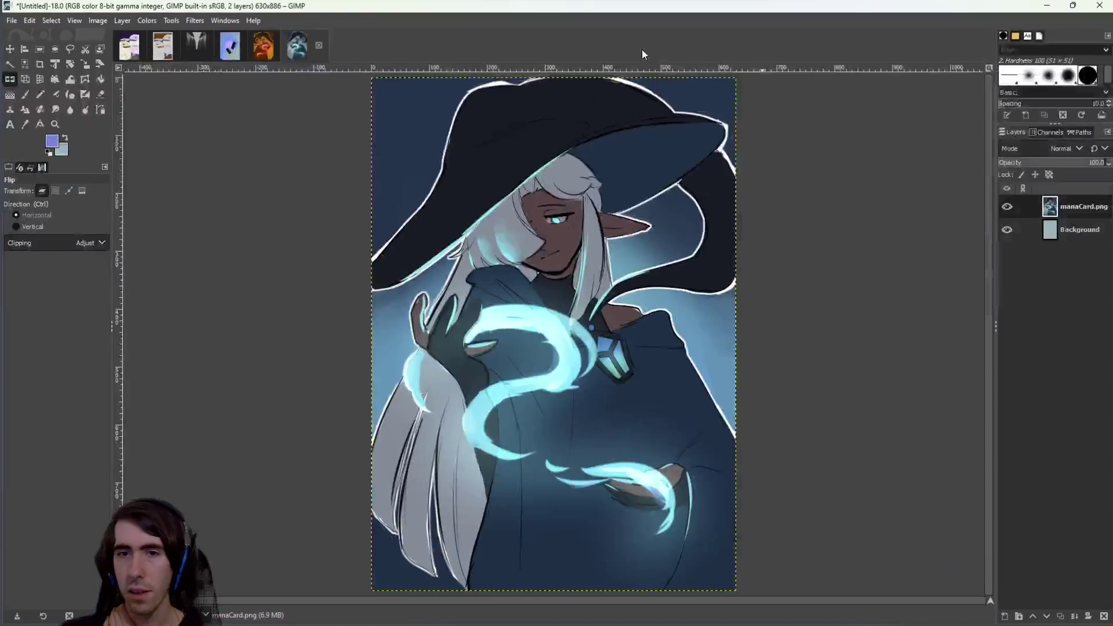
pyautogui.click(145, 22)
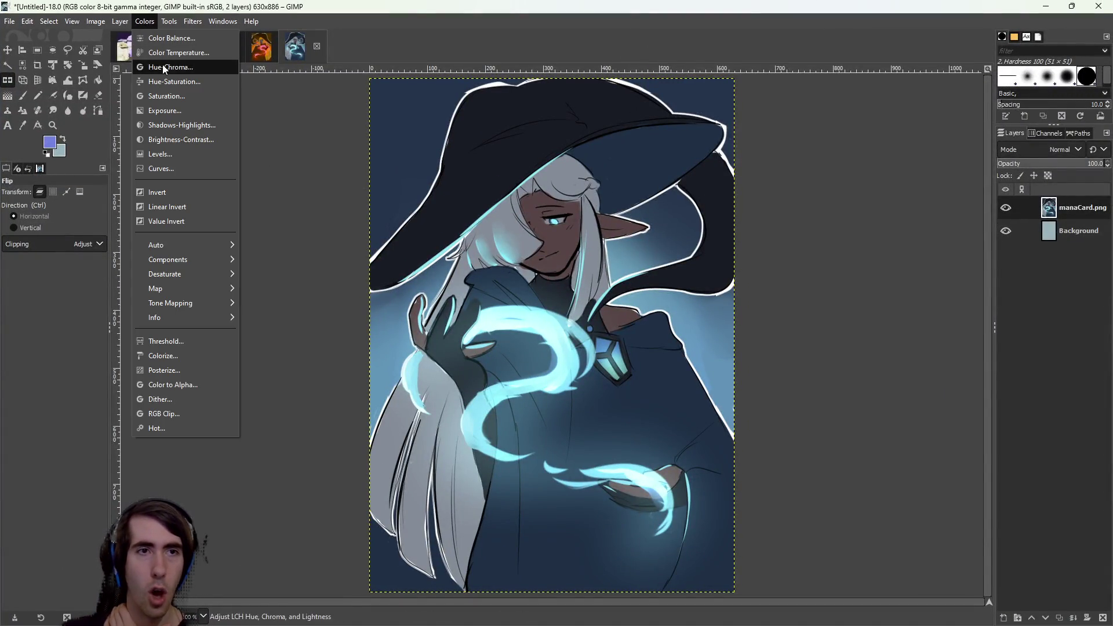
pyautogui.click(166, 61)
pyautogui.moveTo(171, 187)
pyautogui.mouseDown()
pyautogui.moveTo(212, 186)
pyautogui.moveTo(159, 184)
pyautogui.mouseUp()
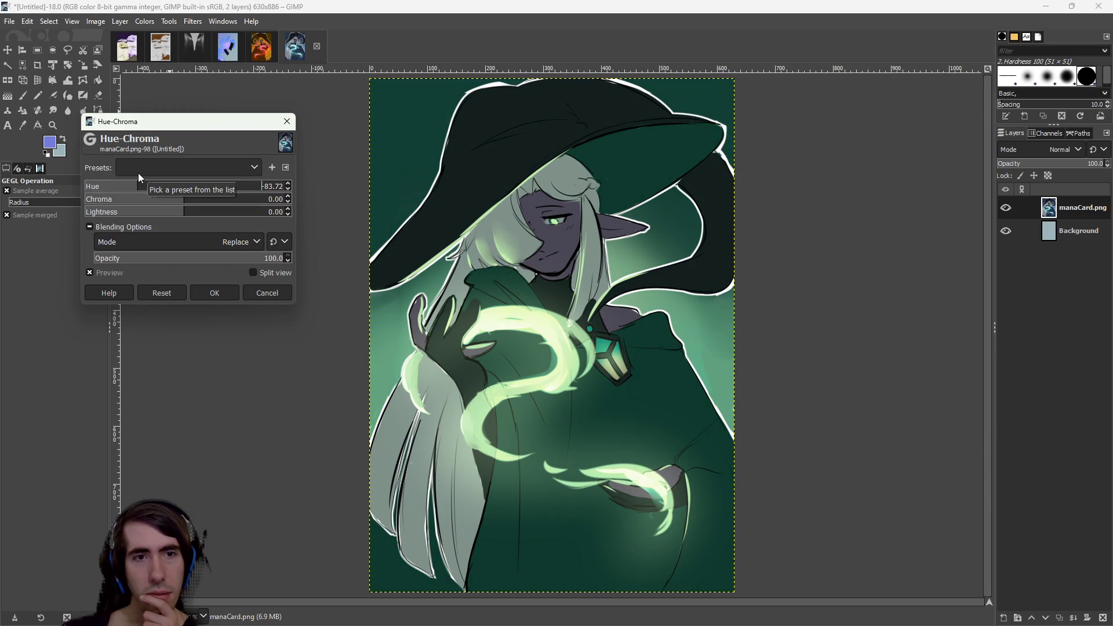
pyautogui.click(257, 298)
pyautogui.rightClick(1003, 213)
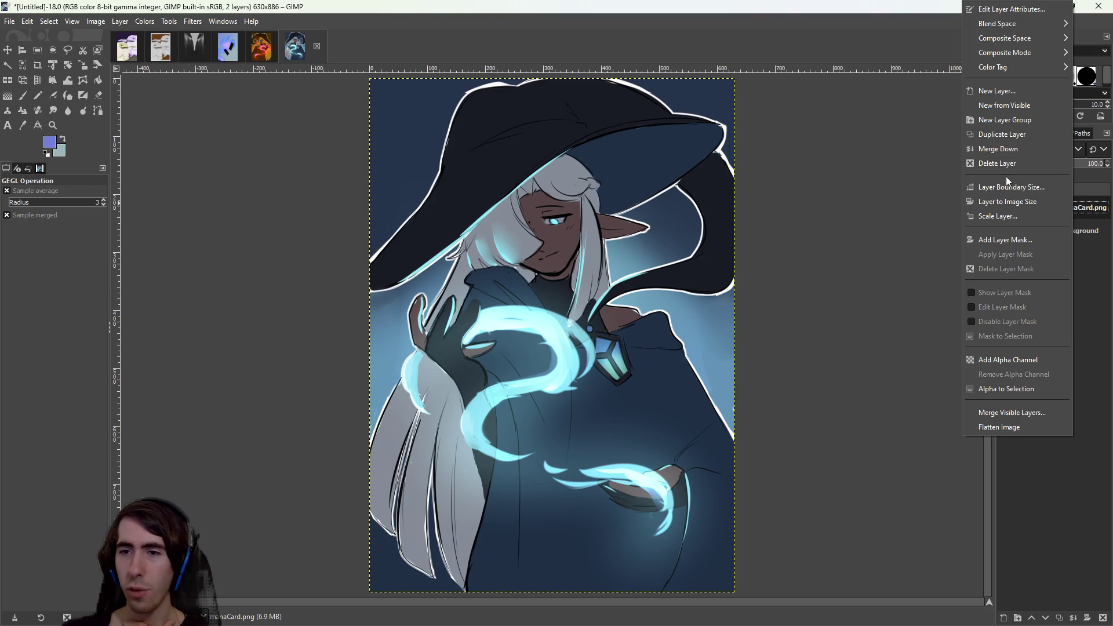
# Duplicate the manaCard.png layer and try a cyan midtone Color Balance on the original.
pyautogui.click(1026, 135)
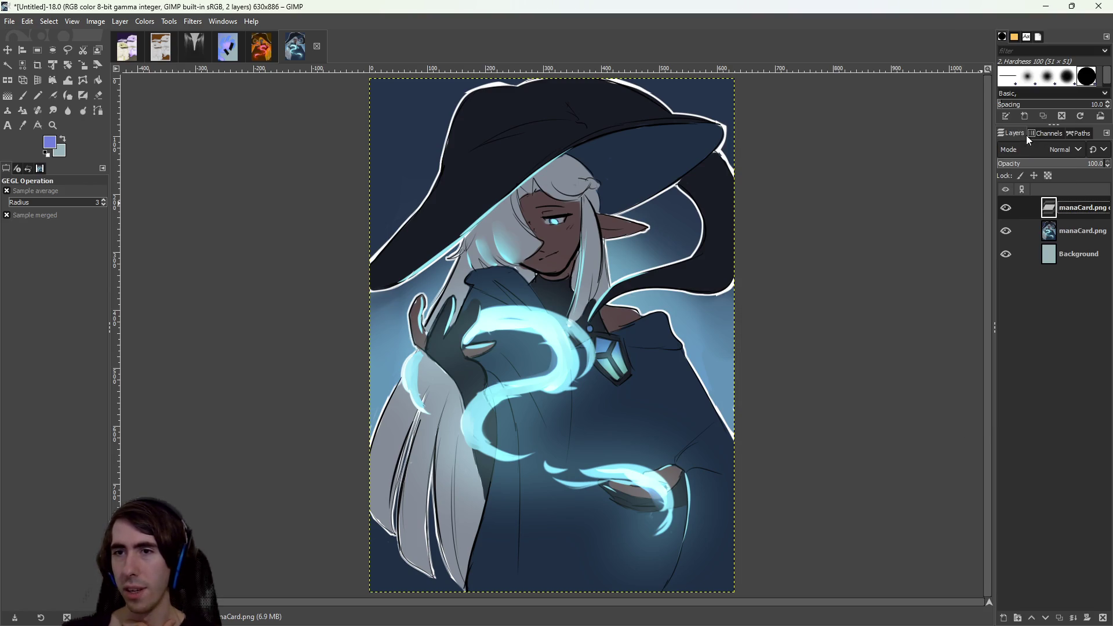
pyautogui.click(1066, 232)
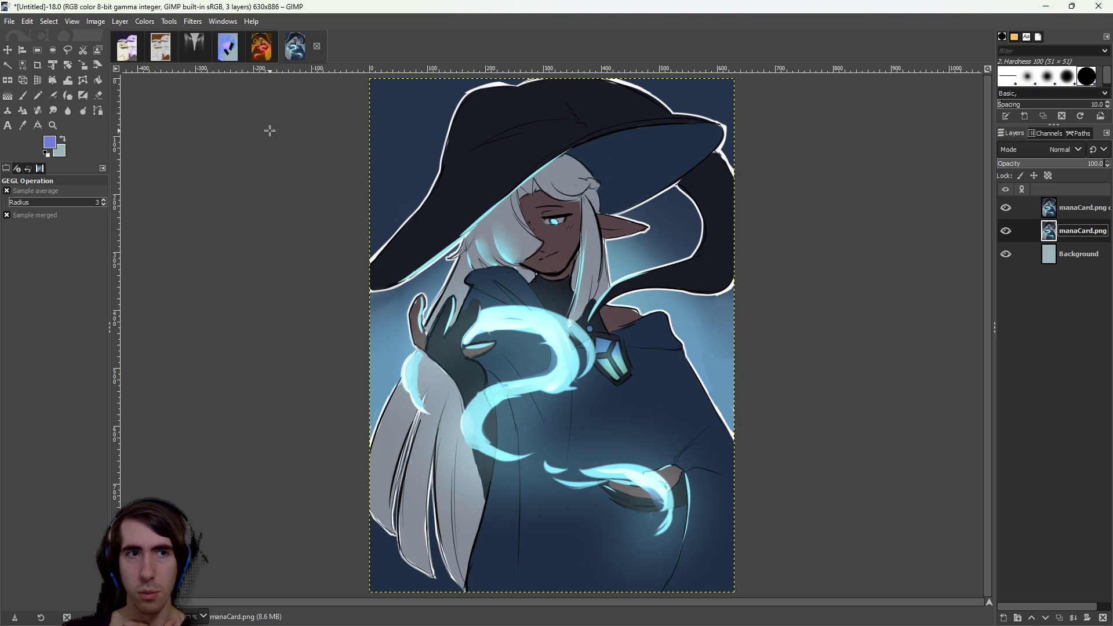
pyautogui.click(114, 22)
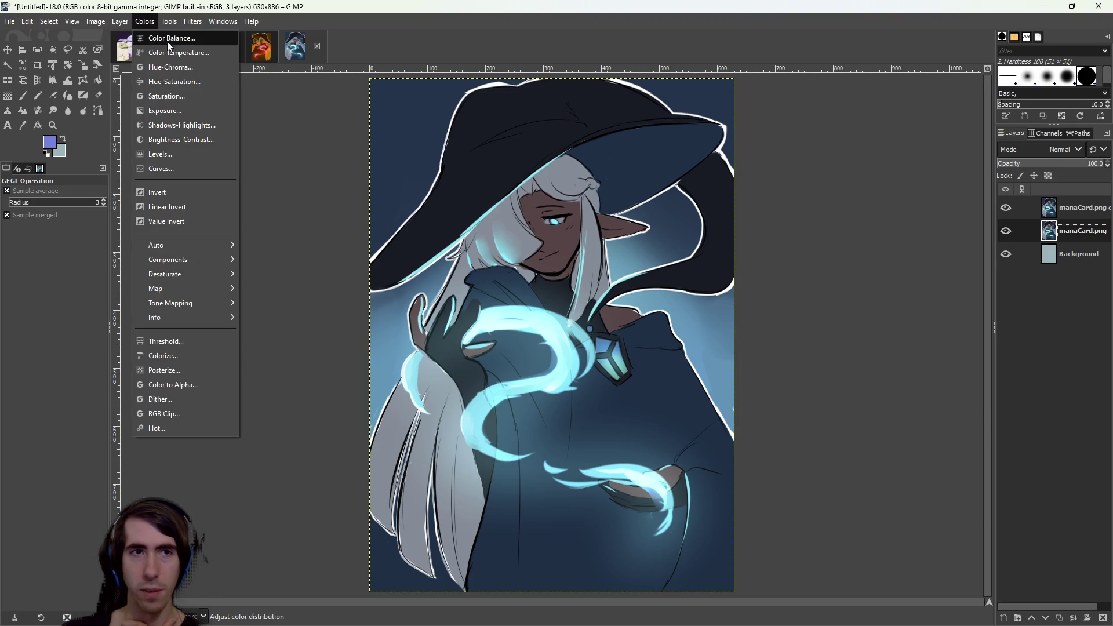
pyautogui.click(172, 39)
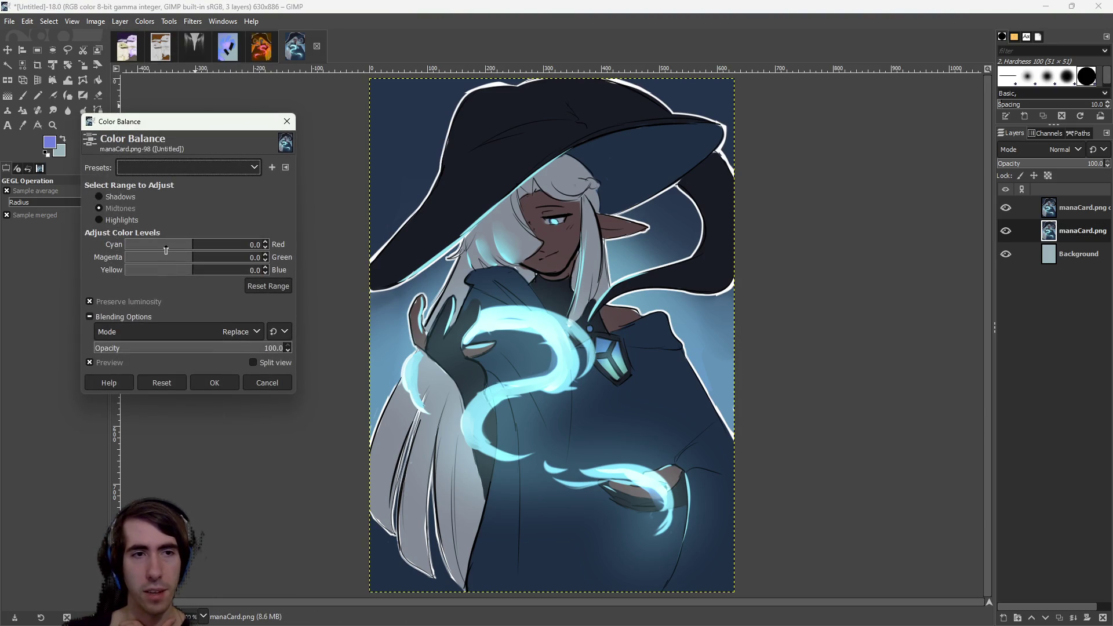
pyautogui.moveTo(170, 248); pyautogui.dragTo(131, 258)
pyautogui.click(267, 382)
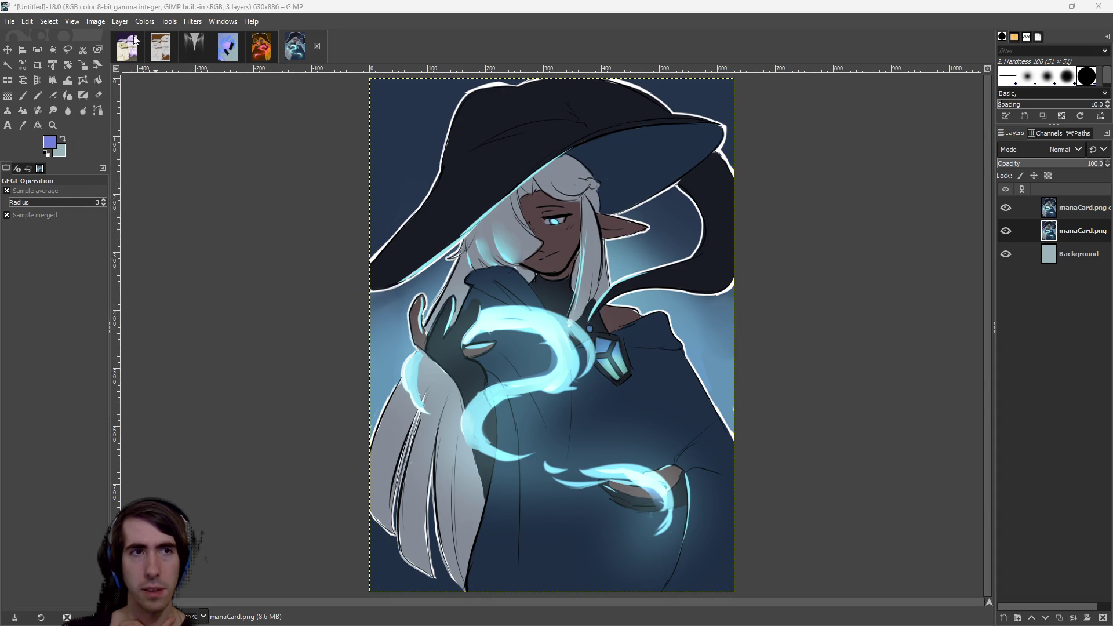
# Preview a Hue-Chroma shift on the original layer and cancel it.
pyautogui.click(144, 22)
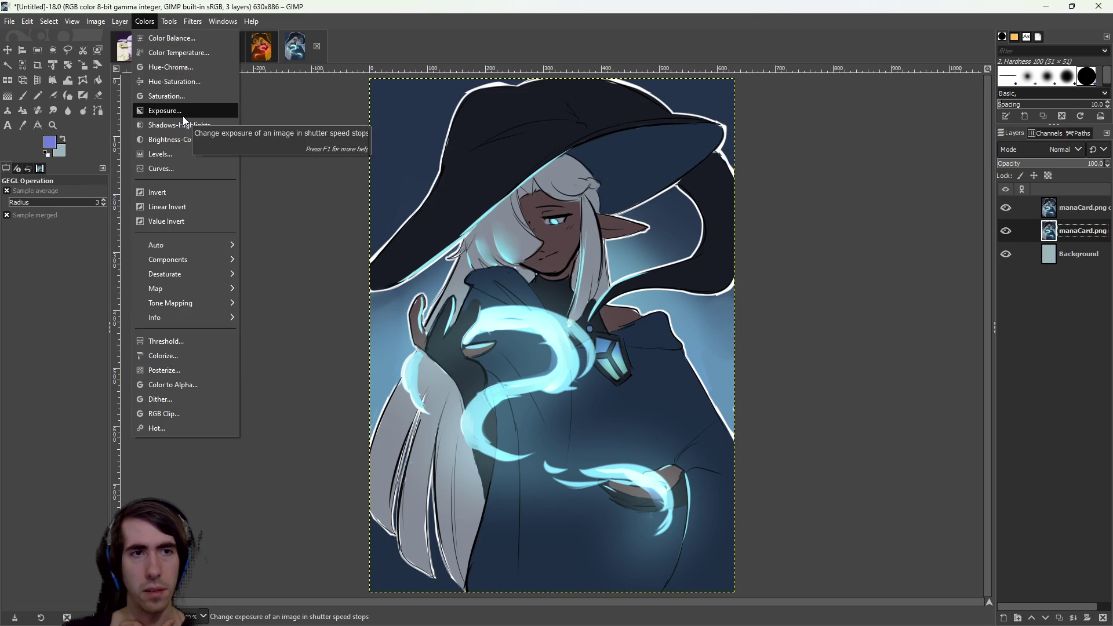
pyautogui.click(187, 68)
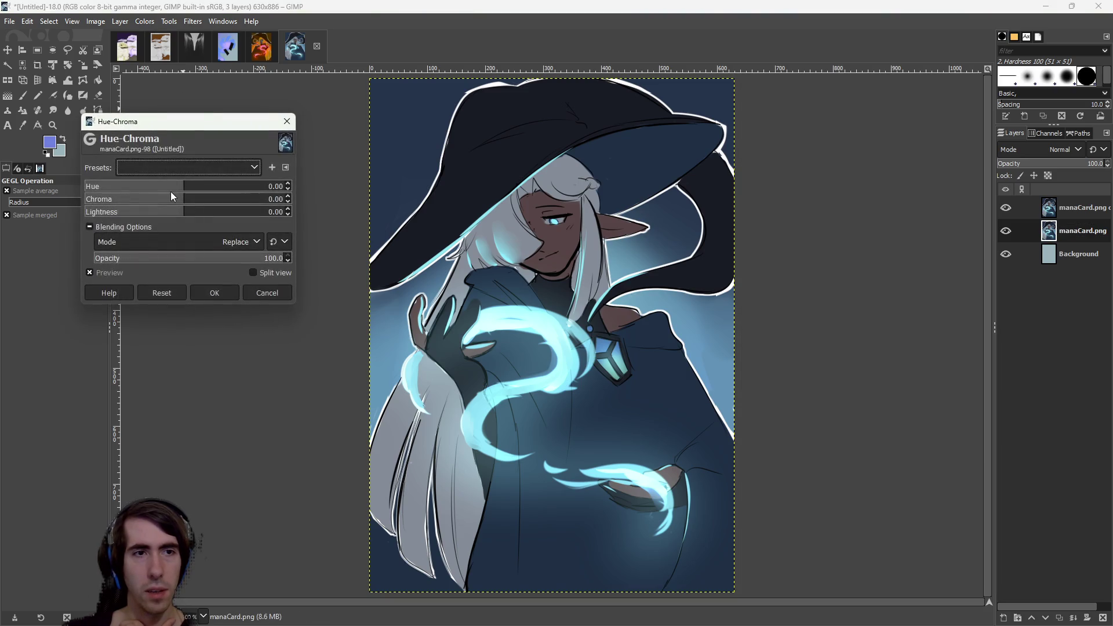
pyautogui.moveTo(126, 185)
pyautogui.mouseDown()
pyautogui.moveTo(241, 187)
pyautogui.moveTo(224, 187)
pyautogui.mouseUp()
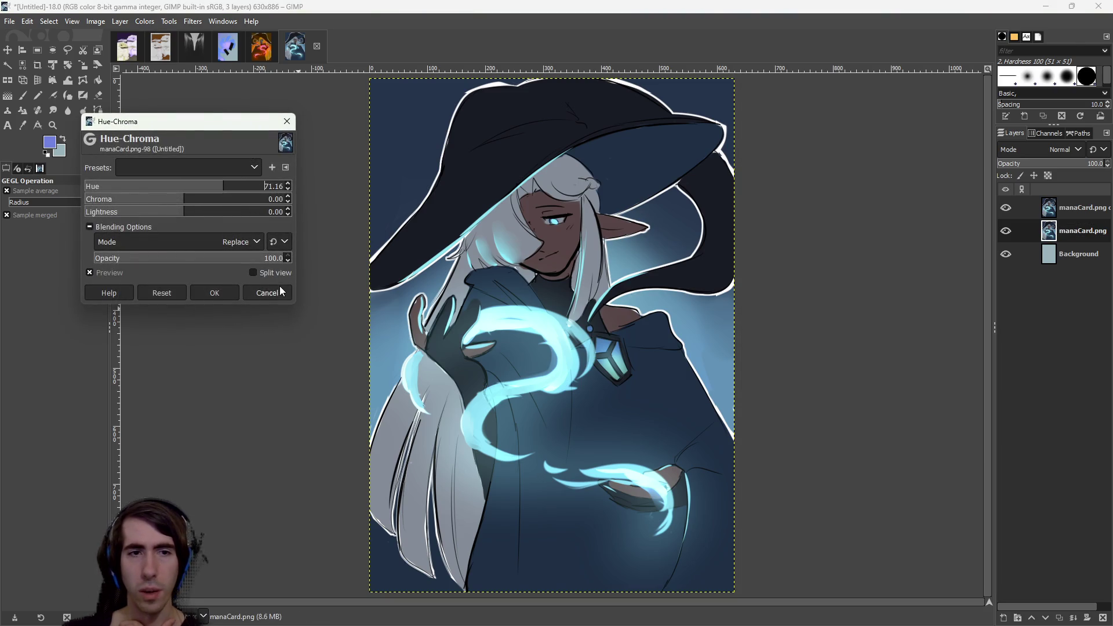
pyautogui.click(280, 290)
# Apply a -93.14 Hue-Chroma shift to the manaCard.png copy, turning it green.
pyautogui.click(1085, 218)
pyautogui.click(145, 22)
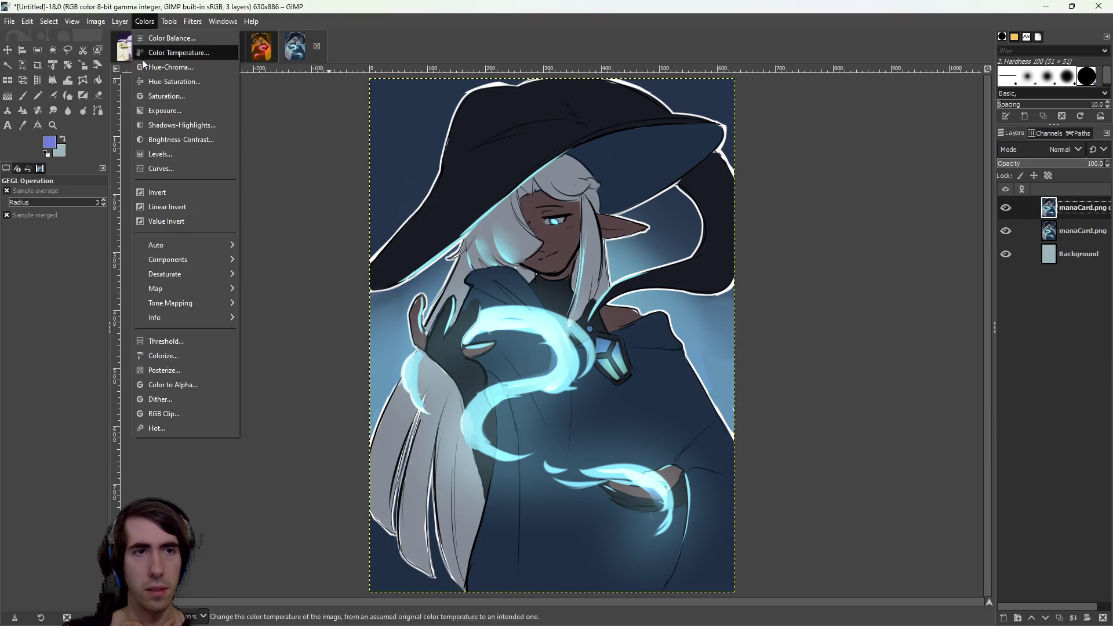
pyautogui.click(168, 66)
pyautogui.moveTo(152, 191); pyautogui.dragTo(124, 192)
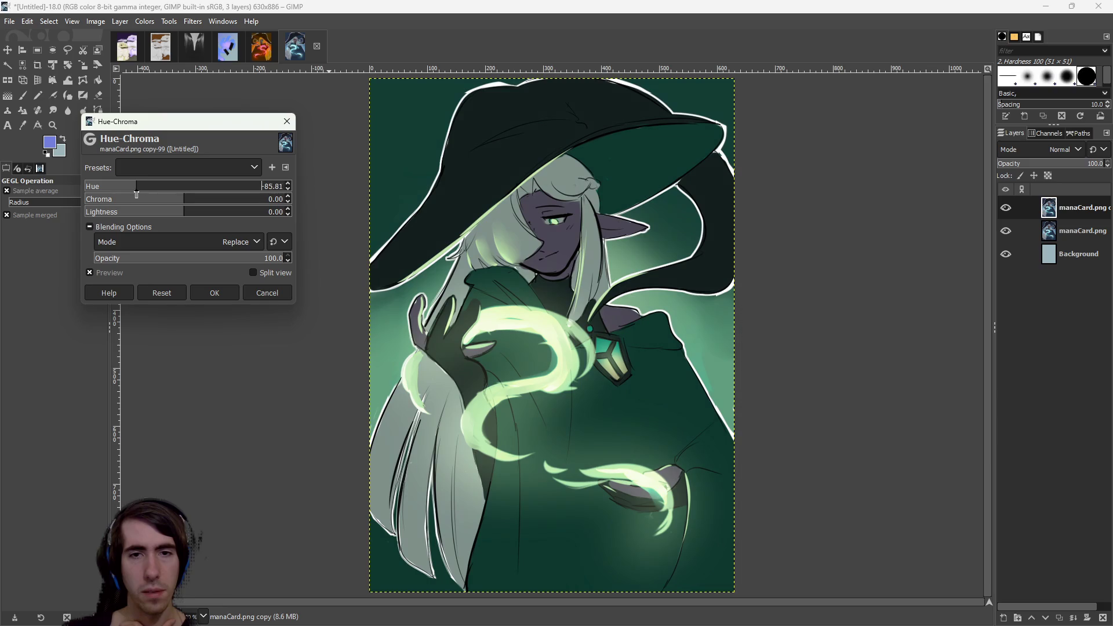
pyautogui.click(212, 294)
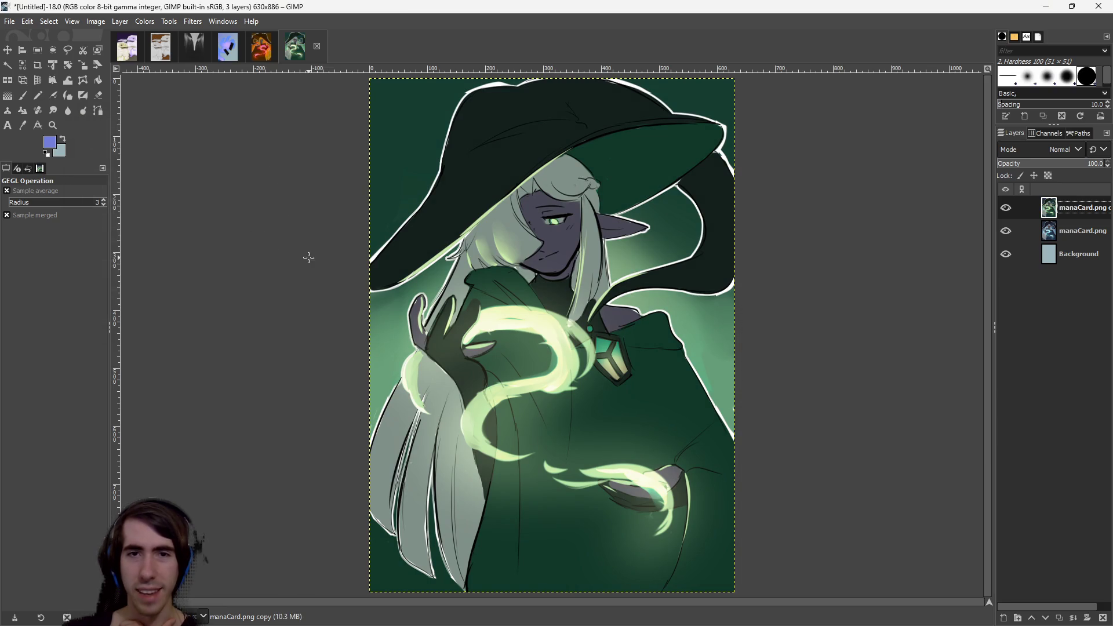
pyautogui.click(37, 50)
# Select the top area of the green copy and add an alpha channel to that layer.
pyautogui.scroll(2, 491, 220)
pyautogui.moveTo(394, 95)
pyautogui.mouseDown()
pyautogui.moveTo(435, 136)
pyautogui.moveTo(820, 332)
pyautogui.mouseUp()
pyautogui.press('Delete')
pyautogui.scroll(-5, 746, 239)
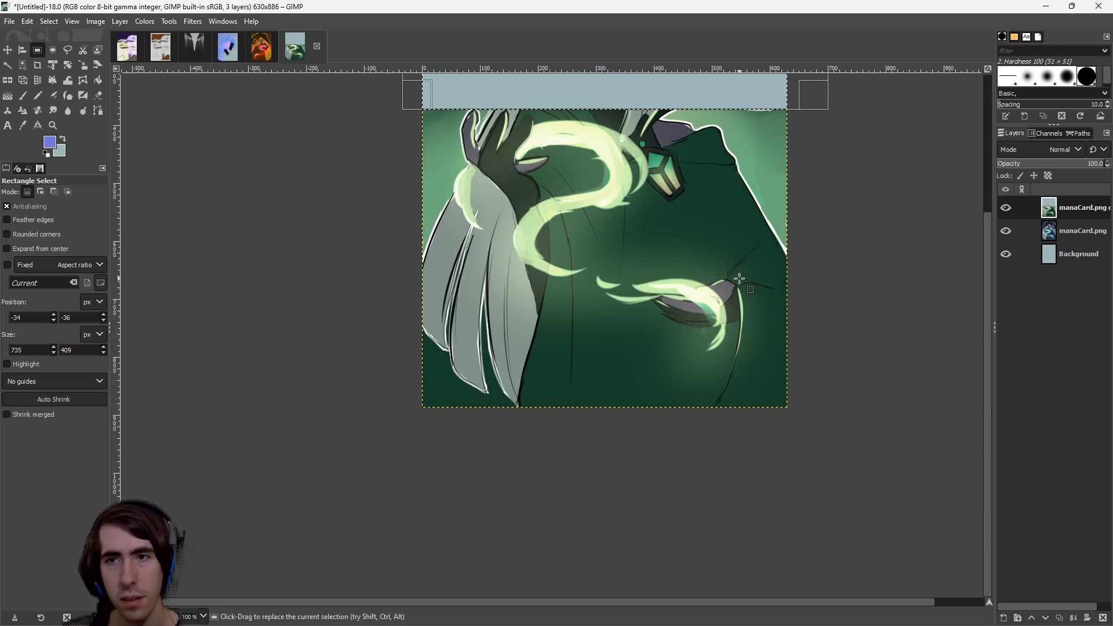
pyautogui.scroll(4, 736, 279)
pyautogui.hotkey('ctrl', 'z')
pyautogui.click(120, 21)
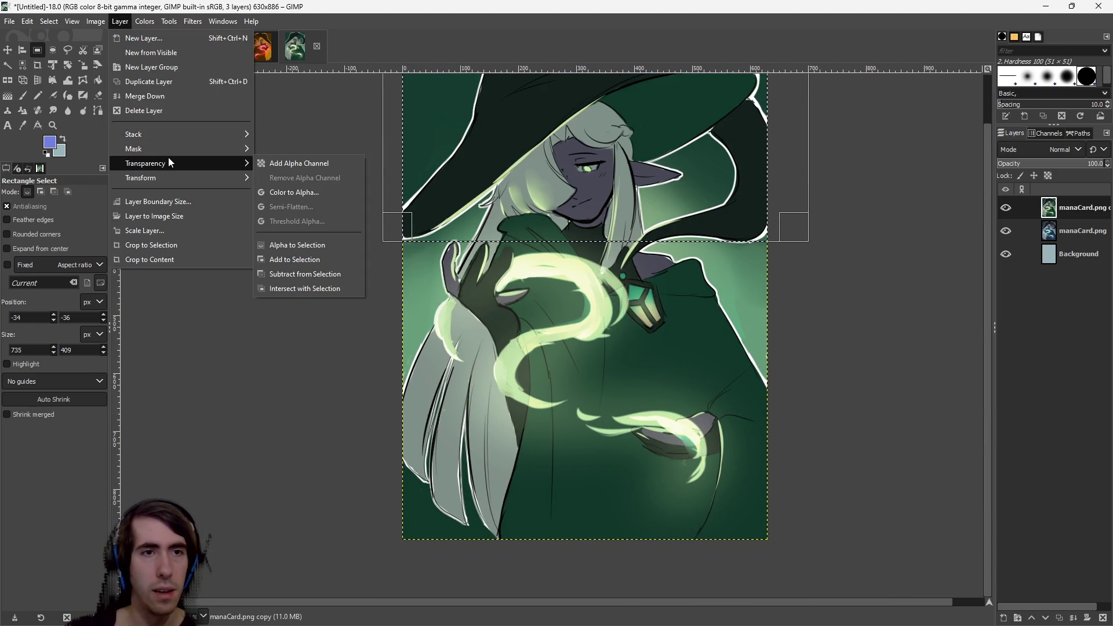
pyautogui.moveTo(168, 158)
pyautogui.click(304, 164)
# Delete the top band and a lower-left block from the green copy, then clear the selection.
pyautogui.scroll(2, 609, 311)
pyautogui.press('Delete')
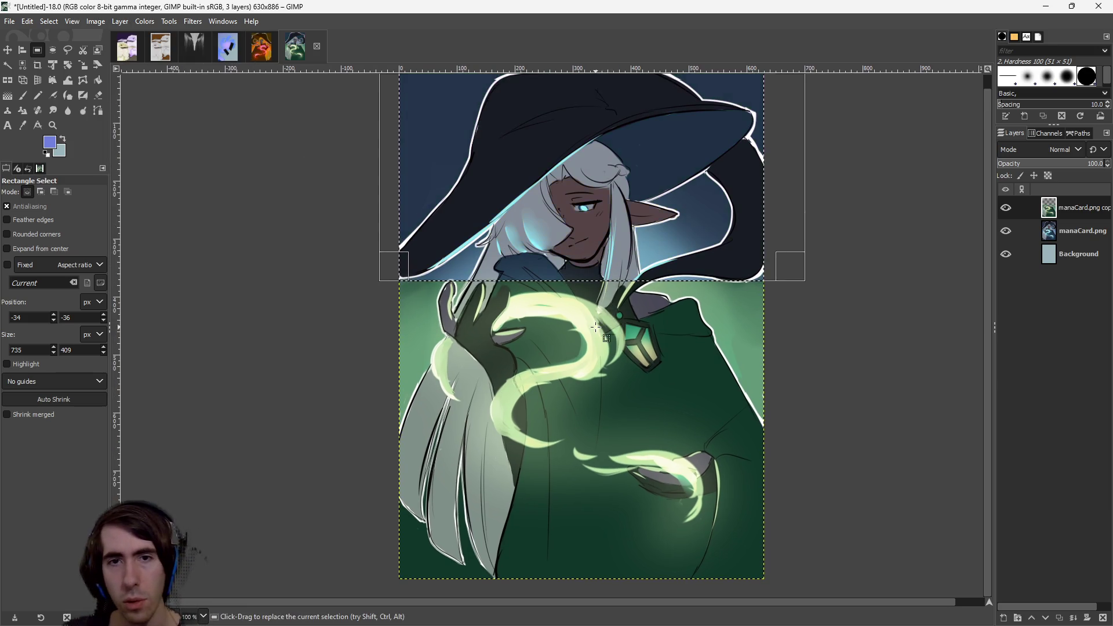
pyautogui.scroll(-5, 497, 462)
pyautogui.moveTo(351, 384)
pyautogui.mouseDown()
pyautogui.moveTo(492, 527)
pyautogui.moveTo(546, 540)
pyautogui.mouseUp()
pyautogui.press('Delete')
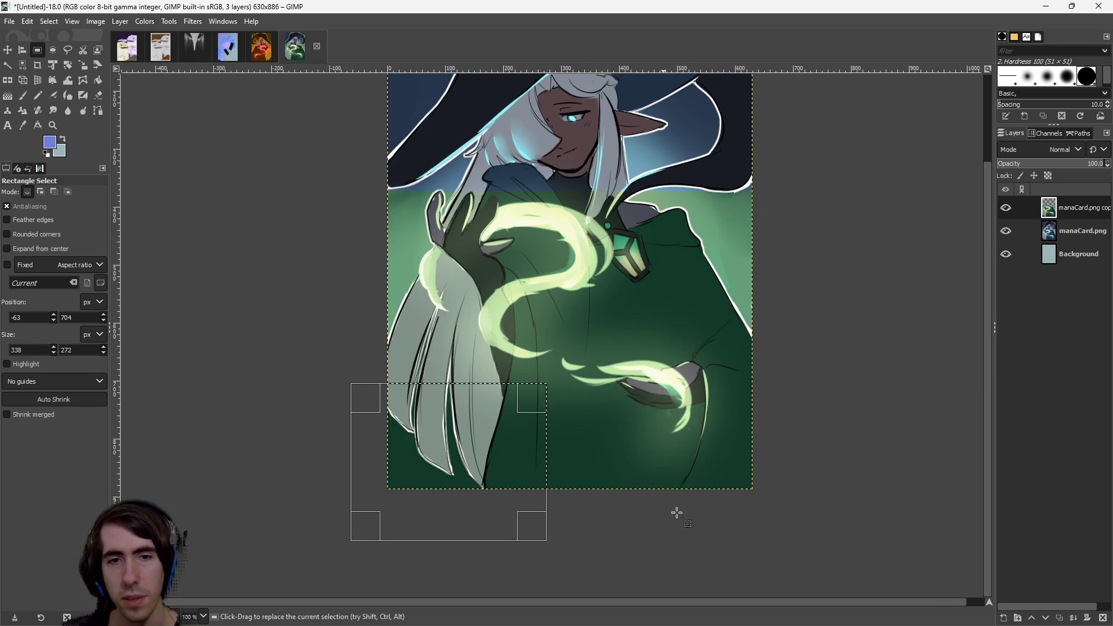
pyautogui.click(309, 258)
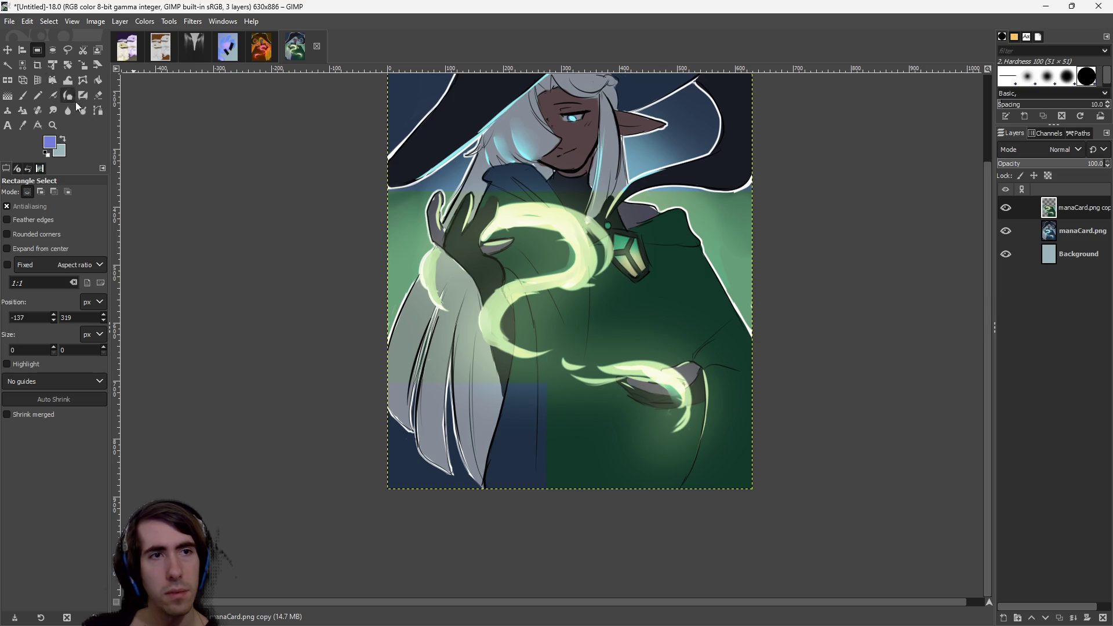
pyautogui.click(98, 95)
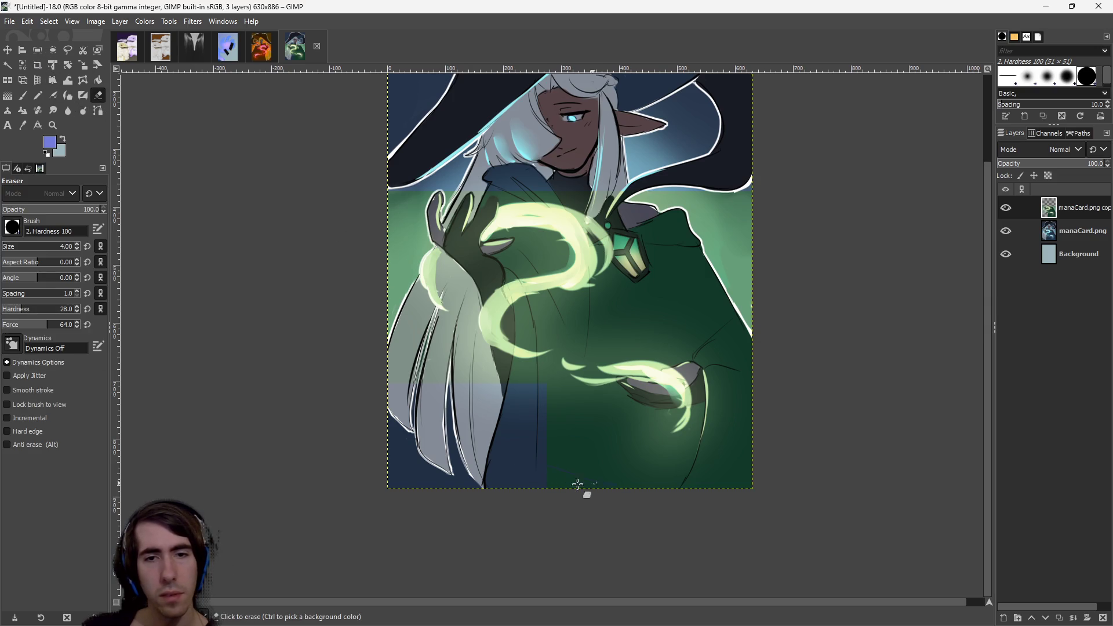
# Erase green along the bottom and right edge of the copy with a size-149 eraser.
pyautogui.click(38, 52)
pyautogui.click(98, 95)
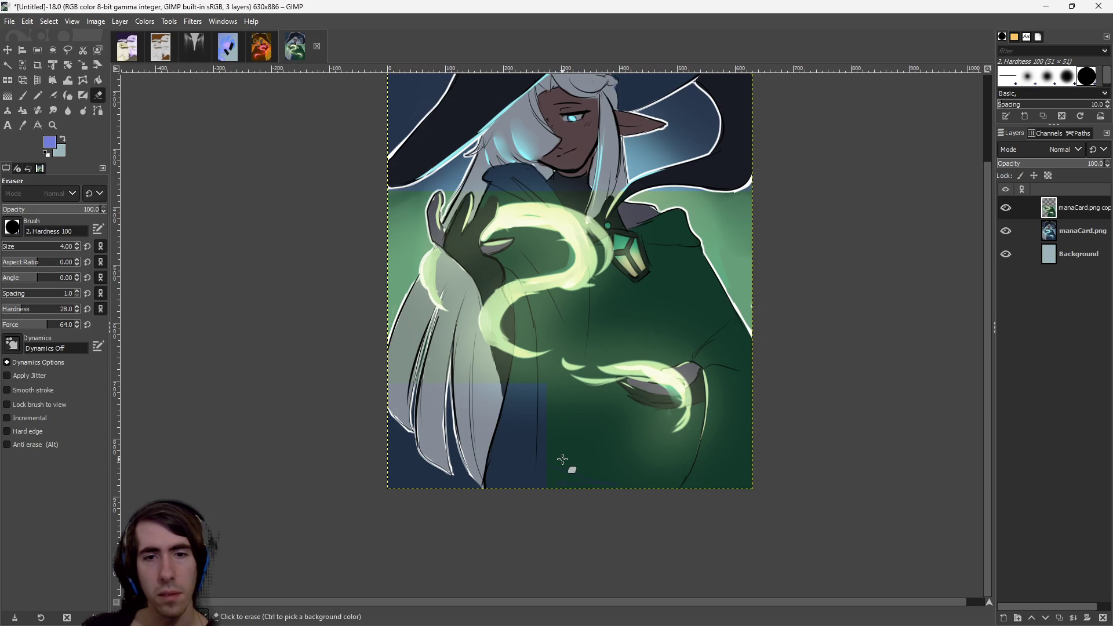
pyautogui.click(22, 247)
pyautogui.moveTo(551, 472)
pyautogui.mouseDown()
pyautogui.moveTo(589, 487)
pyautogui.moveTo(542, 452)
pyautogui.moveTo(782, 485)
pyautogui.mouseUp()
pyautogui.moveTo(732, 264)
pyautogui.mouseDown()
pyautogui.moveTo(729, 210)
pyautogui.moveTo(655, 197)
pyautogui.moveTo(704, 220)
pyautogui.moveTo(699, 255)
pyautogui.moveTo(681, 267)
pyautogui.mouseUp()
pyautogui.scroll(3, 681, 267)
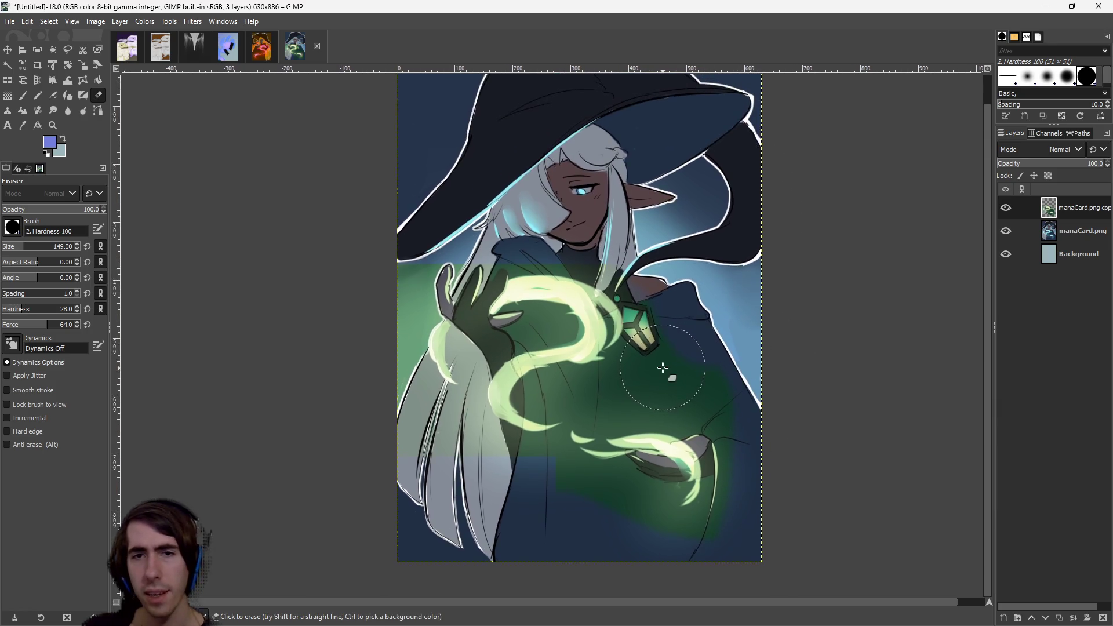
pyautogui.scroll(-2, 785, 318)
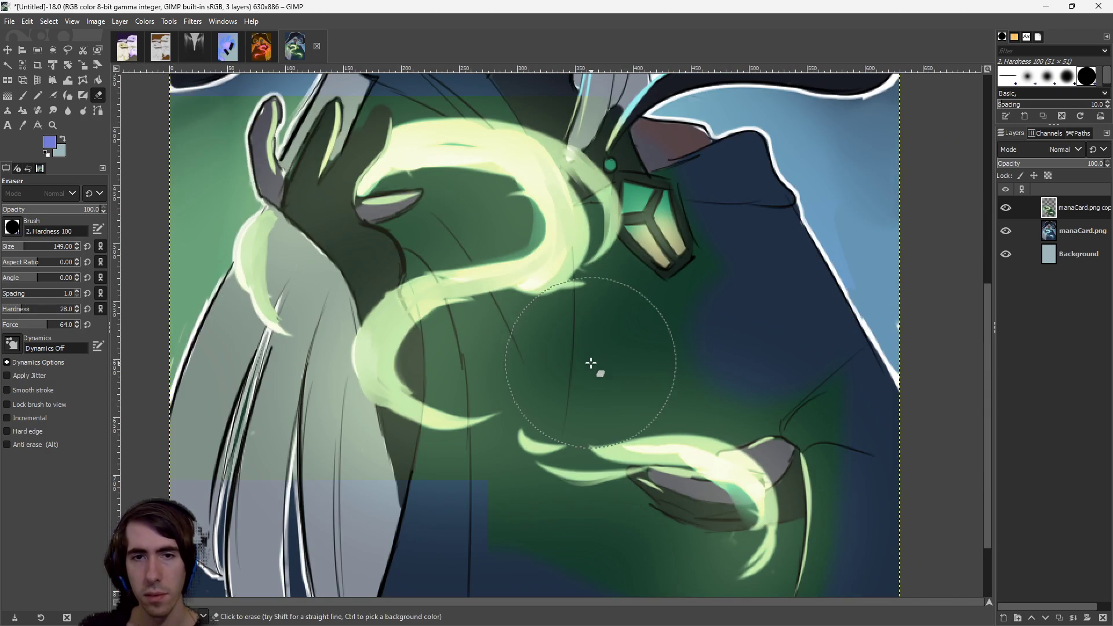
pyautogui.hscroll(-5, 418, 189)
pyautogui.scroll(2, 418, 189)
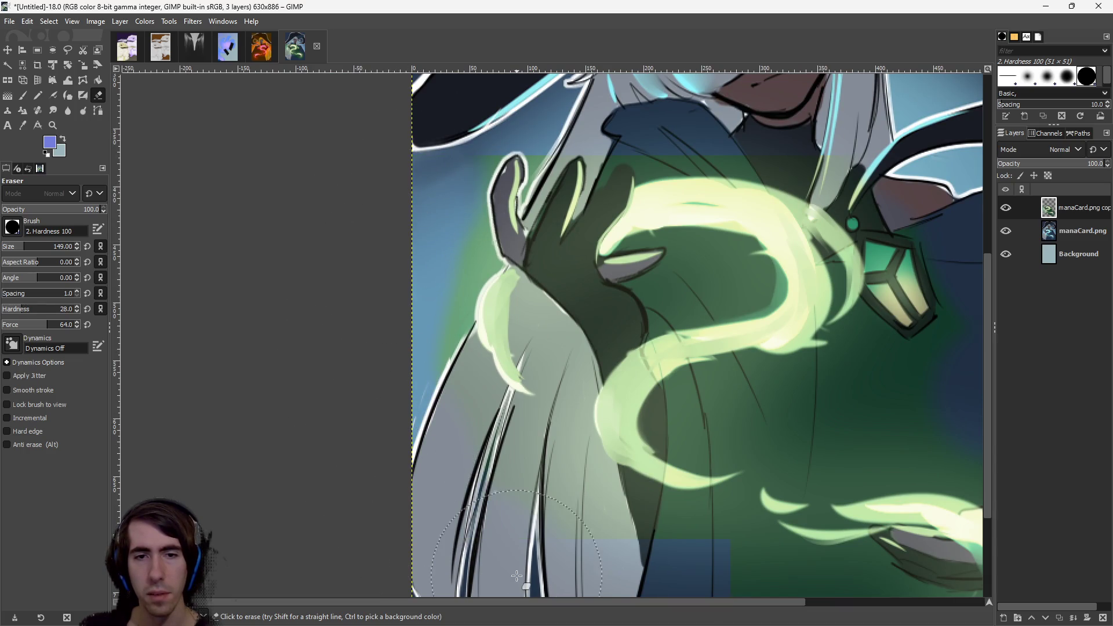
pyautogui.moveTo(400, 533); pyautogui.dragTo(556, 556)
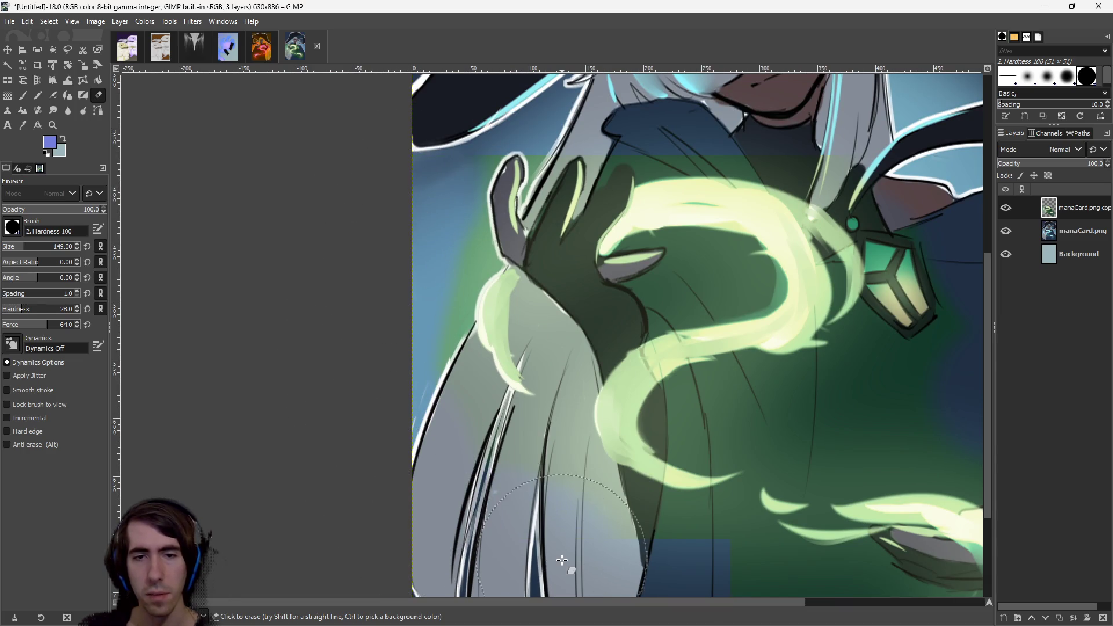
# Erase the green around the hand beside the swirl with a size-52 eraser.
pyautogui.click(13, 245)
pyautogui.scroll(-2, 545, 369)
pyautogui.scroll(2, 545, 368)
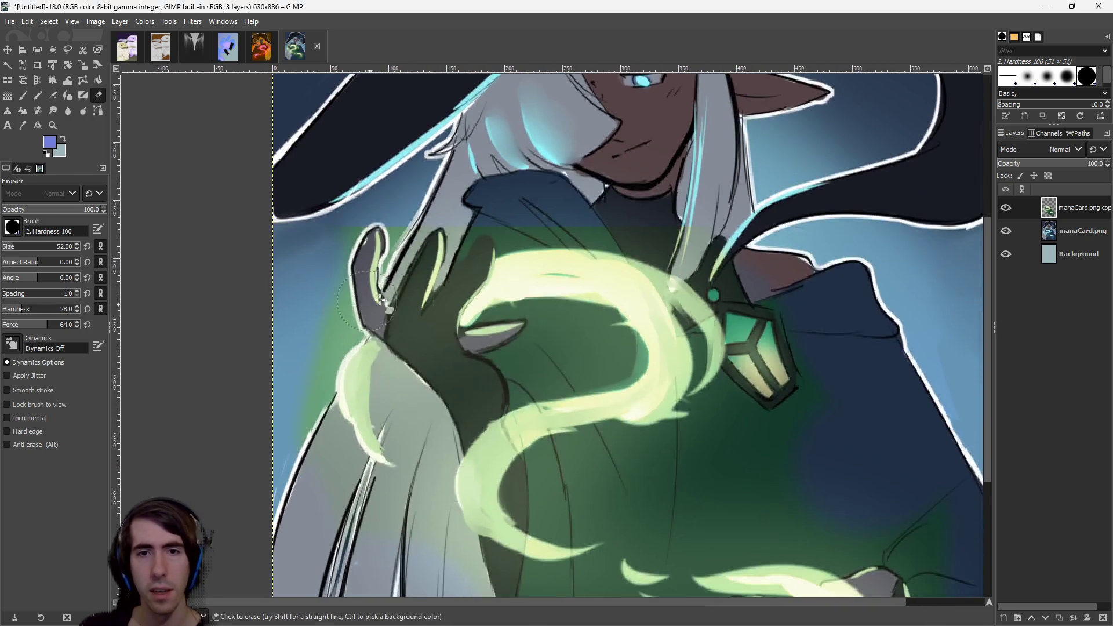
pyautogui.scroll(-2, 524, 330)
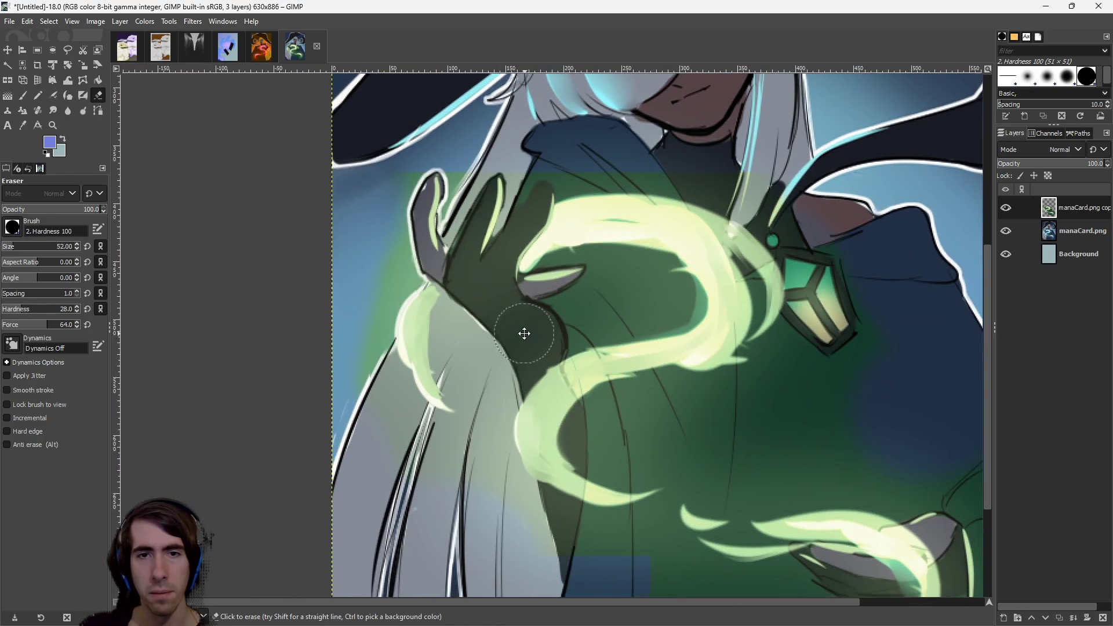
pyautogui.moveTo(578, 307); pyautogui.dragTo(558, 318)
pyautogui.scroll(-3, 627, 348)
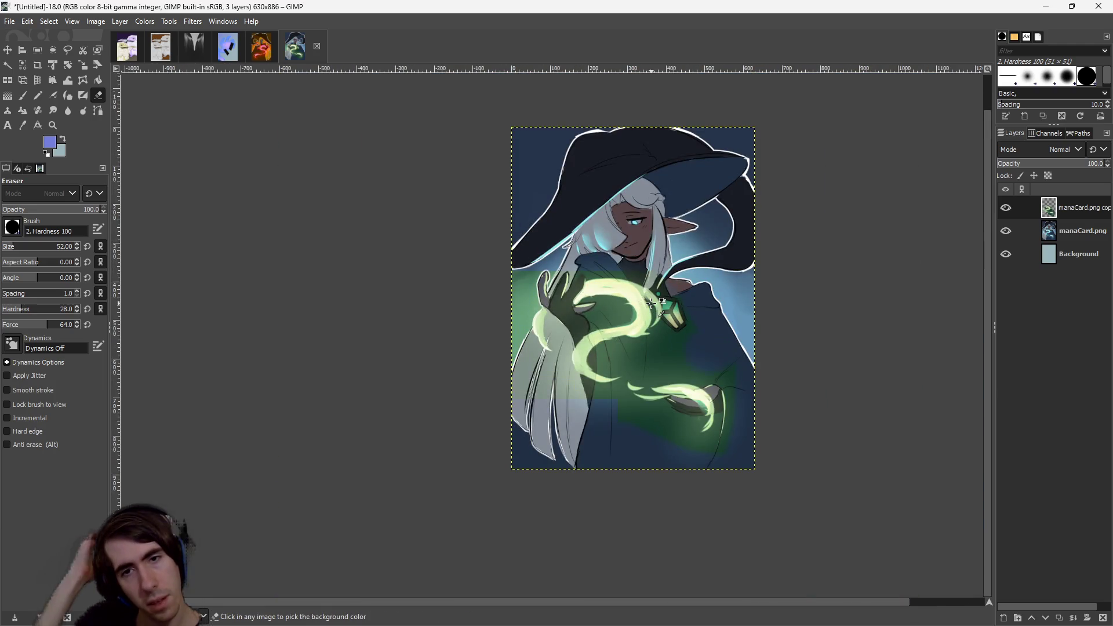
# Compare with undo and redo, leave the copy's erasures undone, and zoom in on the art.
pyautogui.hotkey('ctrl', 'z')
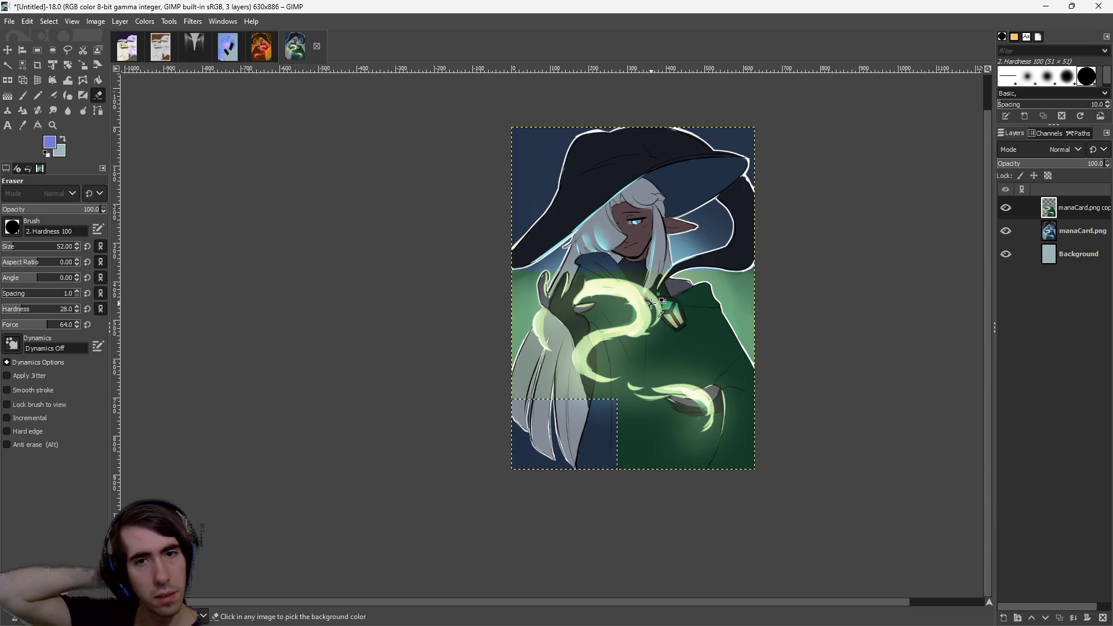
pyautogui.hotkey('ctrl', 'z')
pyautogui.hotkey('ctrl', 'y')
pyautogui.hotkey('ctrl', 'y')
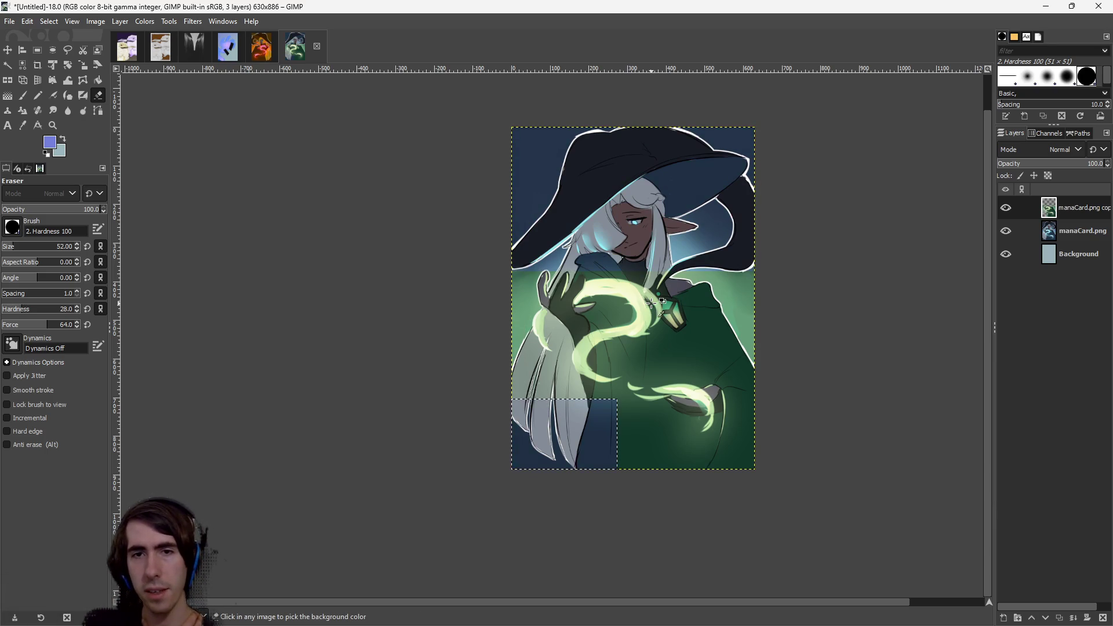
pyautogui.hotkey('ctrl', 'z')
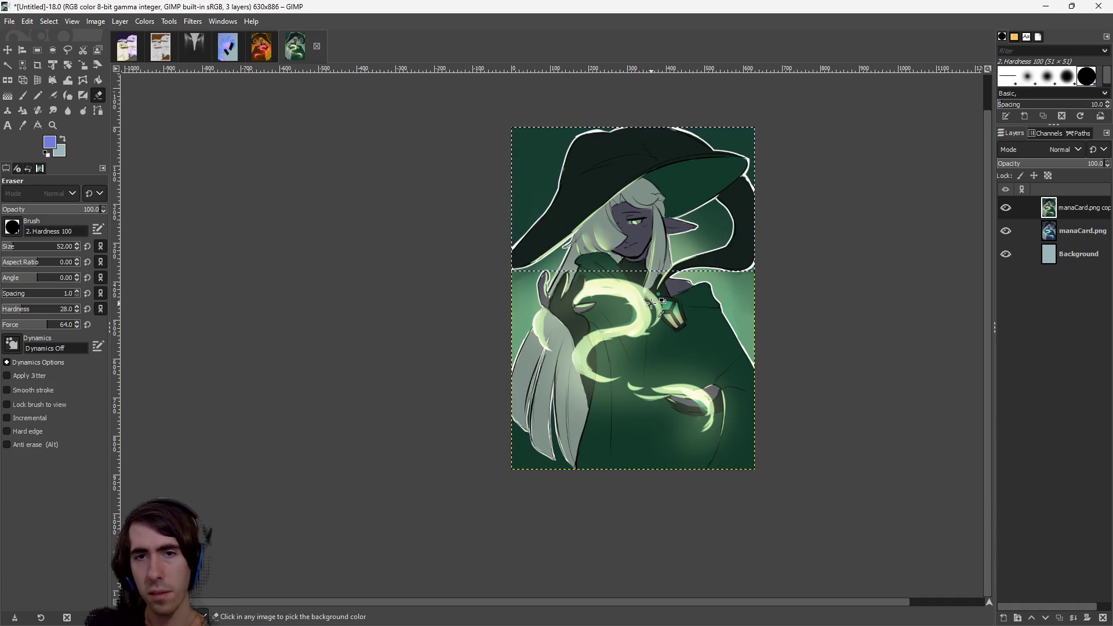
pyautogui.hotkey('ctrl', 'y')
pyautogui.hotkey('ctrl', 'y')
pyautogui.hotkey('ctrl', 'z')
pyautogui.hotkey('ctrl', 'z')
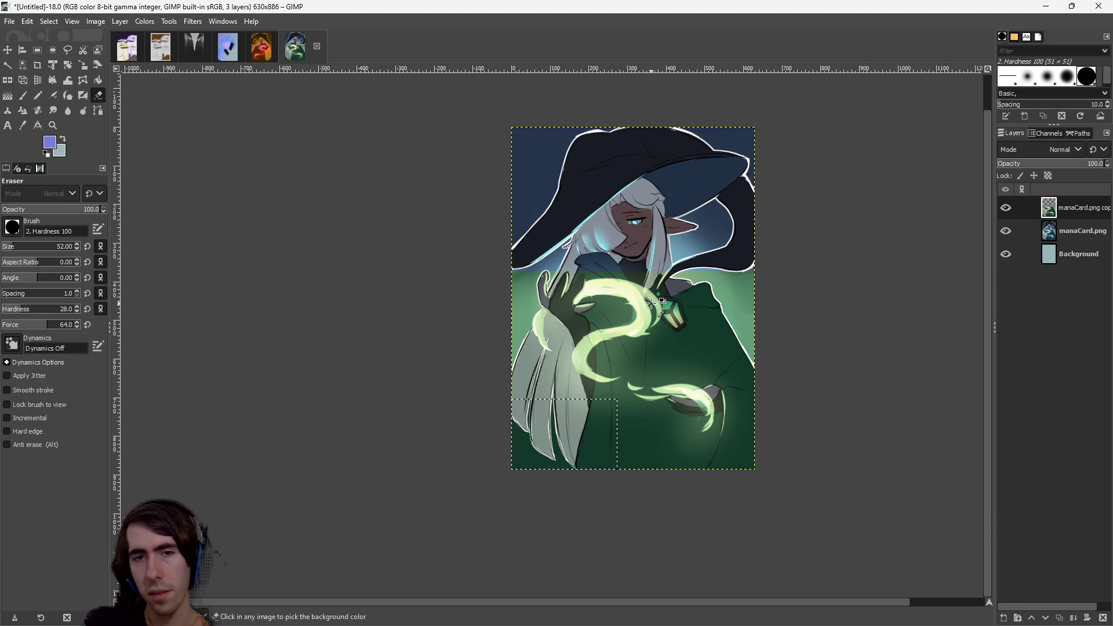
pyautogui.hotkey('ctrl', 'y')
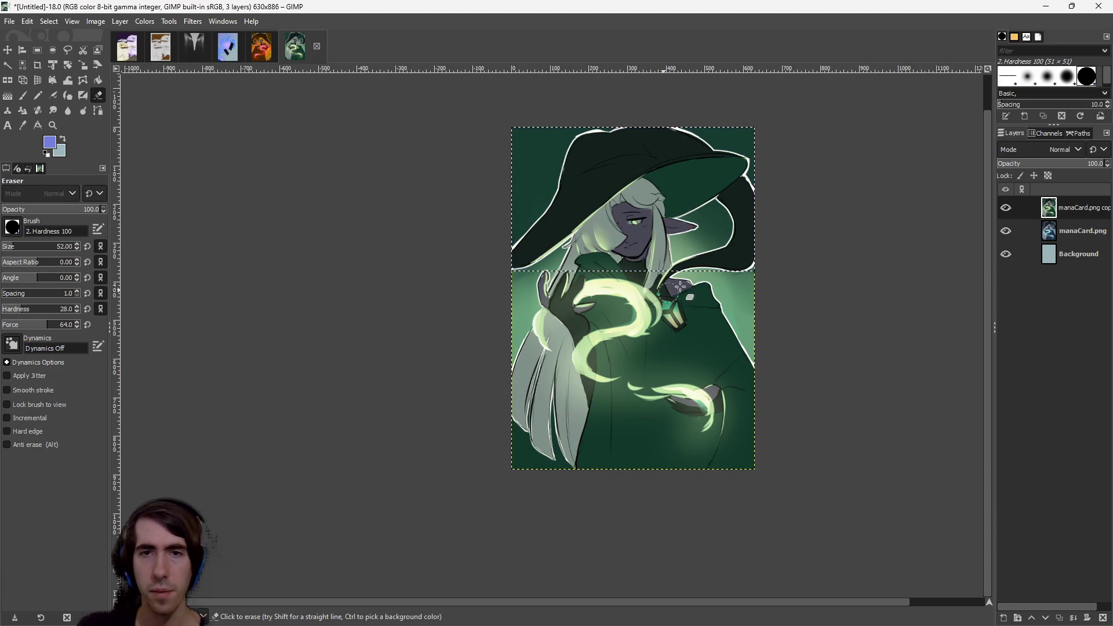
pyautogui.hotkey('ctrl', 'z')
pyautogui.hotkey('ctrl', 'z')
pyautogui.press('+')
pyautogui.press('+')
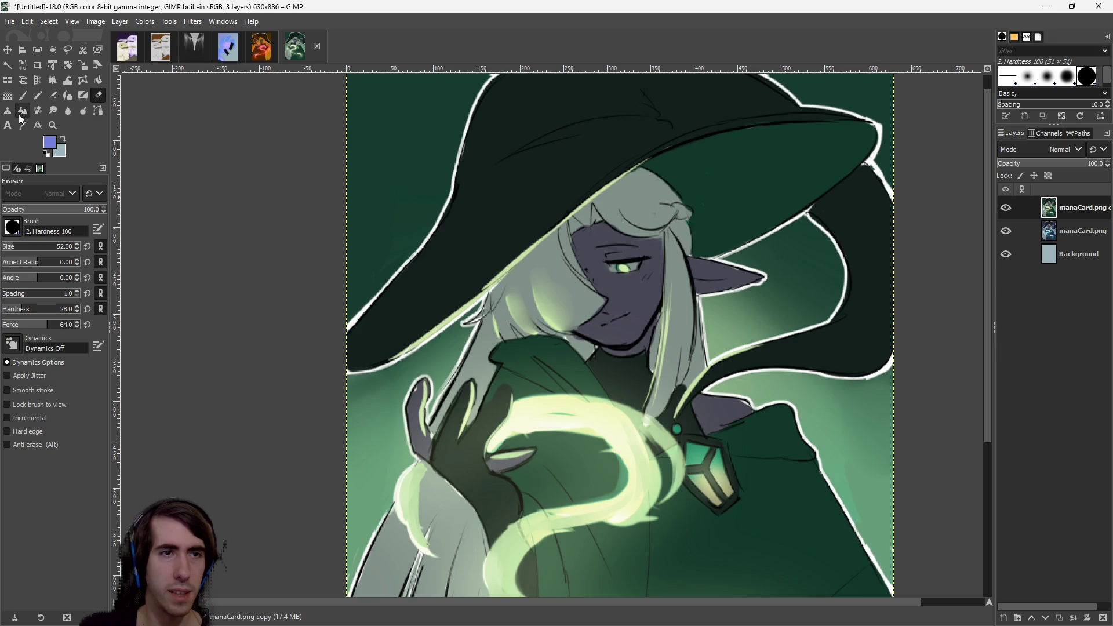
# Fuzzy-select the witch's hat at threshold 15 and add an alpha channel to the copy layer.
pyautogui.click(8, 65)
pyautogui.click(535, 255)
pyautogui.moveTo(536, 255); pyautogui.dragTo(508, 250)
pyautogui.click(463, 249)
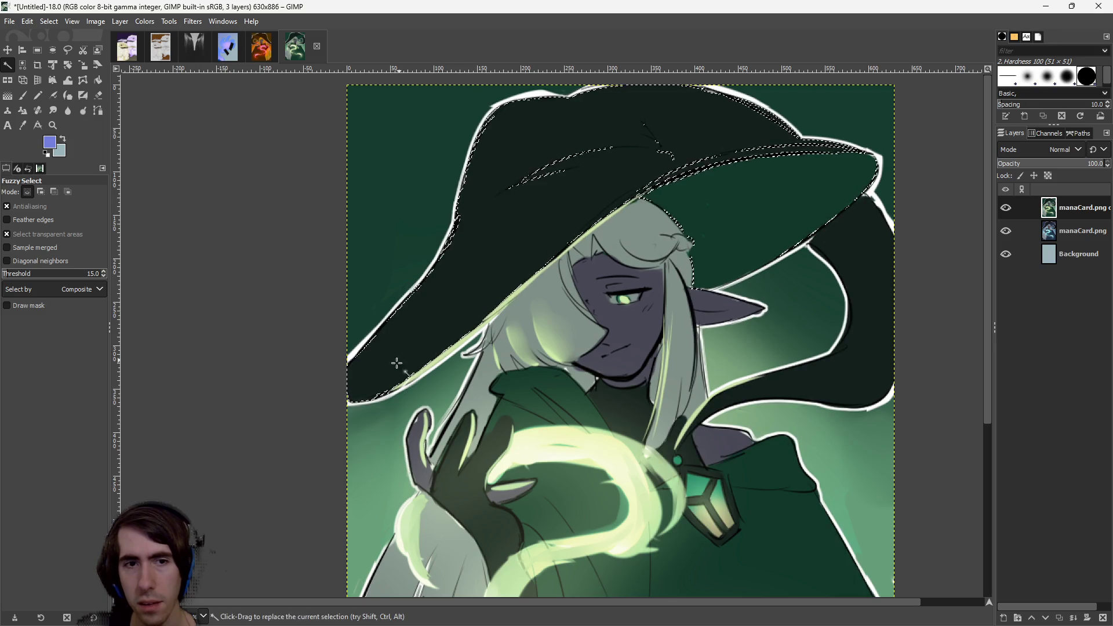
pyautogui.moveTo(348, 406)
pyautogui.mouseDown()
pyautogui.moveTo(244, 525)
pyautogui.moveTo(280, 495)
pyautogui.mouseUp()
pyautogui.hotkey('ctrl', '.')
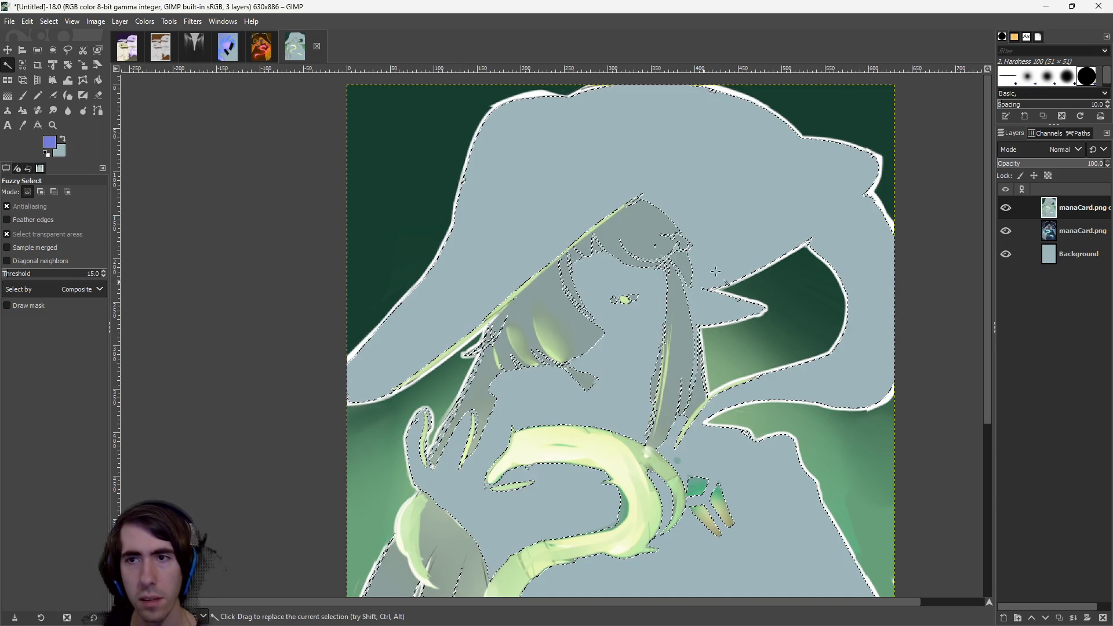
pyautogui.hotkey('ctrl', 'z')
pyautogui.click(119, 21)
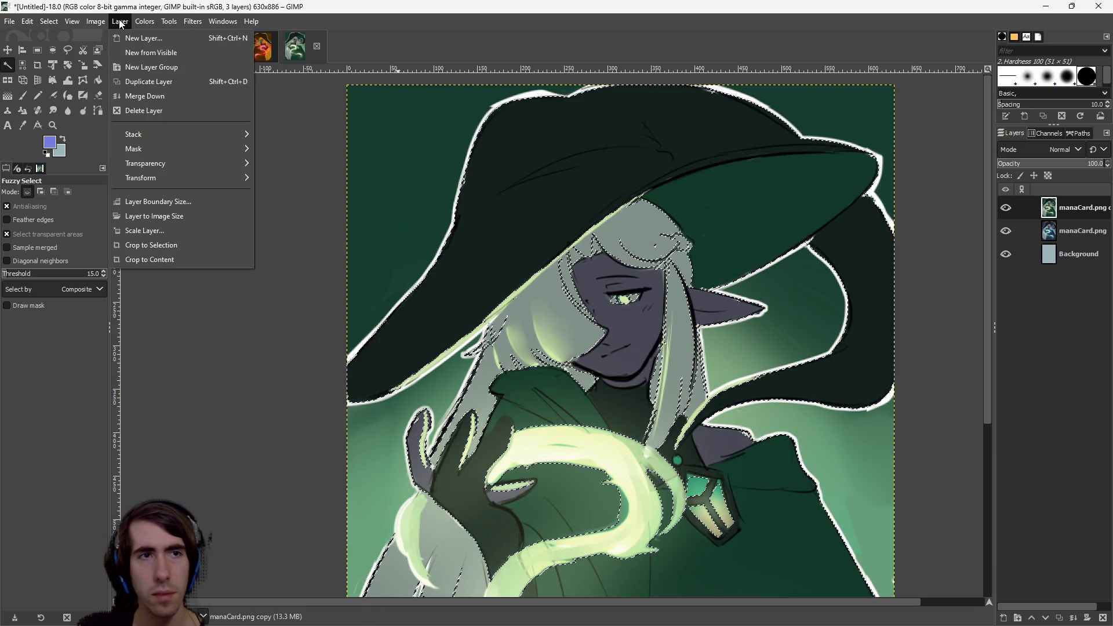
pyautogui.moveTo(208, 155)
pyautogui.click(289, 163)
# Refine the colour selection around the lower hair, cloak and dark background beside the figure.
pyautogui.moveTo(524, 296); pyautogui.dragTo(312, 435)
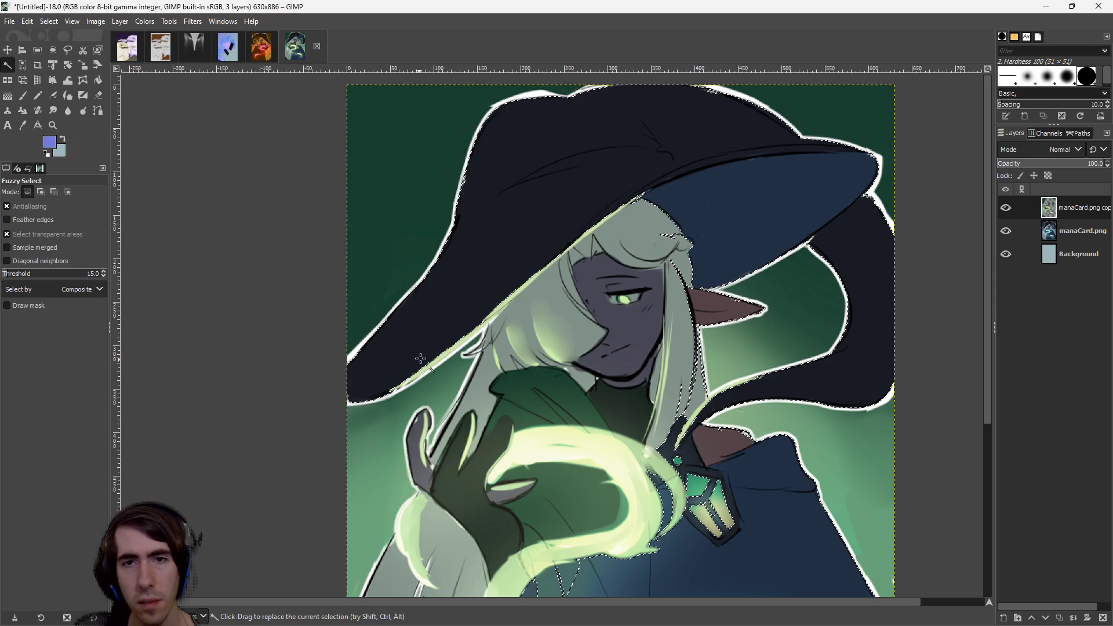
pyautogui.scroll(-2, 580, 377)
pyautogui.scroll(-2, 557, 328)
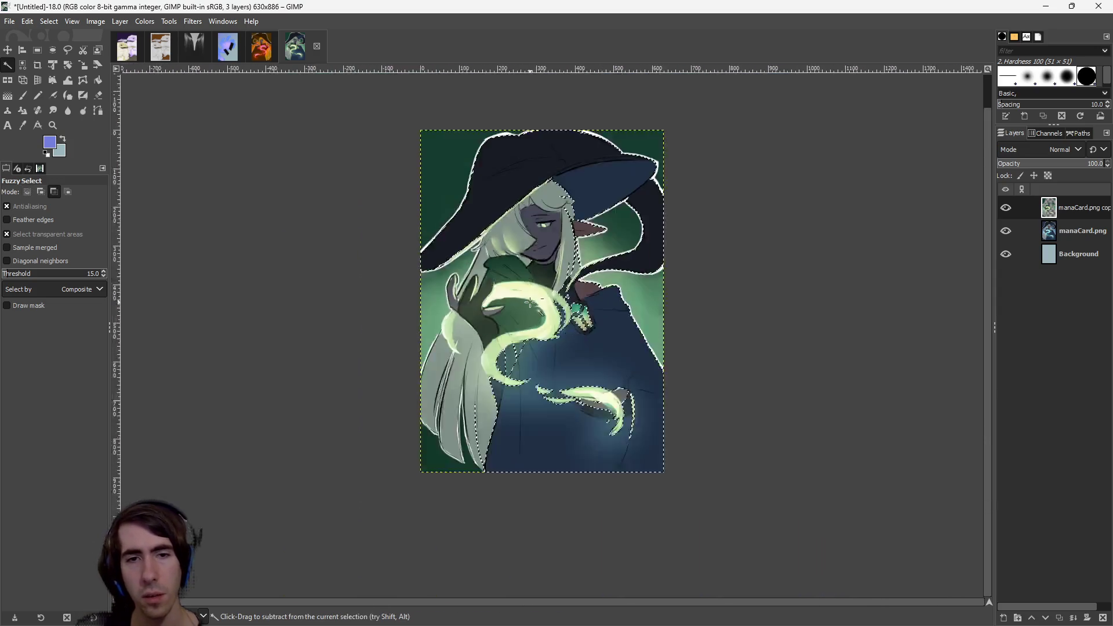
pyautogui.scroll(1, 406, 277)
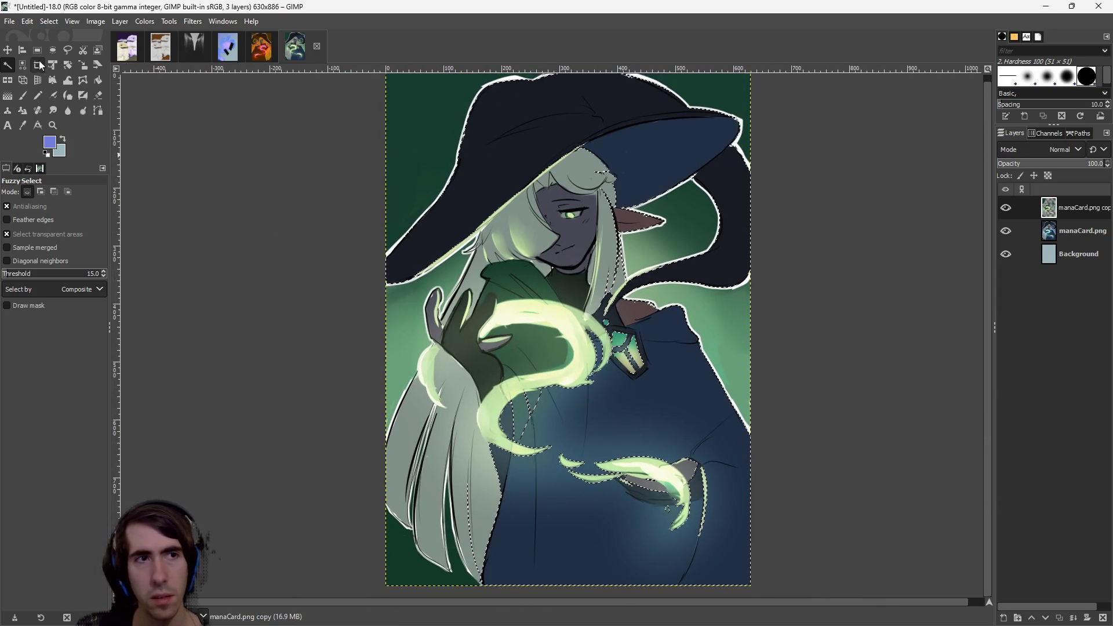
pyautogui.click(278, 249)
pyautogui.moveTo(278, 249)
pyautogui.mouseDown()
pyautogui.moveTo(387, 253)
pyautogui.moveTo(298, 281)
pyautogui.moveTo(253, 248)
pyautogui.moveTo(287, 284)
pyautogui.mouseUp()
pyautogui.hotkey('ctrl', 'z')
pyautogui.moveTo(698, 310); pyautogui.dragTo(776, 271)
pyautogui.moveTo(679, 326)
pyautogui.mouseDown()
pyautogui.moveTo(821, 336)
pyautogui.moveTo(755, 336)
pyautogui.mouseUp()
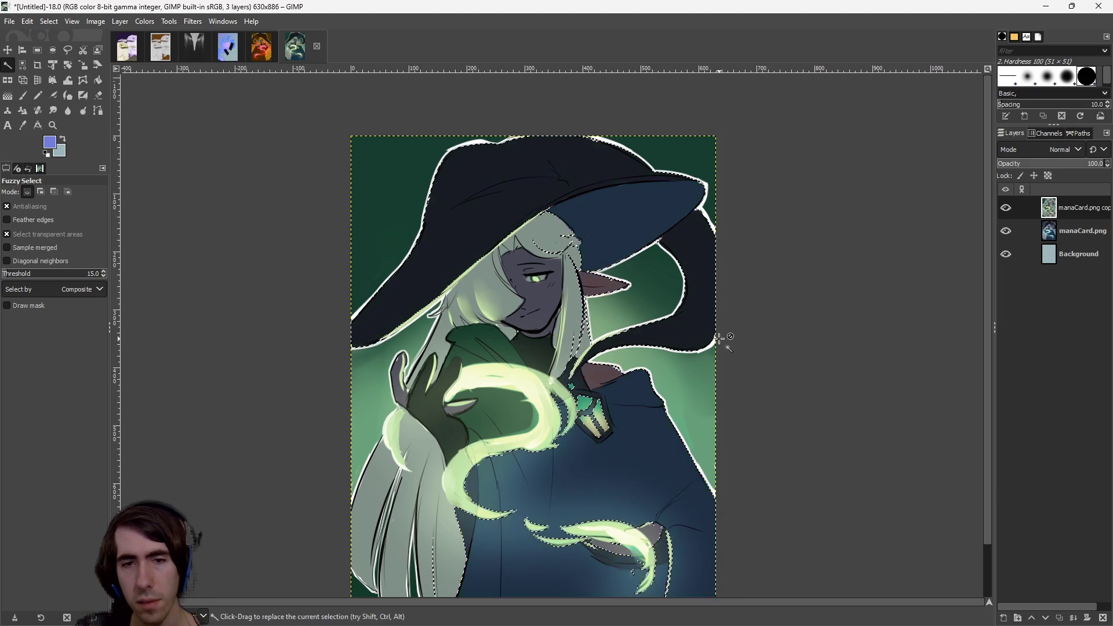
pyautogui.click(673, 335)
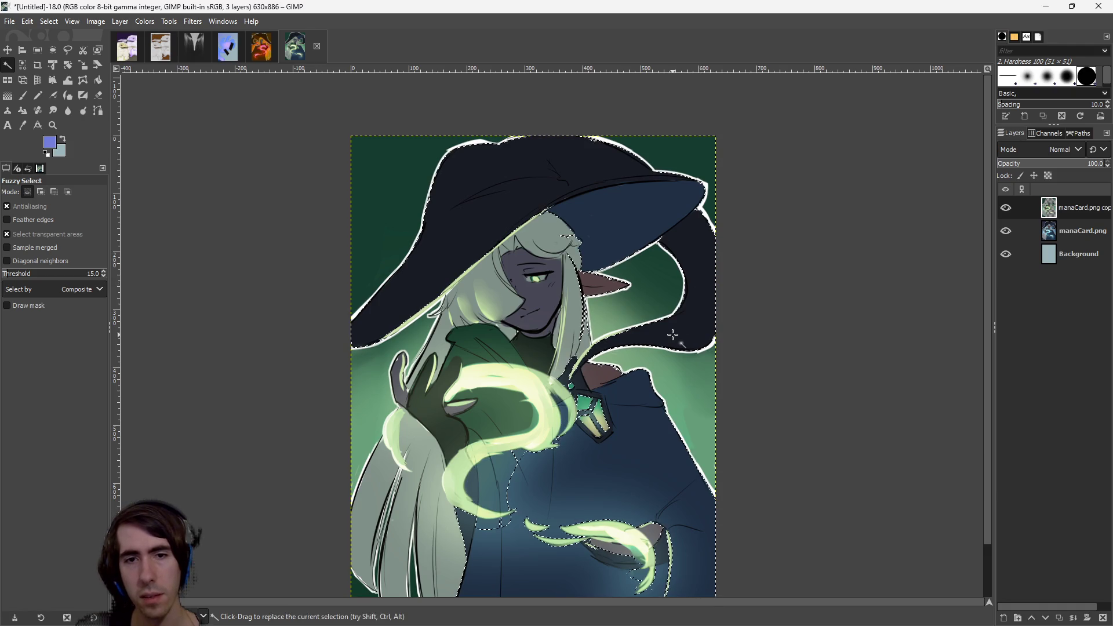
# Fuzzy-select the hat brim and the dark cape right of the figure, tightening the threshold.
pyautogui.moveTo(576, 186)
pyautogui.mouseDown()
pyautogui.moveTo(549, 176)
pyautogui.moveTo(428, 188)
pyautogui.mouseUp()
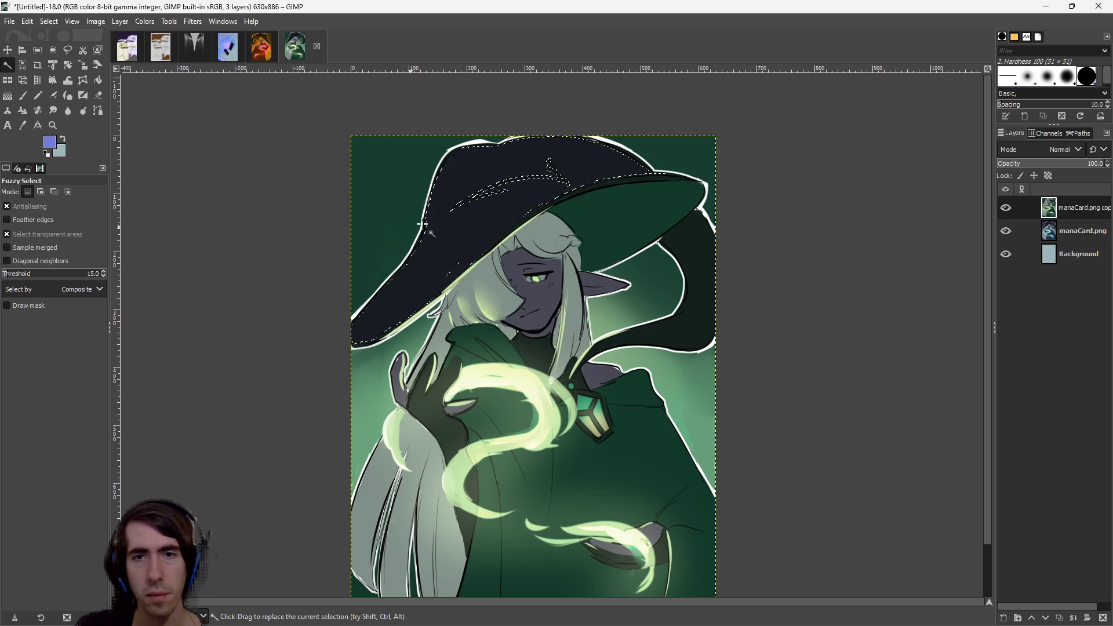
pyautogui.click(700, 247)
pyautogui.moveTo(704, 306); pyautogui.dragTo(648, 302)
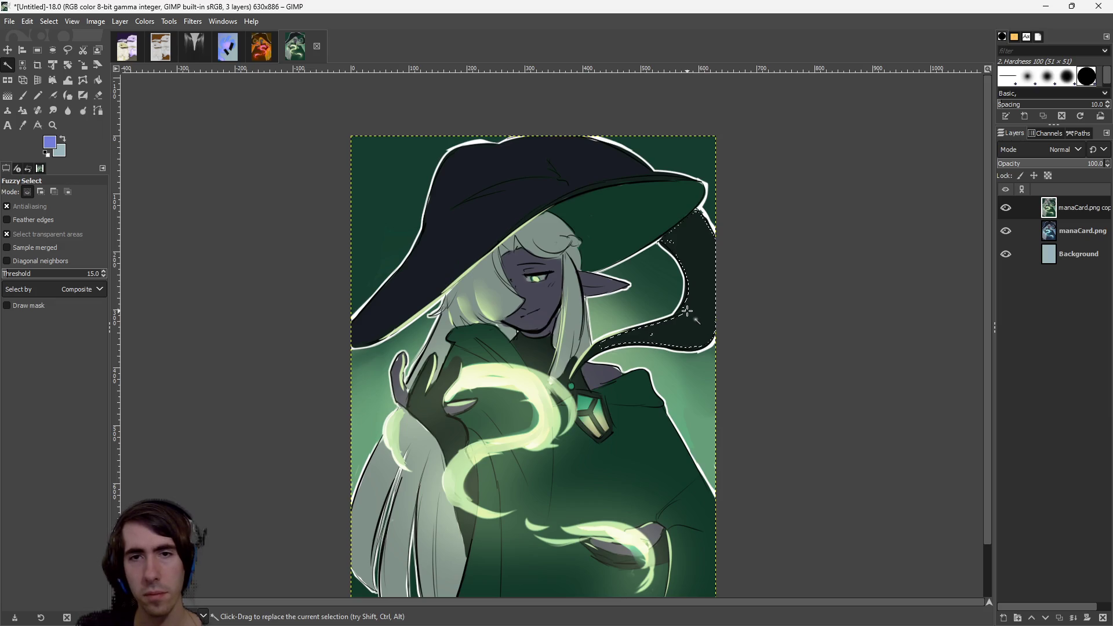
pyautogui.scroll(4, 452, 256)
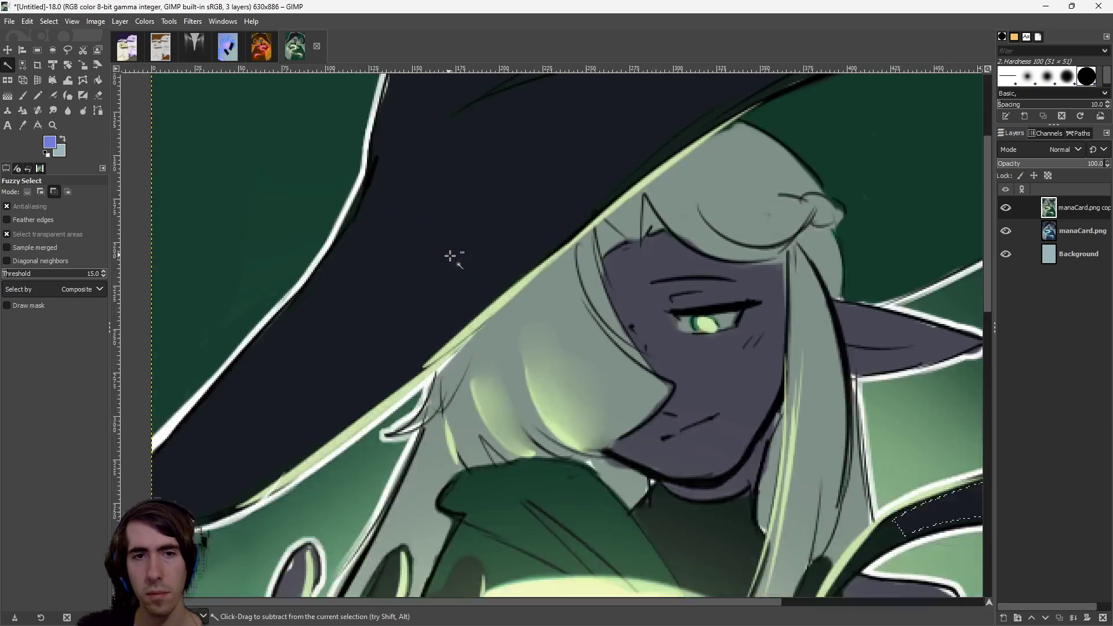
pyautogui.scroll(-2, 607, 467)
pyautogui.scroll(-2, 606, 467)
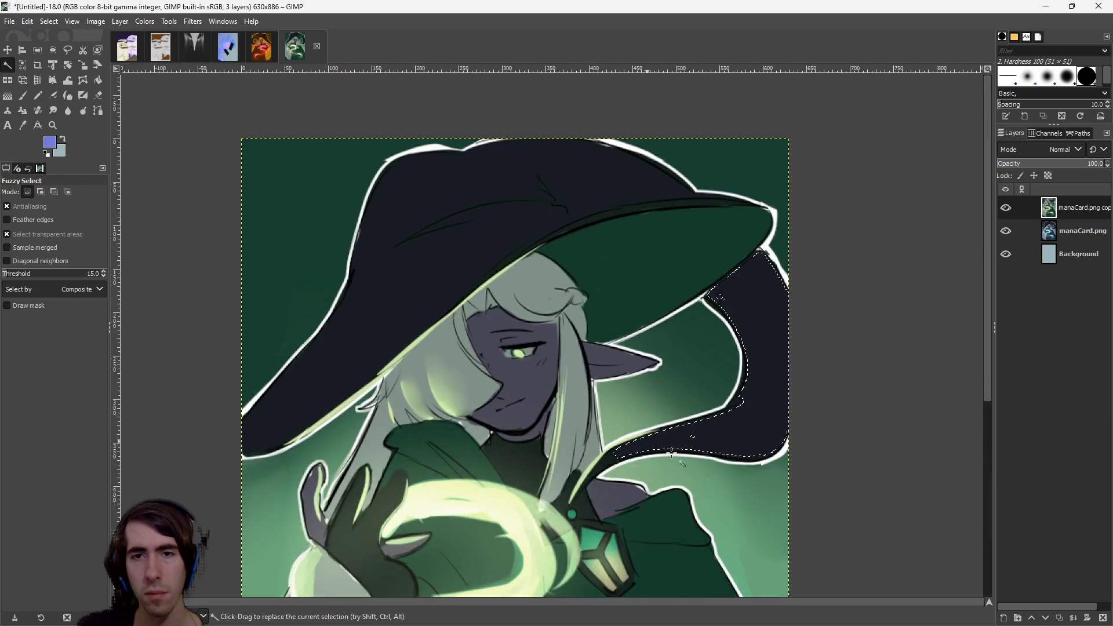
pyautogui.scroll(-1, 607, 467)
pyautogui.scroll(3, 609, 400)
# Replace the cape selection with a small rectangle so the cape stays dark navy.
pyautogui.press('r')
pyautogui.moveTo(639, 371); pyautogui.dragTo(679, 401)
pyautogui.scroll(-5, 678, 401)
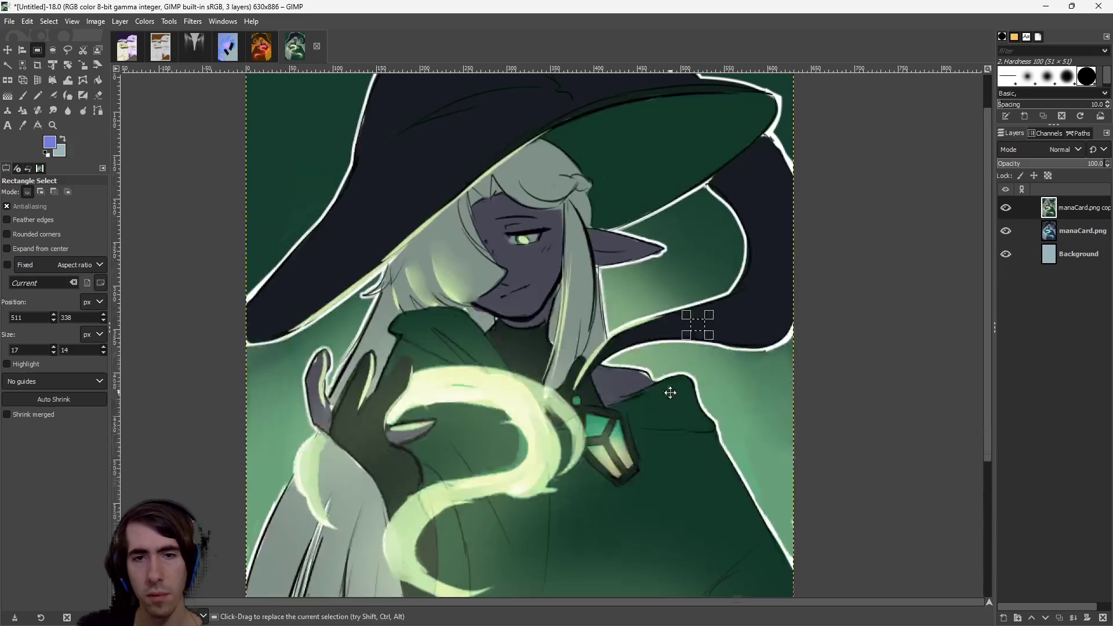
pyautogui.scroll(4, 601, 431)
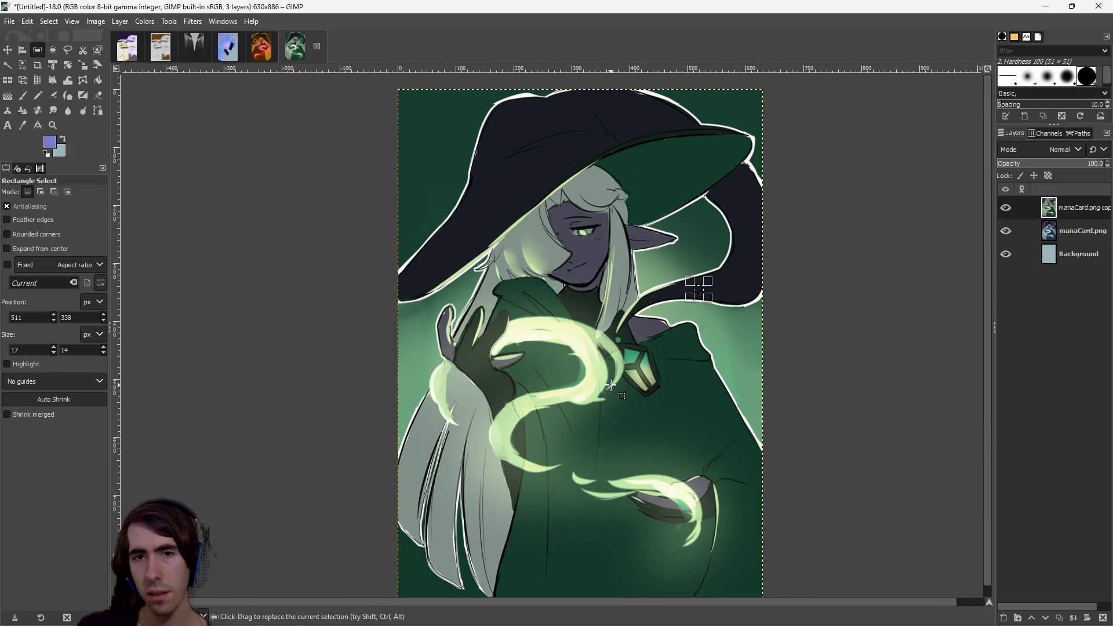
# Make the top copy layer active and pick Fuzzy Select.
pyautogui.click(1079, 231)
pyautogui.click(1079, 207)
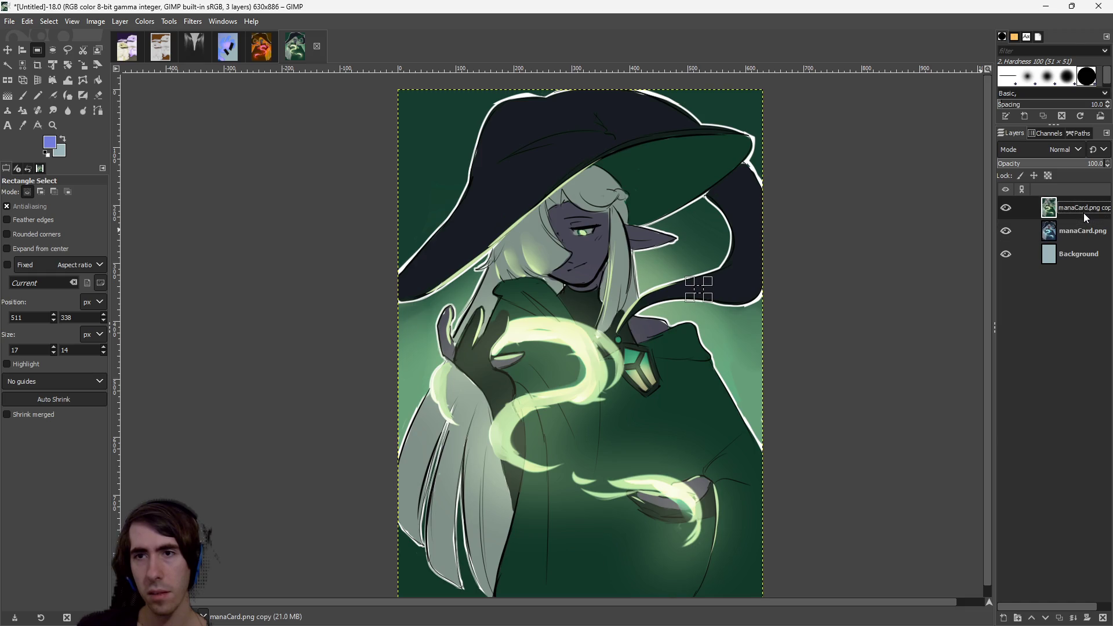
pyautogui.scroll(3, 578, 272)
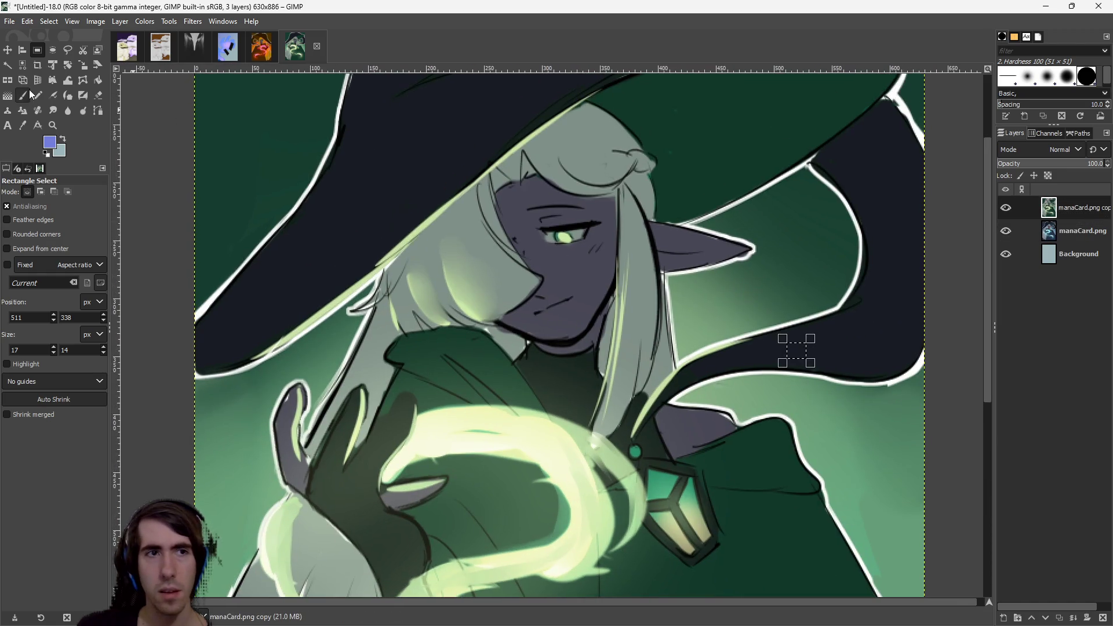
pyautogui.click(8, 64)
# Select the witch's face and the grey collar beside the neck by colour.
pyautogui.click(604, 298)
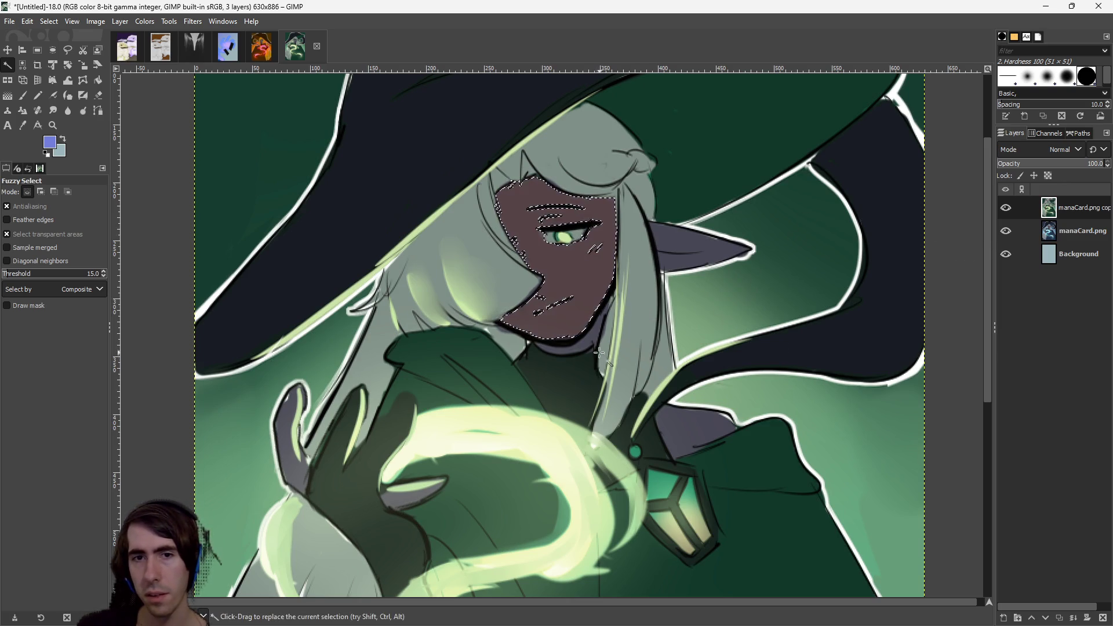
pyautogui.click(756, 387)
pyautogui.keyDown('ctrl'); pyautogui.scroll(-2, 755, 387); pyautogui.keyUp('ctrl')
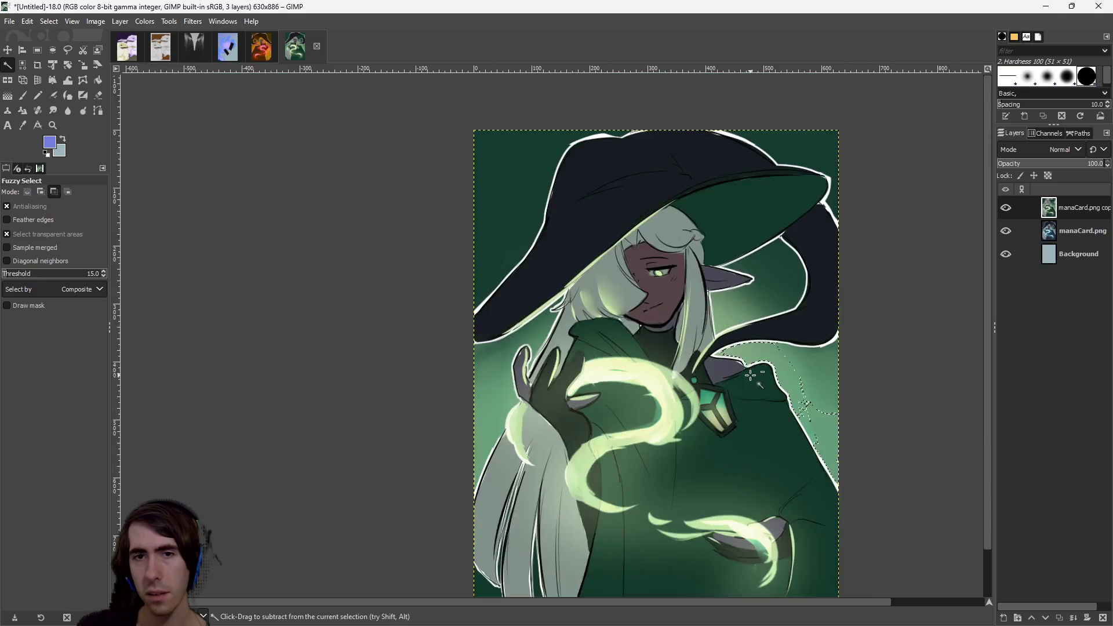
pyautogui.keyDown('ctrl'); pyautogui.scroll(4, 655, 315); pyautogui.keyUp('ctrl')
pyautogui.click(585, 292)
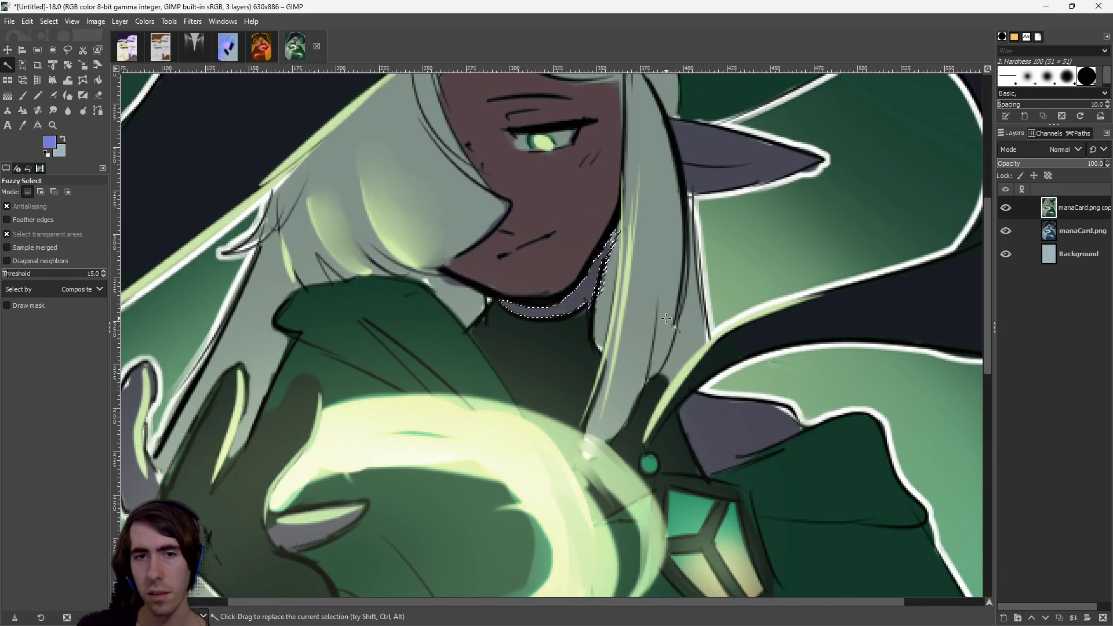
pyautogui.click(565, 306)
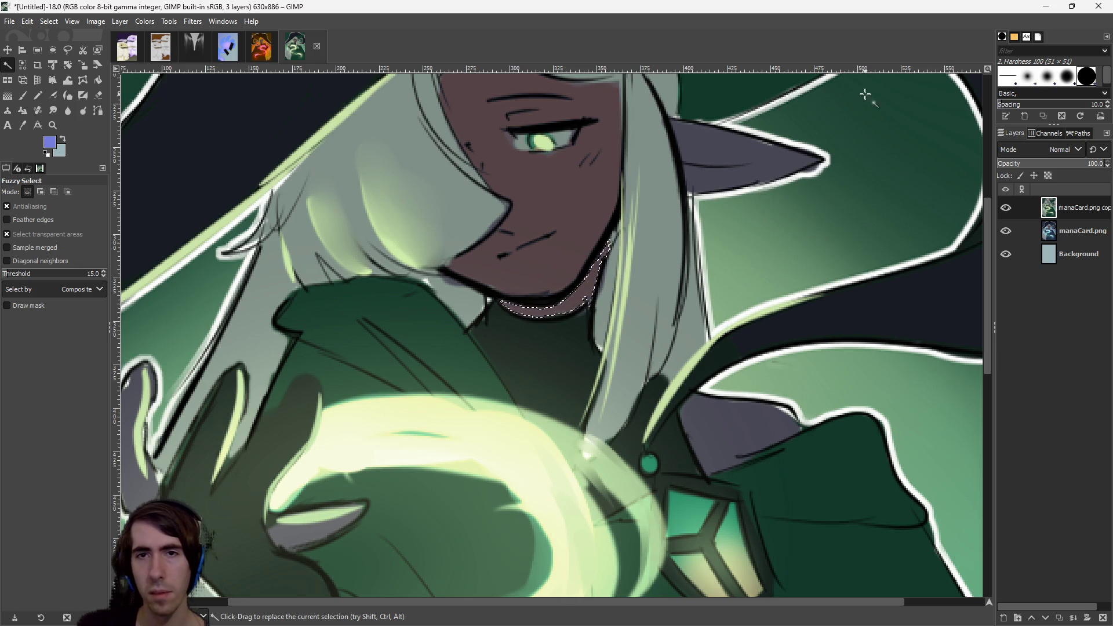
pyautogui.click(768, 259)
pyautogui.scroll(-3, 768, 259)
pyautogui.scroll(2, 671, 260)
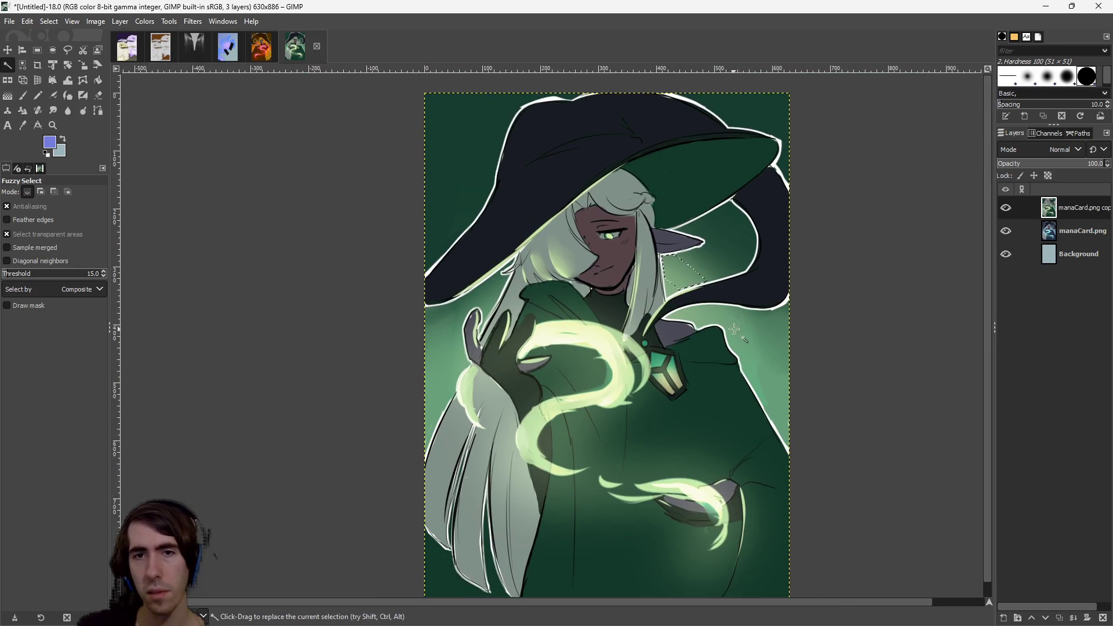
# Select the pointed ear and grey shoulder patch, then clear the selection.
pyautogui.click(686, 227)
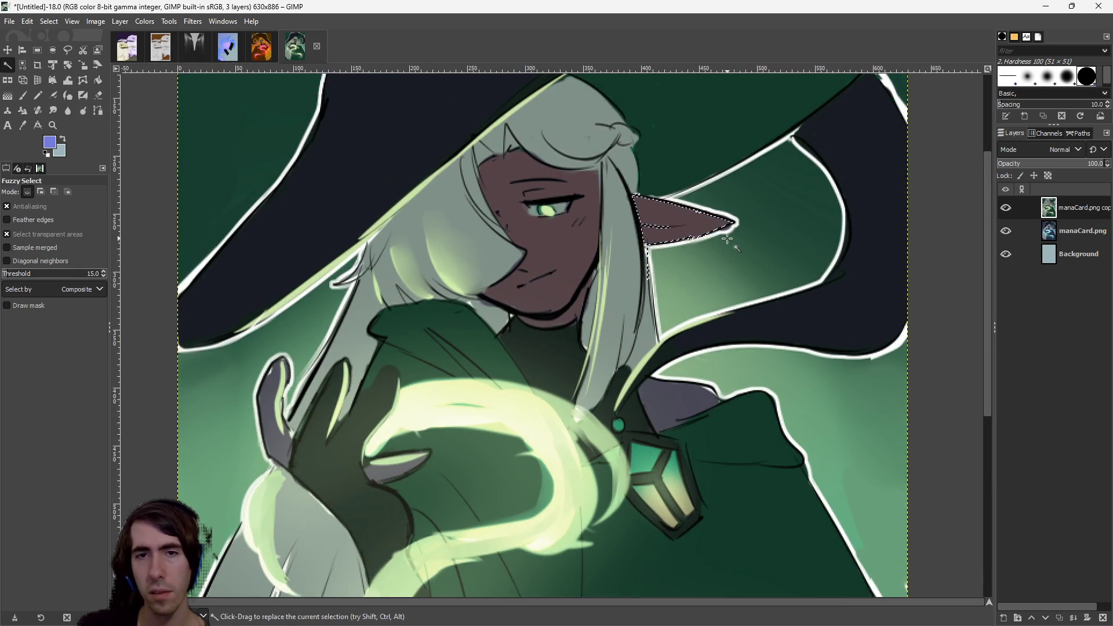
pyautogui.click(674, 388)
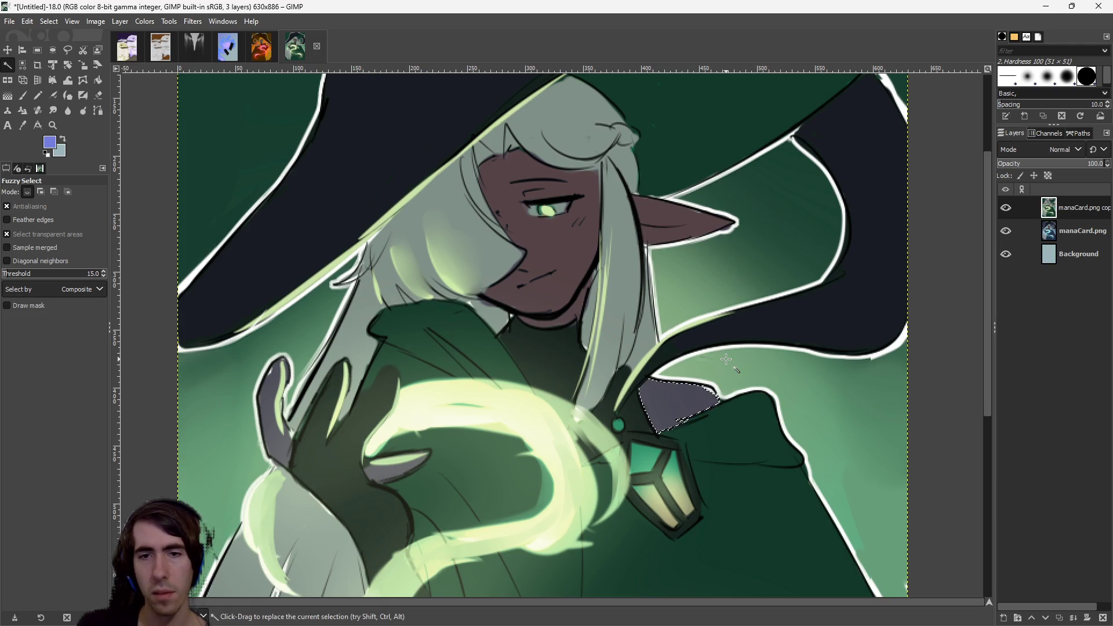
pyautogui.scroll(-3, 695, 406)
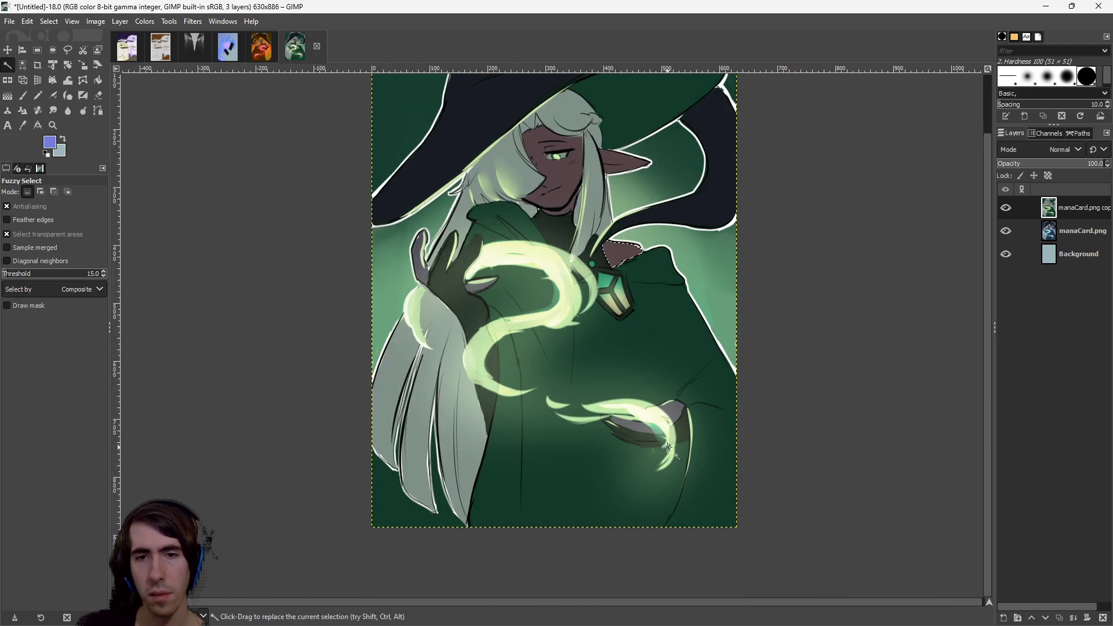
pyautogui.click(818, 308)
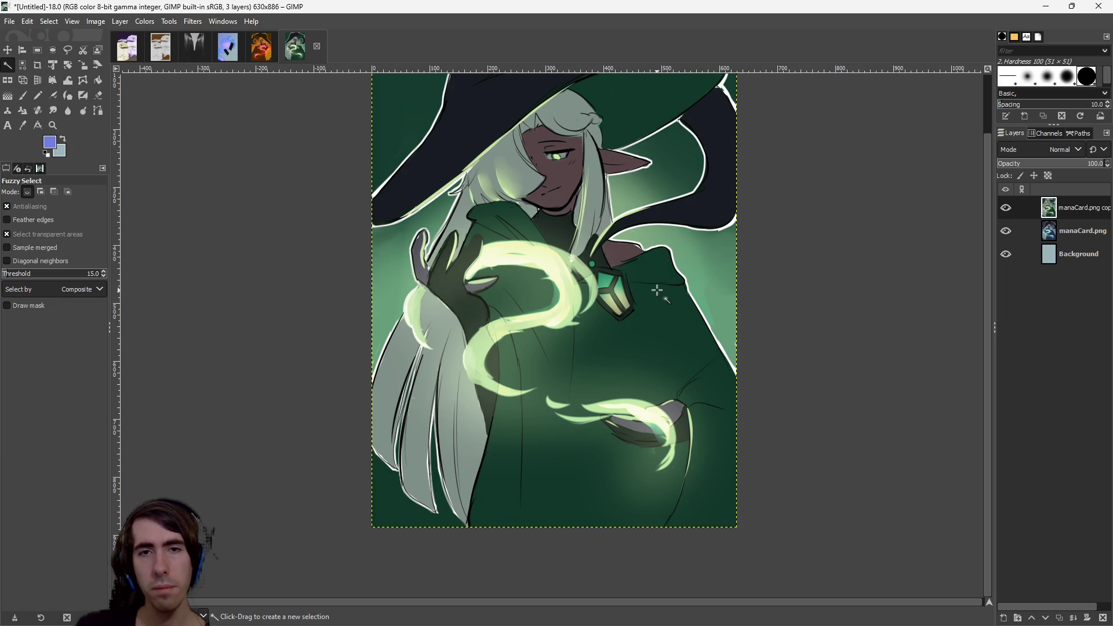
pyautogui.moveTo(656, 289); pyautogui.dragTo(654, 393)
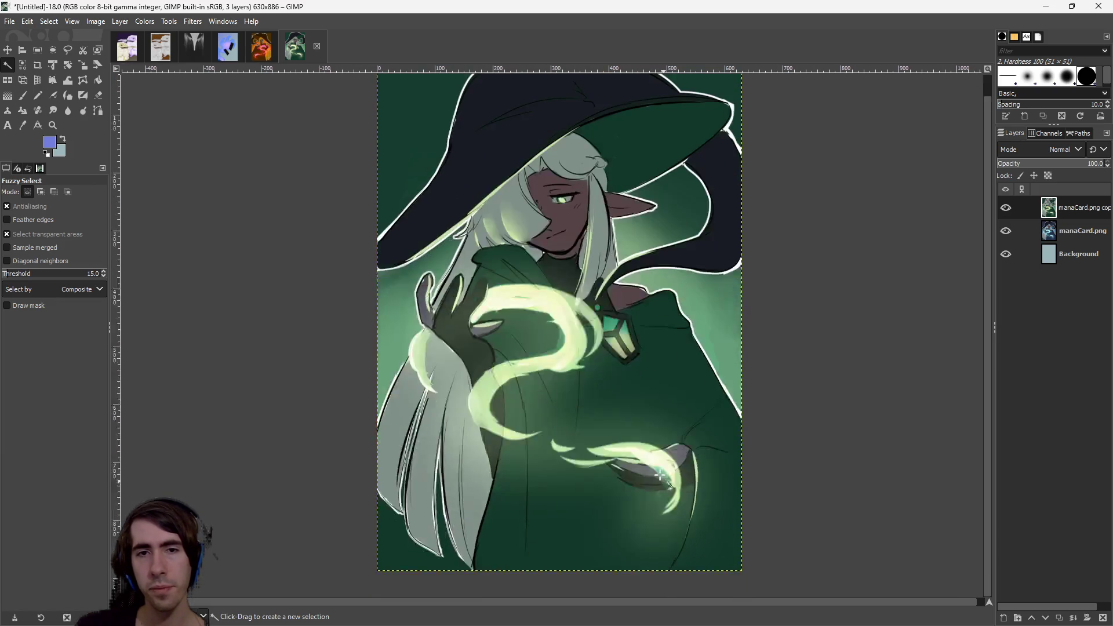
pyautogui.scroll(3, 666, 561)
pyautogui.click(733, 431)
# Fuzzy-select the grey patches on the hand and the swirl region.
pyautogui.click(742, 419)
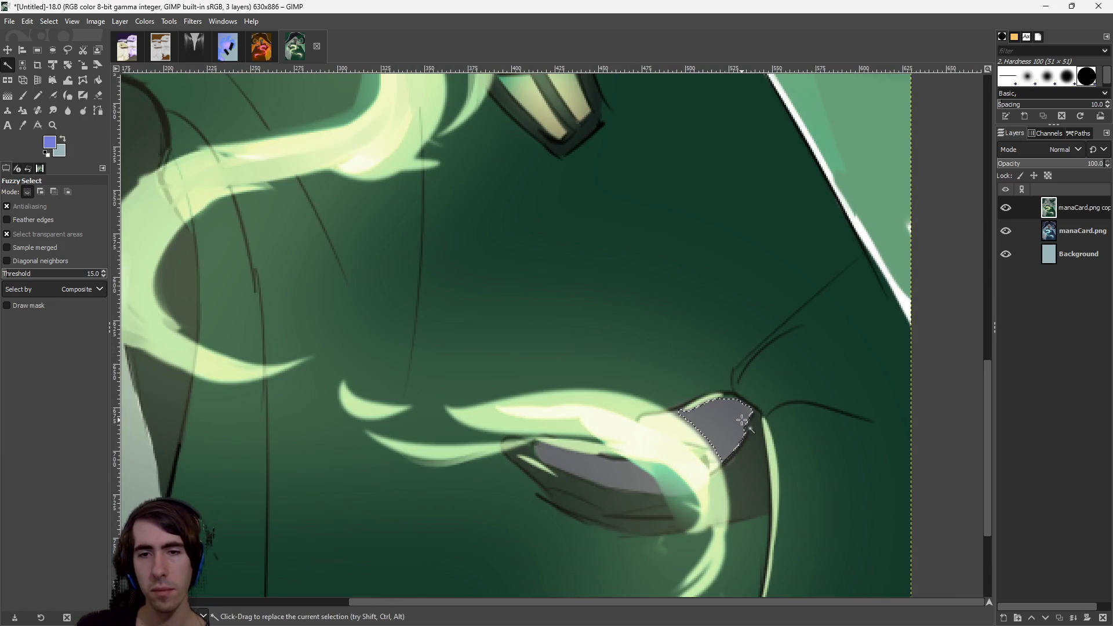
pyautogui.click(666, 498)
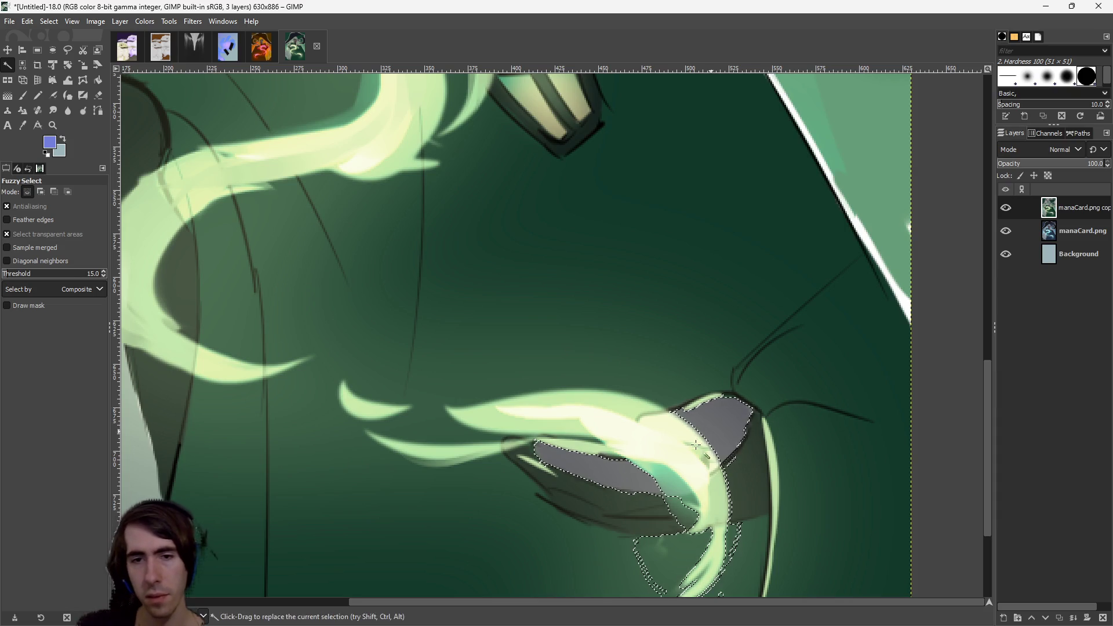
pyautogui.click(618, 477)
pyautogui.moveTo(618, 476); pyautogui.dragTo(637, 478)
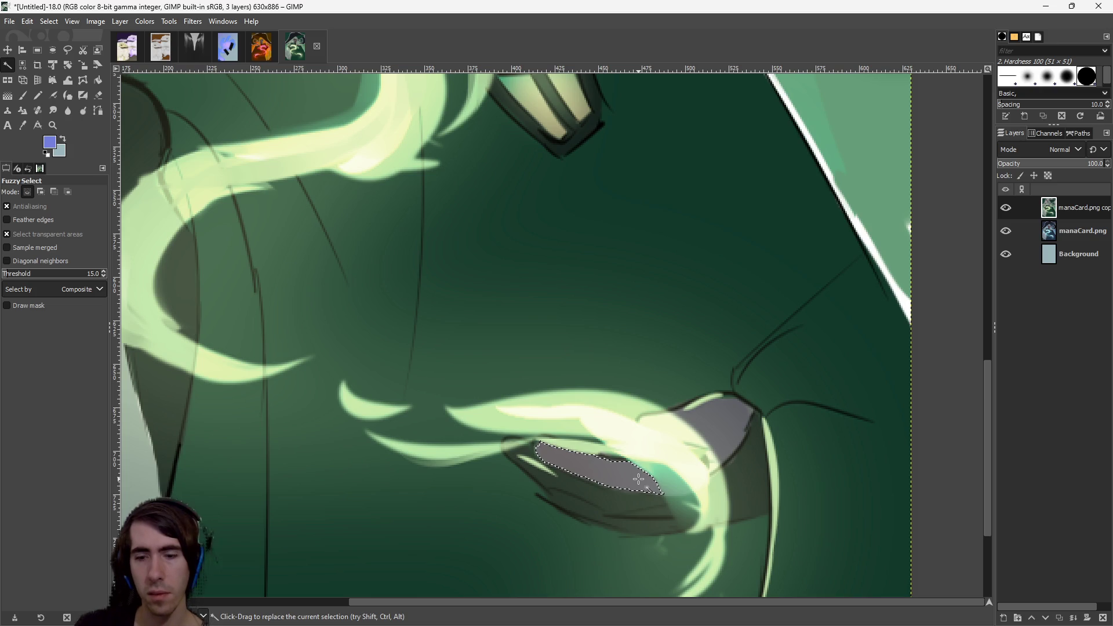
pyautogui.click(701, 428)
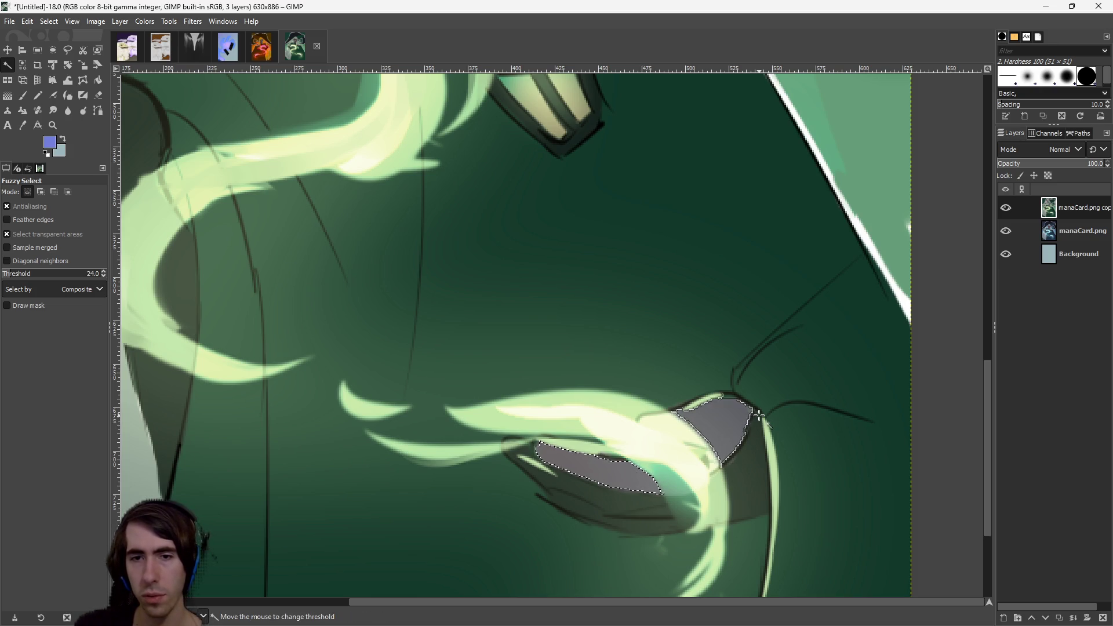
pyautogui.scroll(-3, 645, 350)
pyautogui.scroll(4, 472, 244)
# Select the grey finger and claw, switch to the Background layer, and clear the claw selection.
pyautogui.click(473, 244)
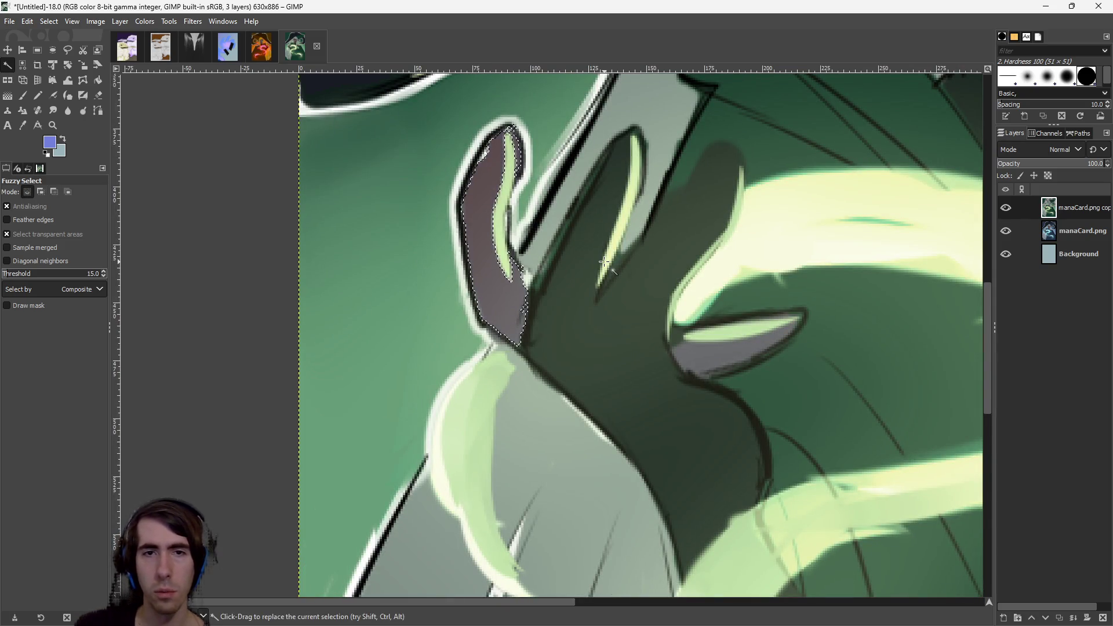
pyautogui.click(697, 352)
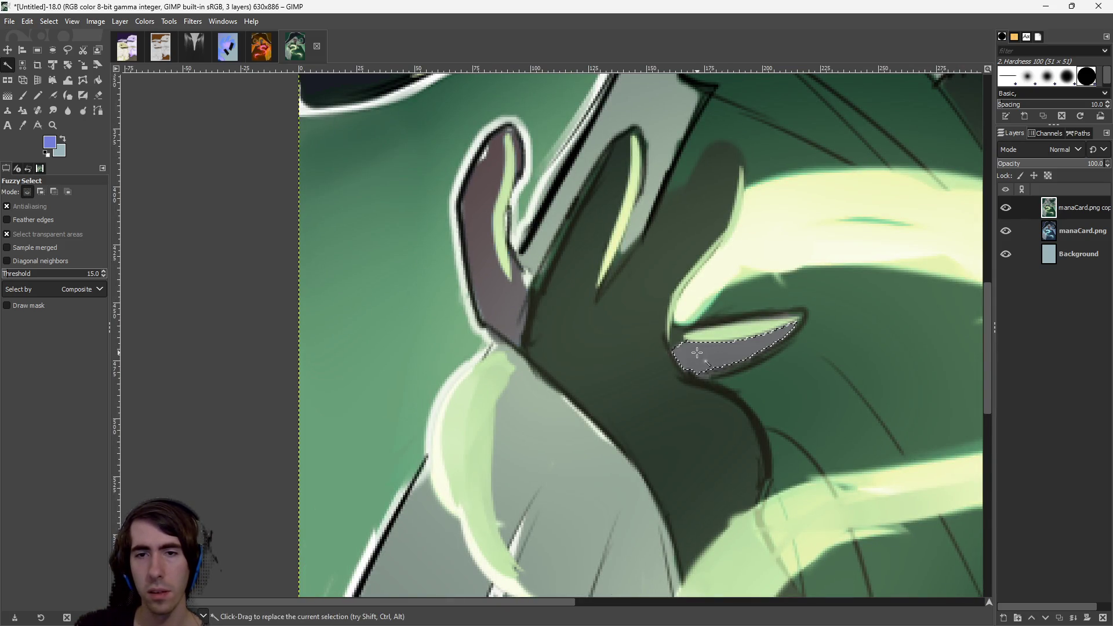
pyautogui.press('End')
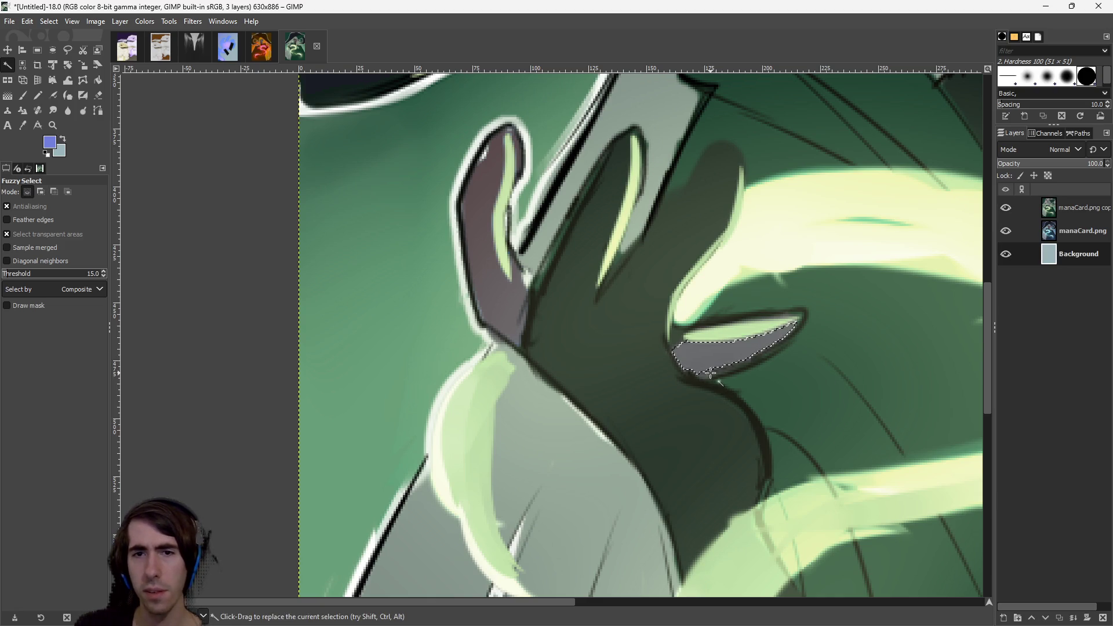
pyautogui.keyDown('ctrl'); pyautogui.click(714, 355); pyautogui.keyUp('ctrl')
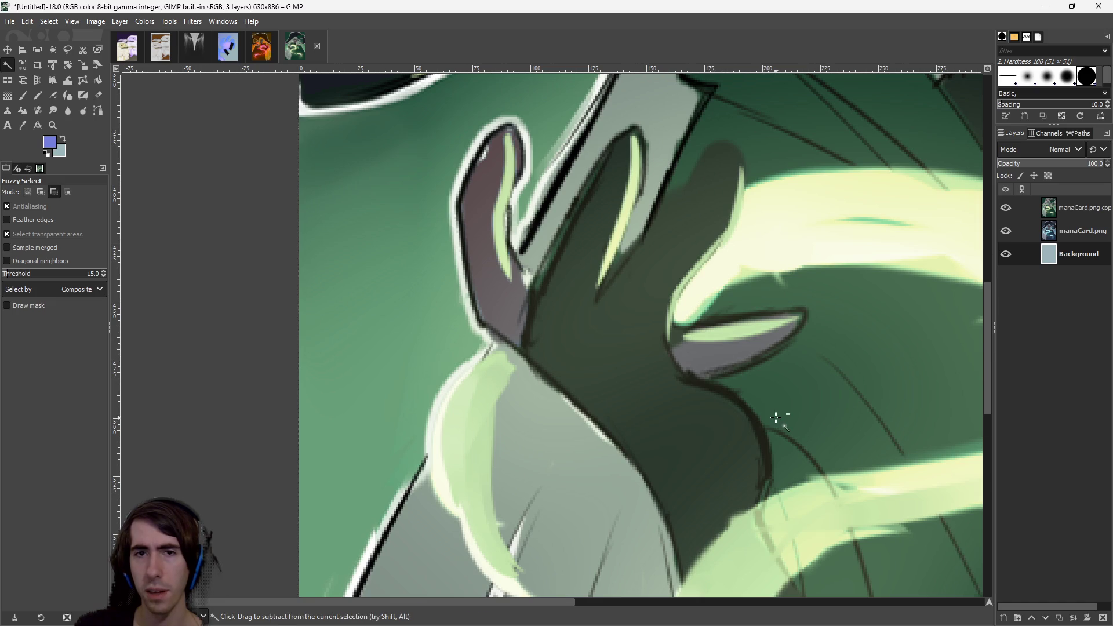
pyautogui.keyDown('ctrl'); pyautogui.scroll(-3, 776, 417); pyautogui.keyUp('ctrl')
pyautogui.keyDown('ctrl'); pyautogui.scroll(1, 670, 442); pyautogui.keyUp('ctrl')
pyautogui.keyDown('ctrl'); pyautogui.scroll(-3, 629, 417); pyautogui.keyUp('ctrl')
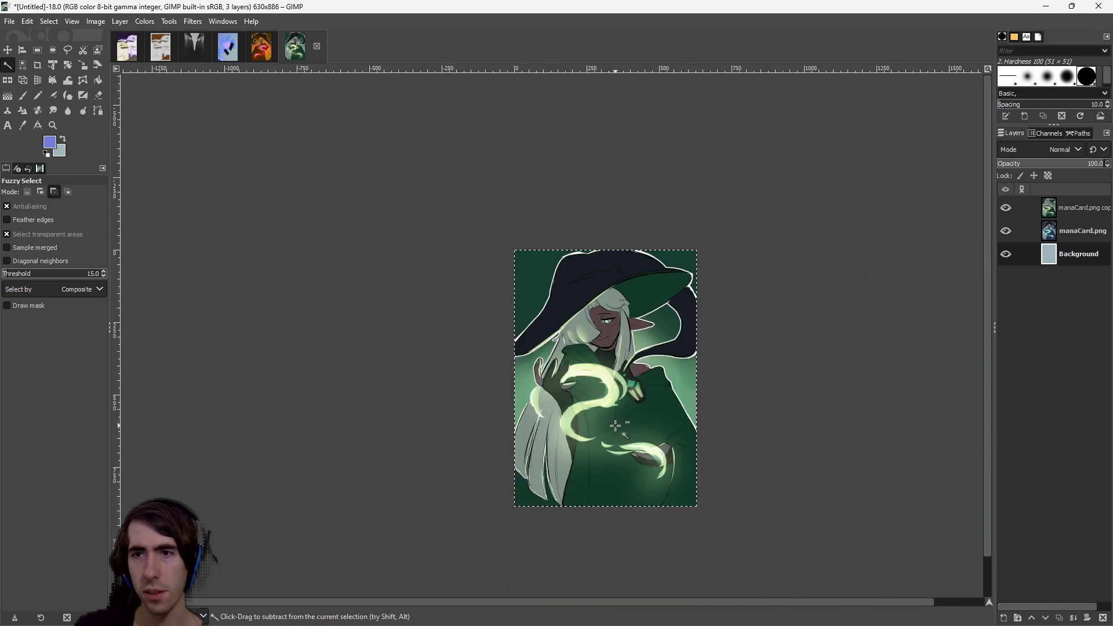
pyautogui.keyDown('ctrl'); pyautogui.scroll(2, 615, 426); pyautogui.keyUp('ctrl')
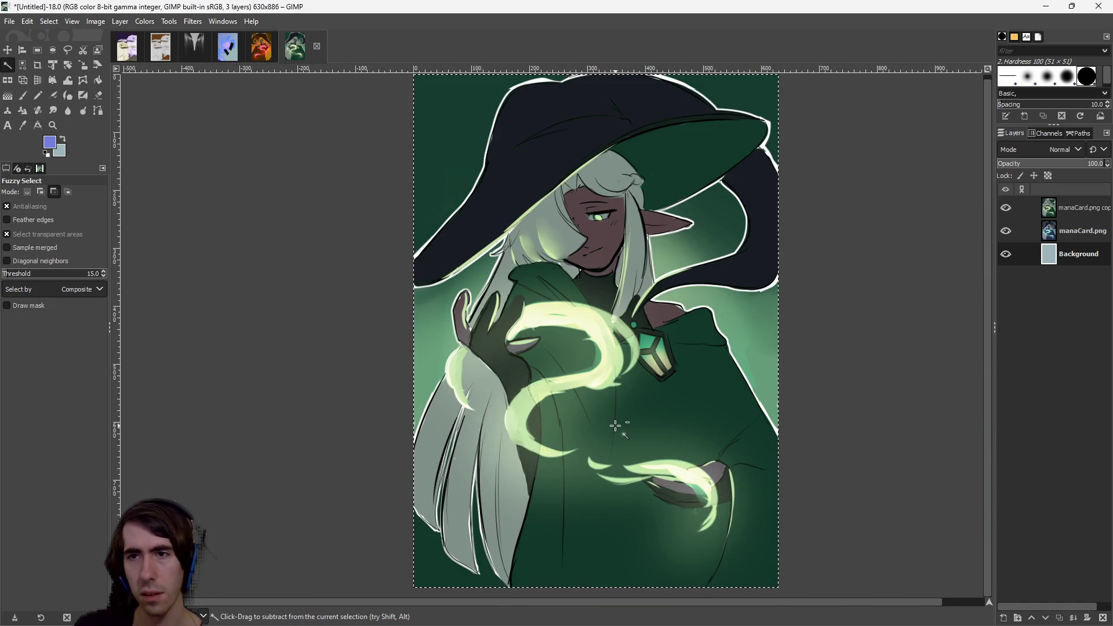
pyautogui.keyDown('ctrl'); pyautogui.scroll(3, 508, 365); pyautogui.keyUp('ctrl')
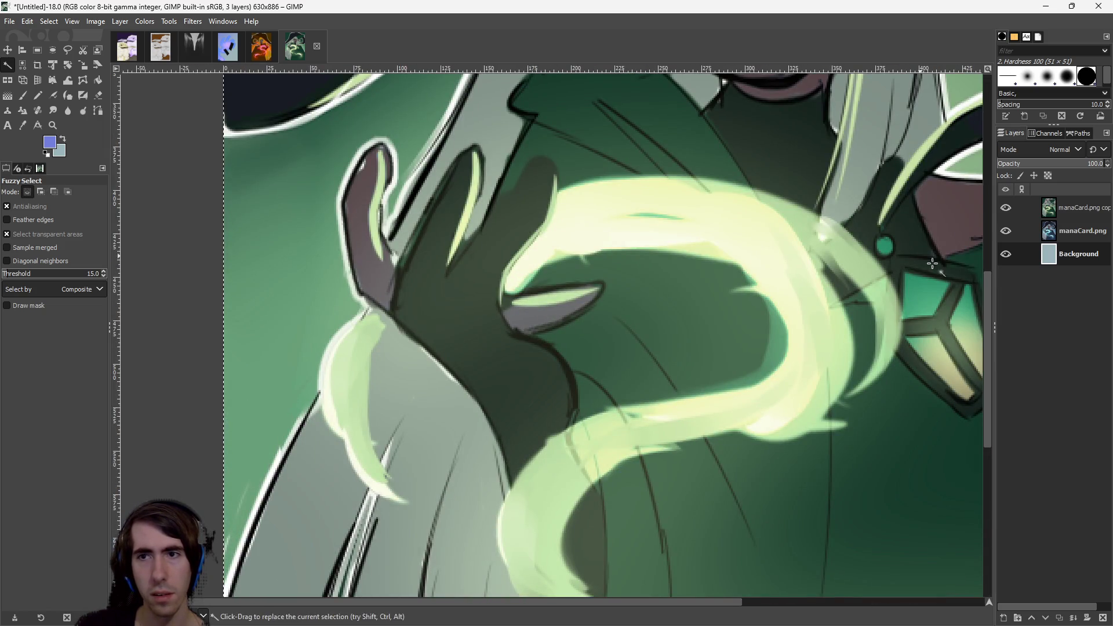
# Select the grey fingernail on the manaCard.png layers with Ctrl subtract, then clear the selection.
pyautogui.click(1075, 237)
pyautogui.moveTo(524, 313); pyautogui.dragTo(555, 341)
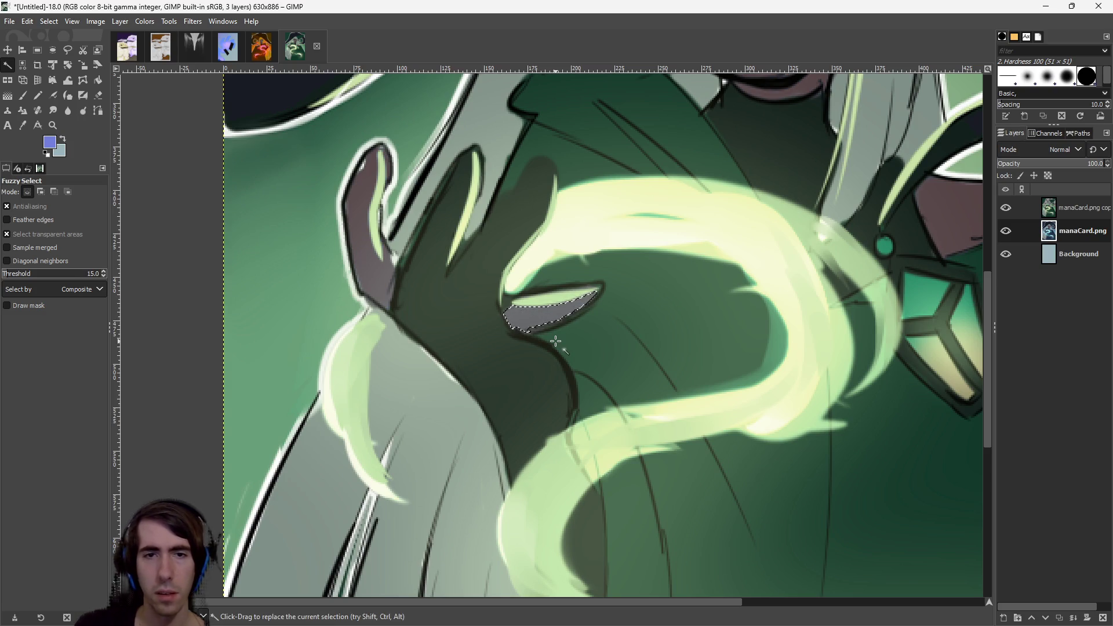
pyautogui.press('ctrl')
pyautogui.click(1071, 206)
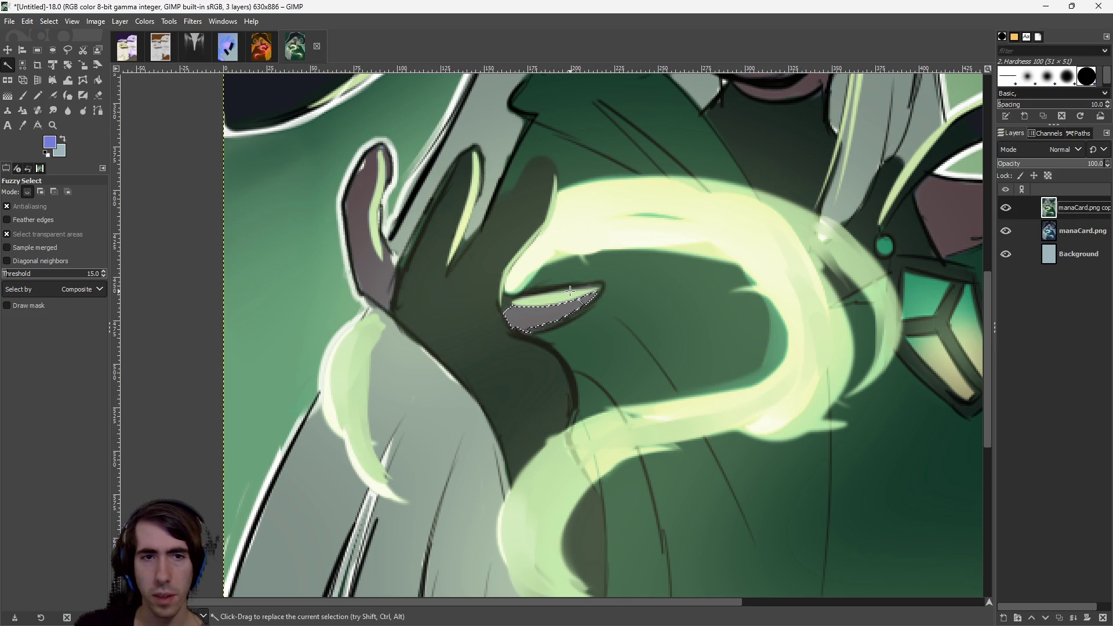
pyautogui.hotkey('ctrl', 'shift', 'a')
pyautogui.press('-')
pyautogui.press('-')
pyautogui.press('-')
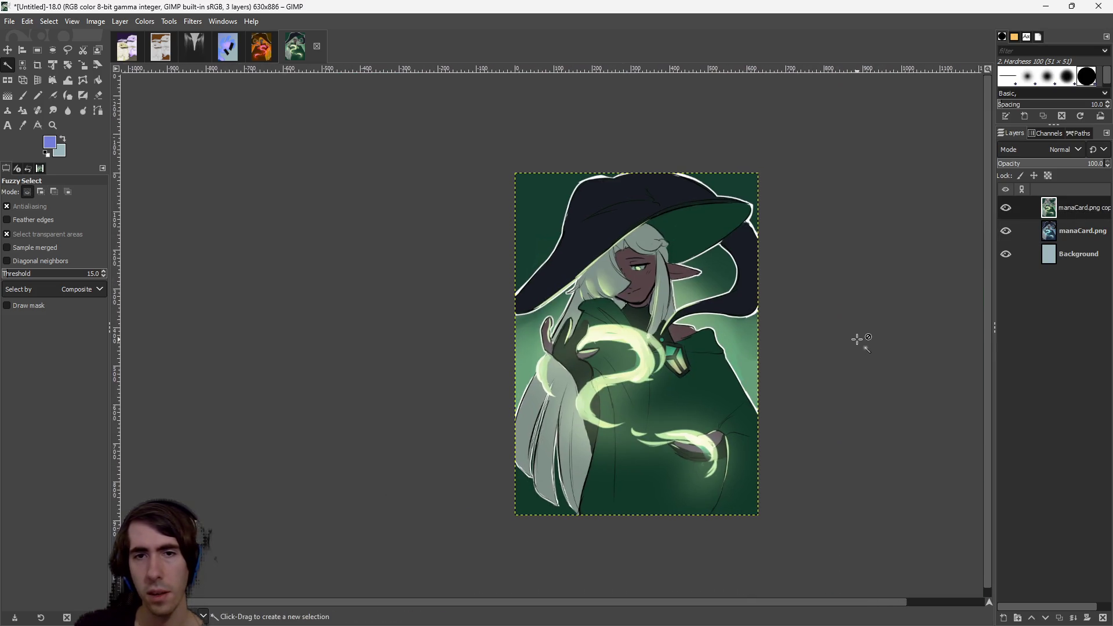
pyautogui.press('+')
pyautogui.press('+')
pyautogui.moveTo(347, 251); pyautogui.dragTo(322, 265)
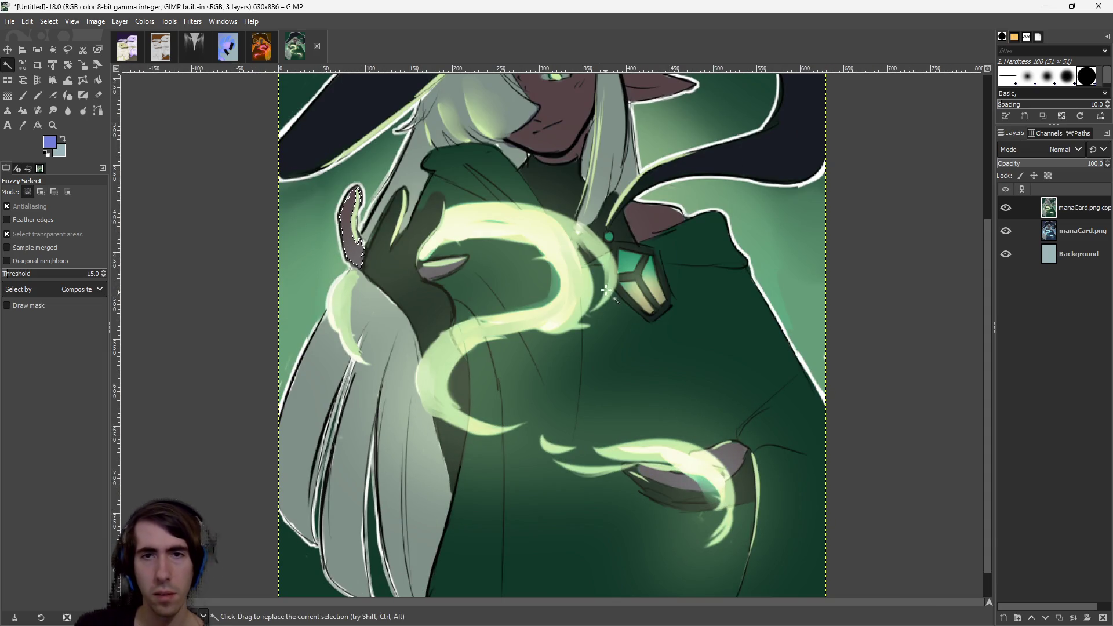
pyautogui.hotkey('ctrl', 'shift', 'a')
# Minimise GIMP to bring the Godot editor back.
pyautogui.scroll(-2, 663, 331)
pyautogui.scroll(1, 631, 408)
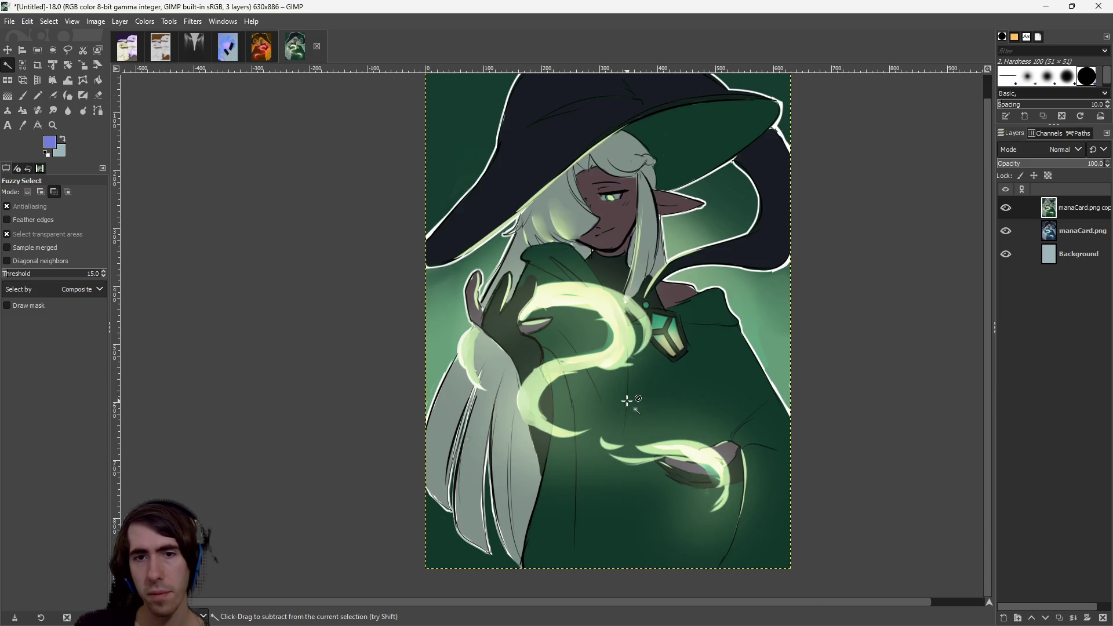
pyautogui.scroll(1, 626, 394)
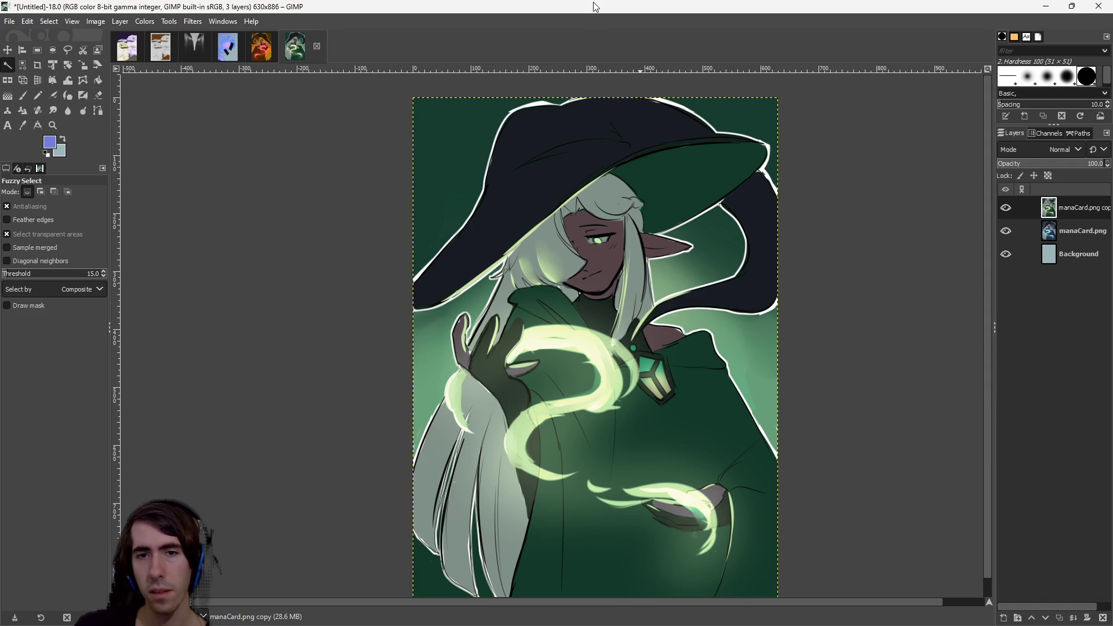
pyautogui.click(1046, 7)
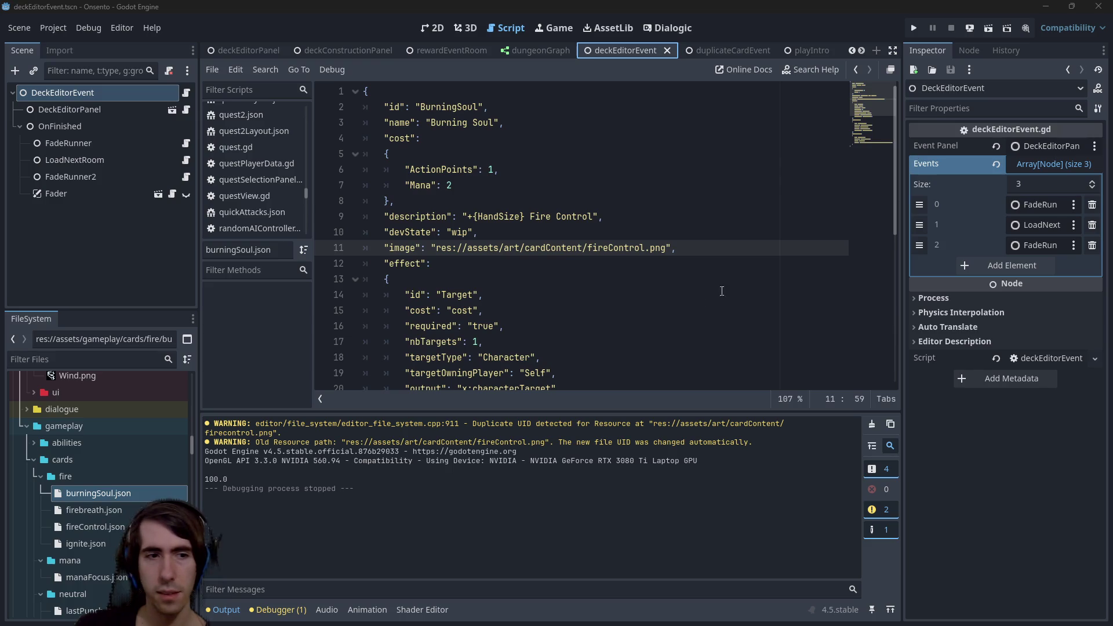
pyautogui.scroll(-5, 101, 508)
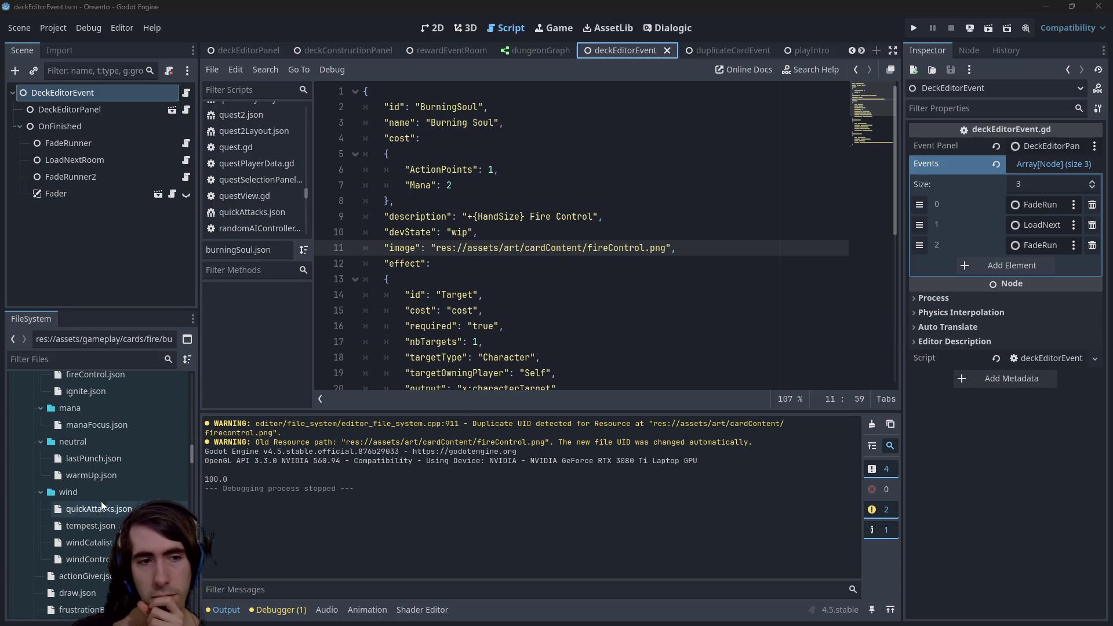
pyautogui.scroll(5, 102, 496)
pyautogui.scroll(10, 102, 494)
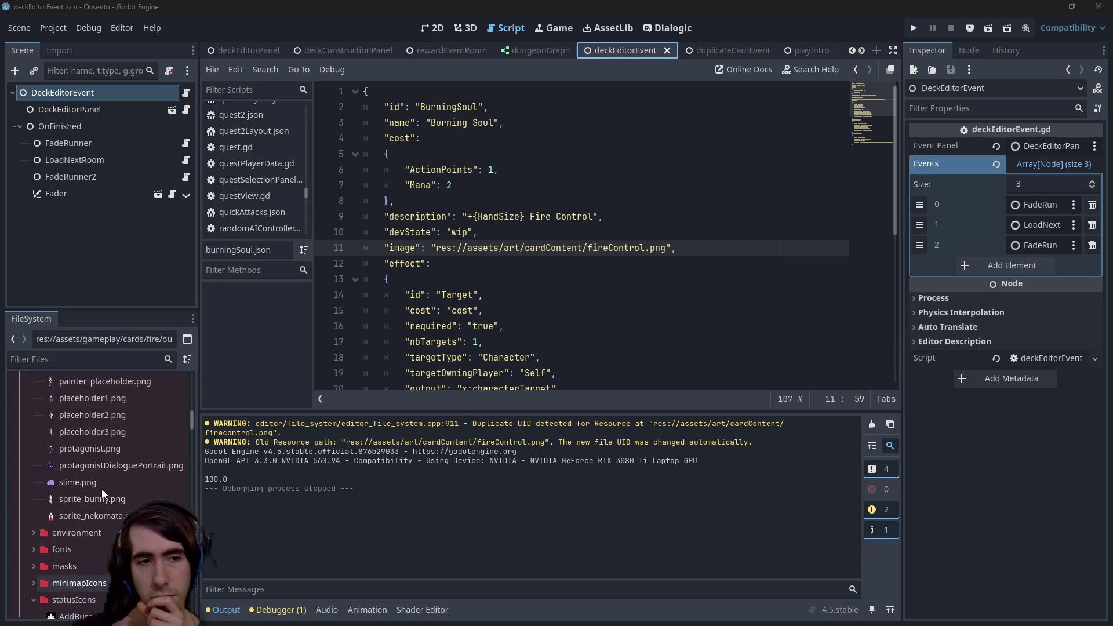
pyautogui.scroll(10, 101, 485)
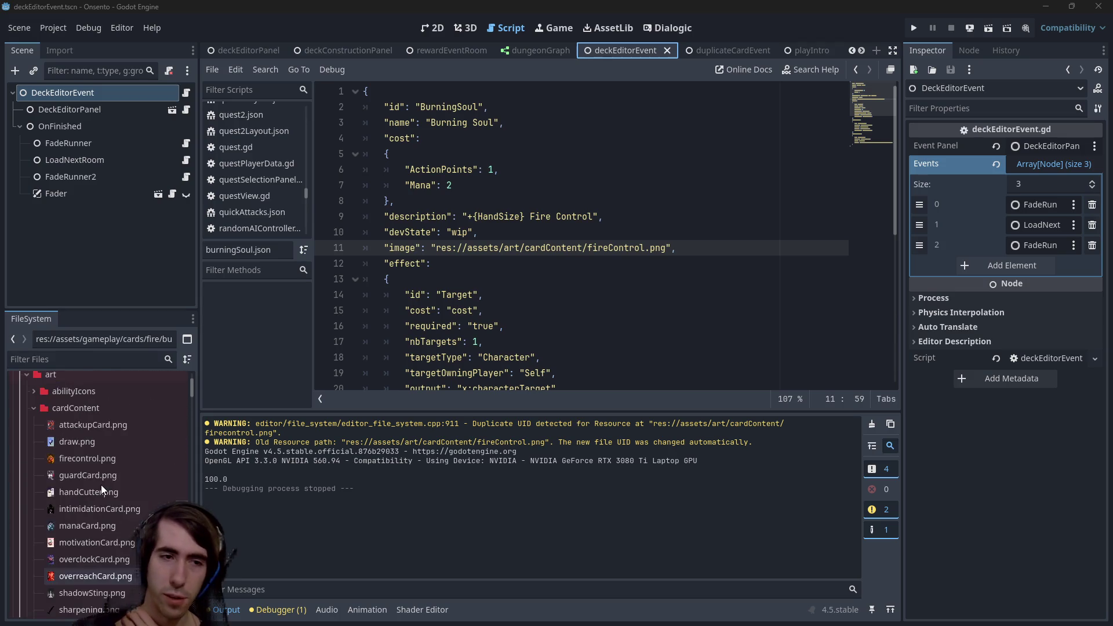
pyautogui.rightClick(87, 489)
pyautogui.click(82, 500)
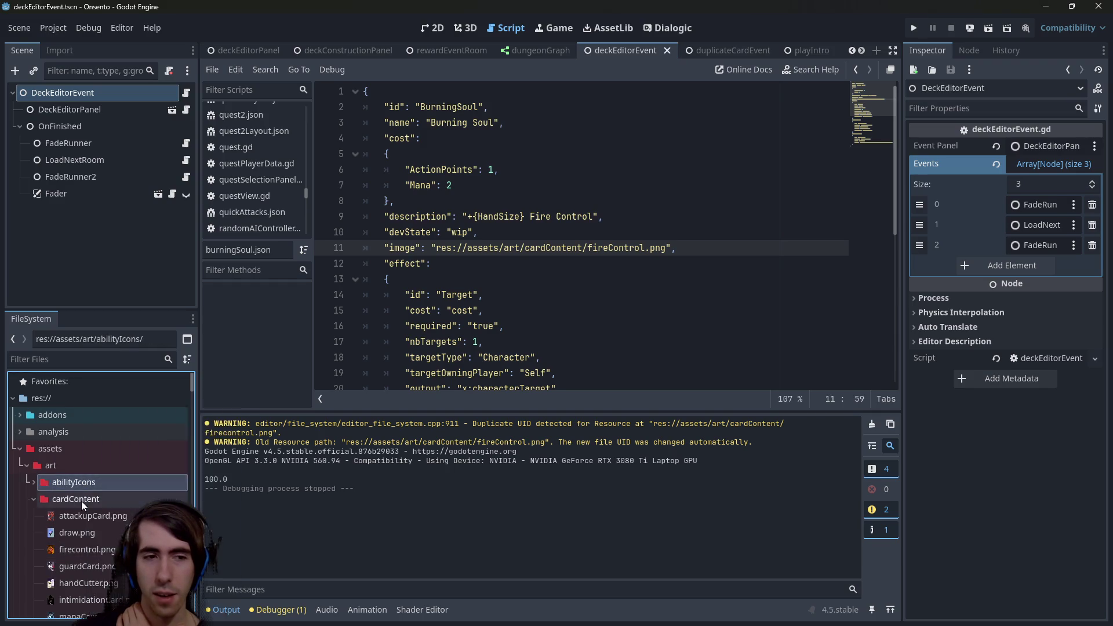
pyautogui.rightClick(81, 501)
pyautogui.press('Escape')
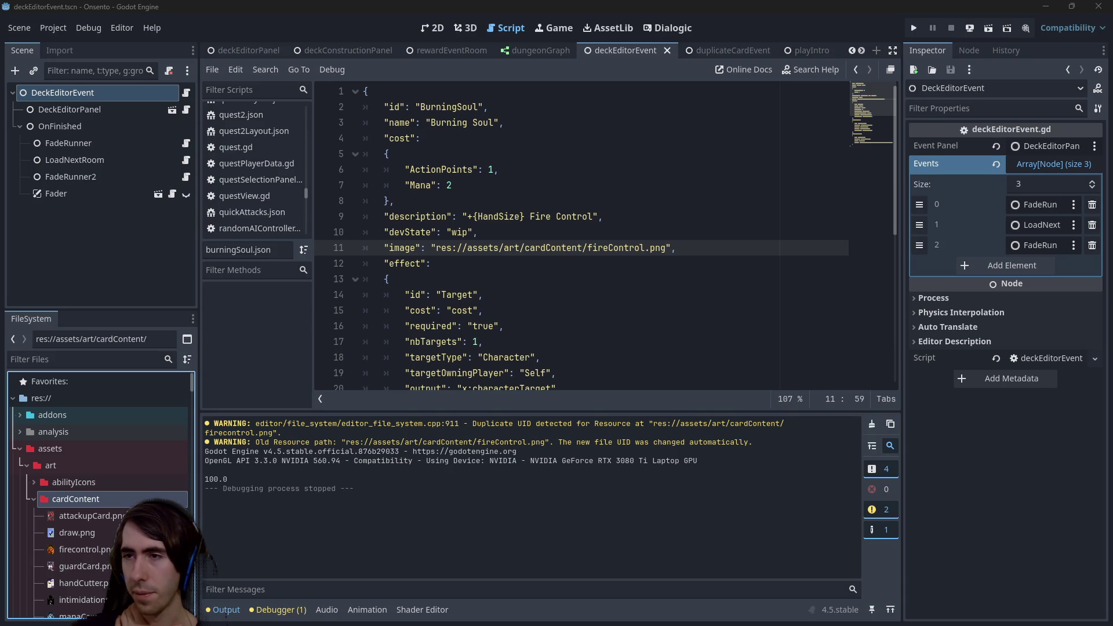
pyautogui.click(112, 484)
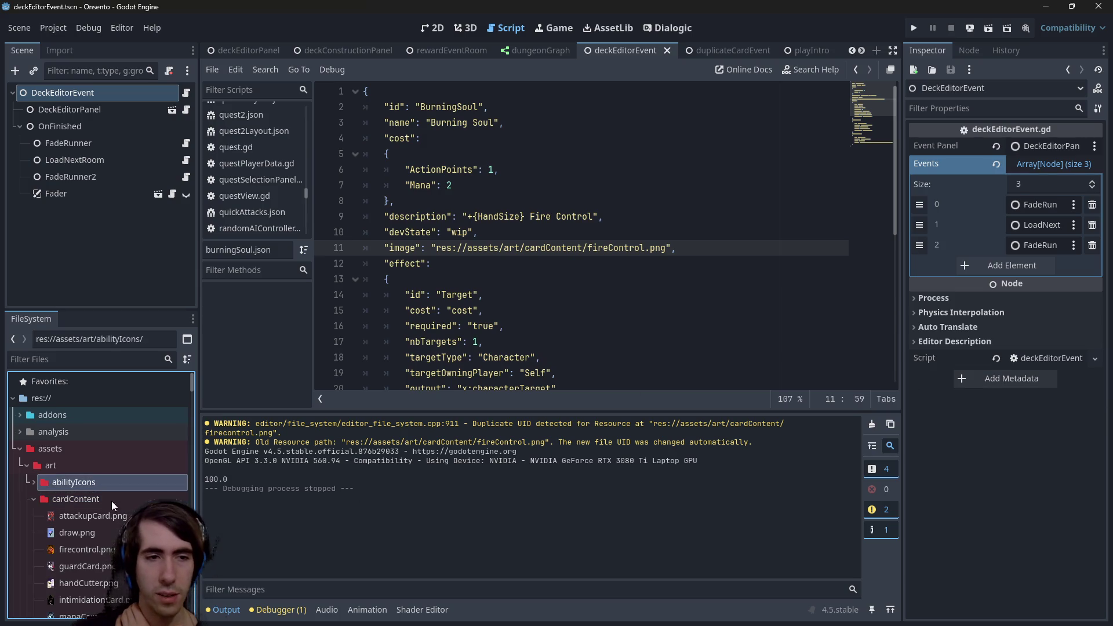
pyautogui.scroll(-3, 111, 484)
pyautogui.scroll(-3, 110, 534)
pyautogui.click(108, 492)
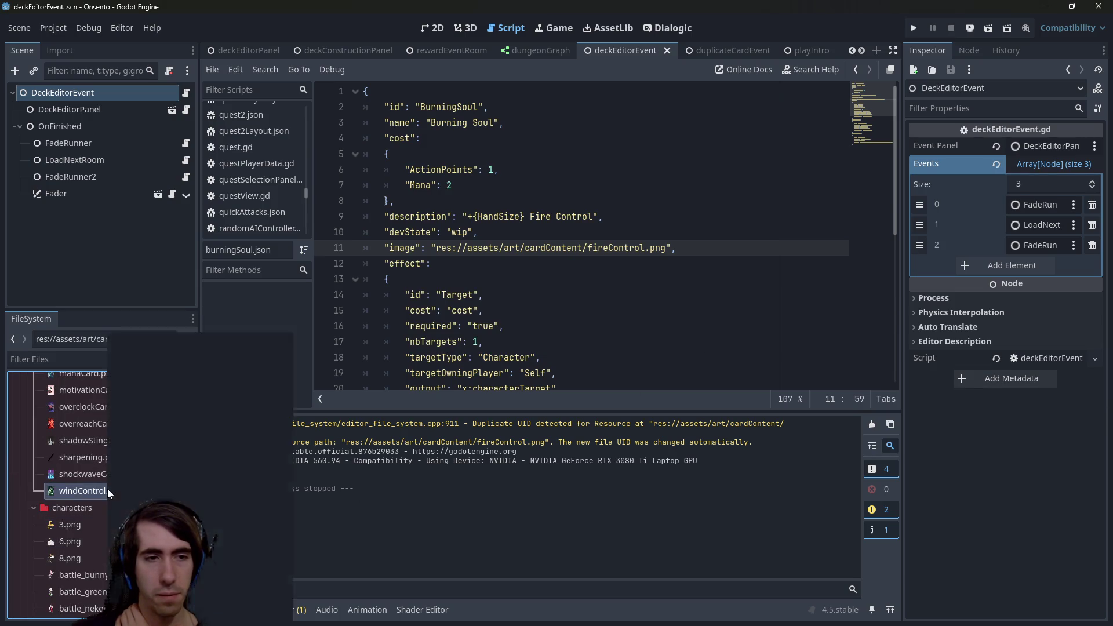
pyautogui.rightClick(108, 491)
pyautogui.click(145, 426)
pyautogui.scroll(-10, 95, 483)
pyautogui.scroll(-10, 105, 515)
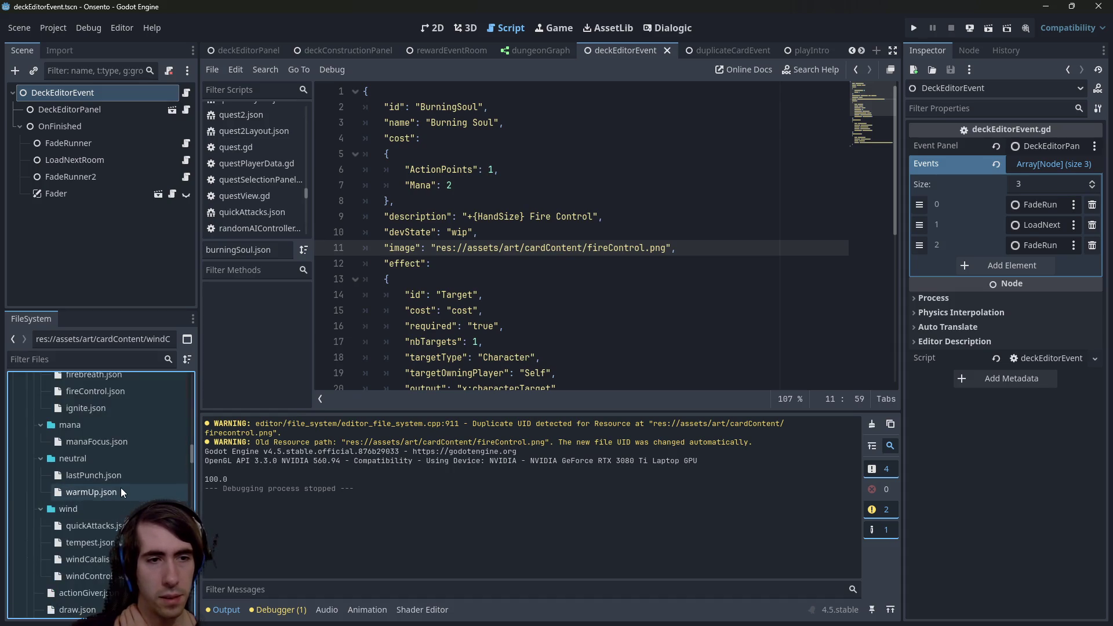
pyautogui.scroll(-3, 104, 517)
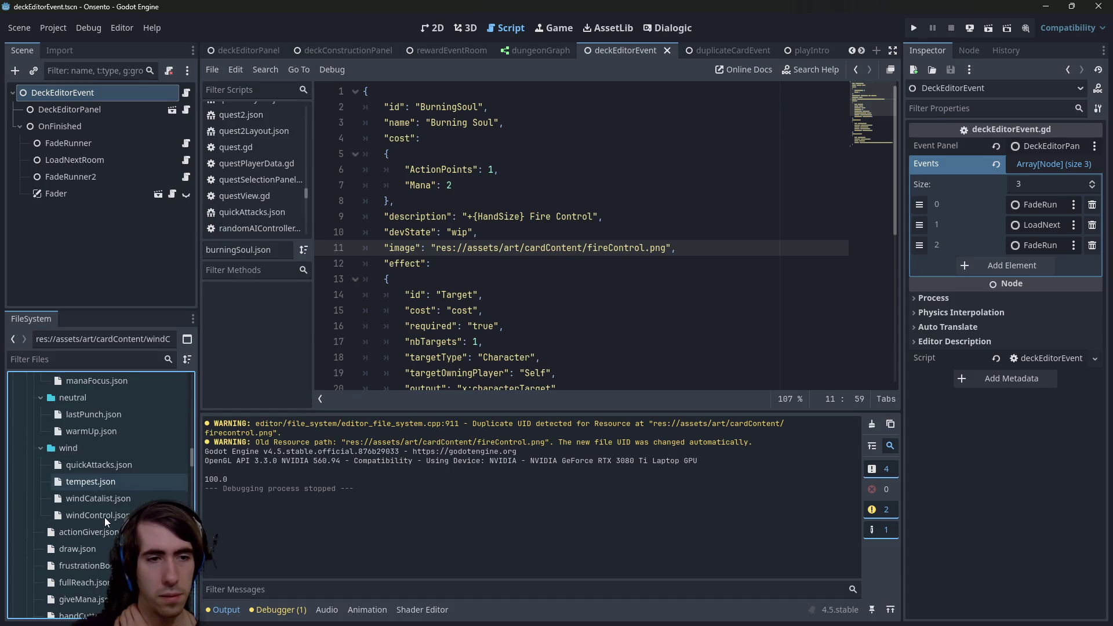
pyautogui.doubleClick(109, 513)
# Replace the manaCard.png image path on line 8 with windControl.png and save.
pyautogui.scroll(2, 579, 232)
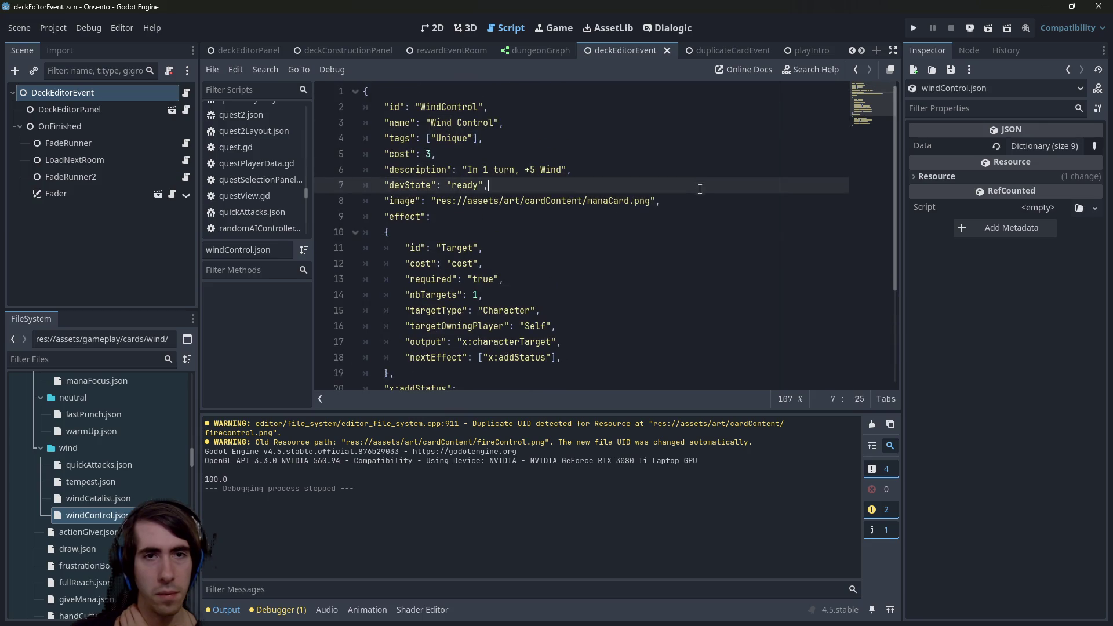
pyautogui.click(650, 201)
pyautogui.moveTo(650, 201); pyautogui.dragTo(433, 200)
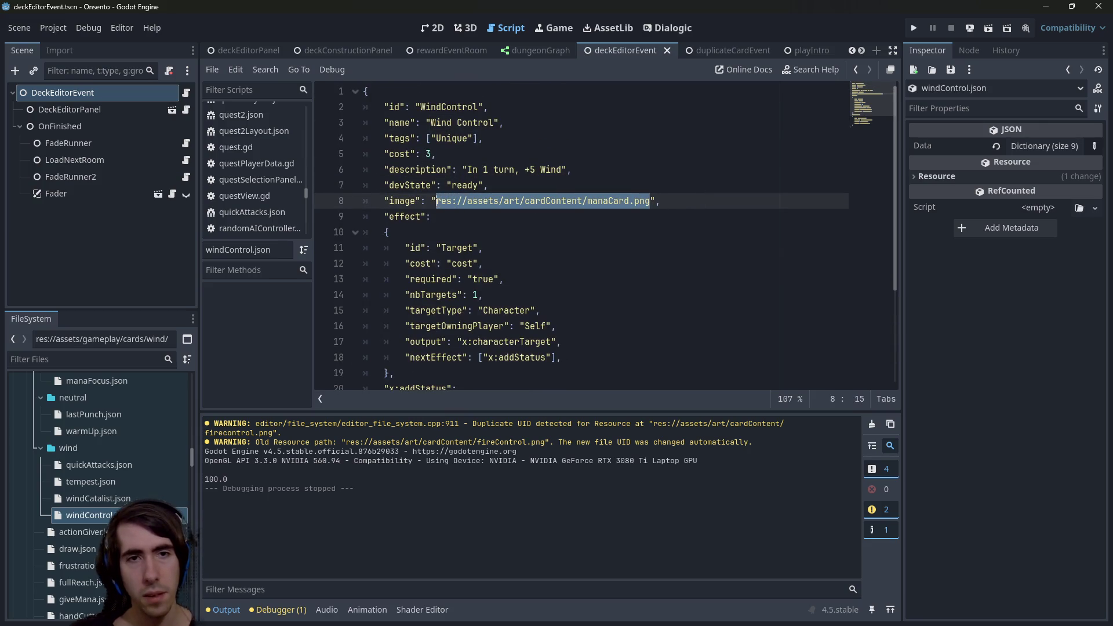
pyautogui.write('res://assets/art/cardContent/windControl.png')
pyautogui.hotkey('ctrl', 's')
# In windCatalist.json, swap the line-10 manaCard.png path for windControl.png and save.
pyautogui.doubleClick(98, 499)
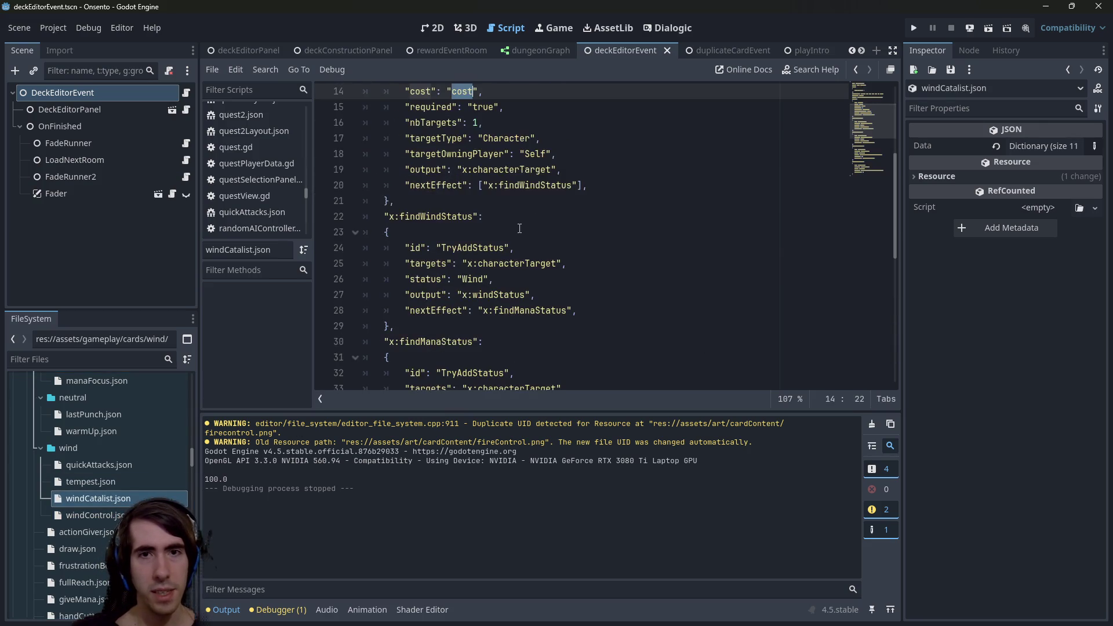
pyautogui.moveTo(436, 232); pyautogui.dragTo(654, 232)
pyautogui.write('res://assets/art/cardContent/windControl.png')
pyautogui.hotkey('ctrl', 's')
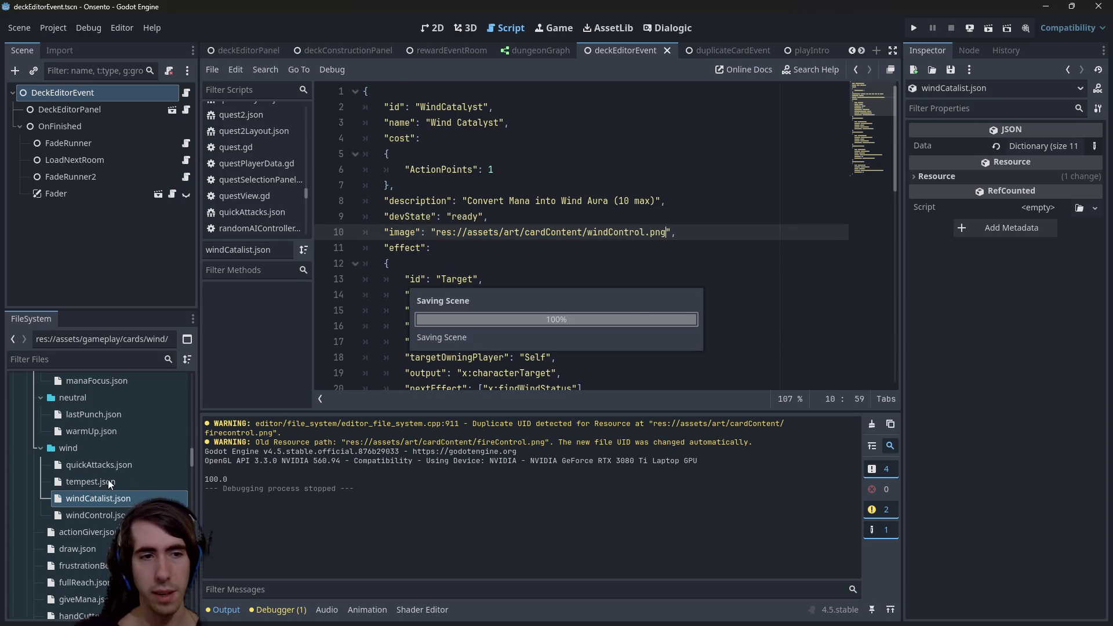
# In tempest.json, add an "image" entry with the windControl.png path below devState and save.
pyautogui.doubleClick(109, 481)
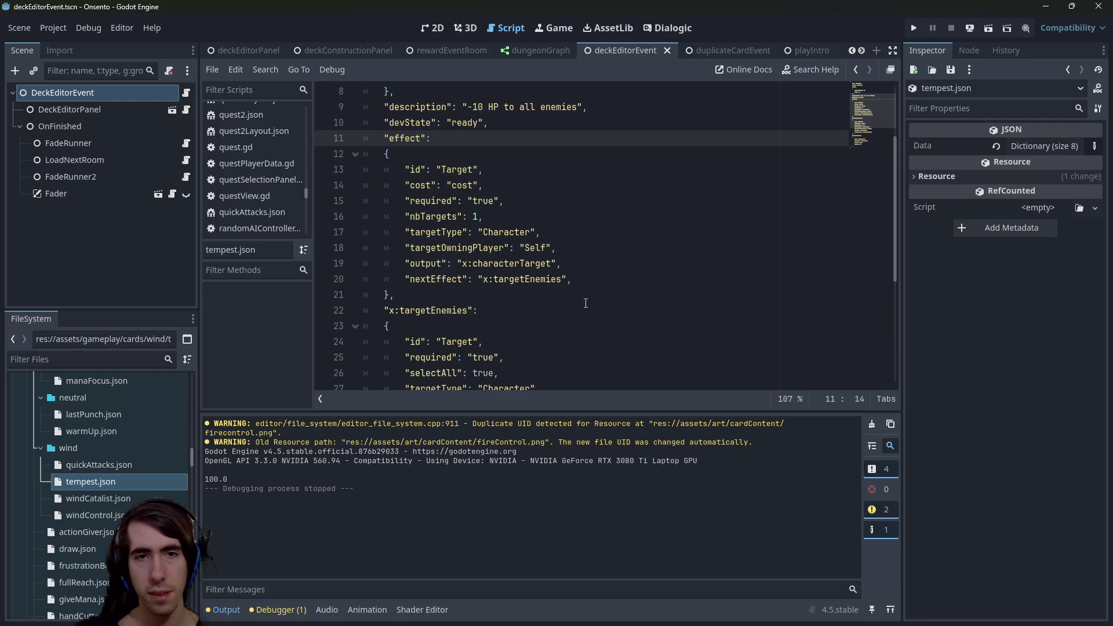
pyautogui.scroll(3, 585, 303)
pyautogui.scroll(-4, 473, 244)
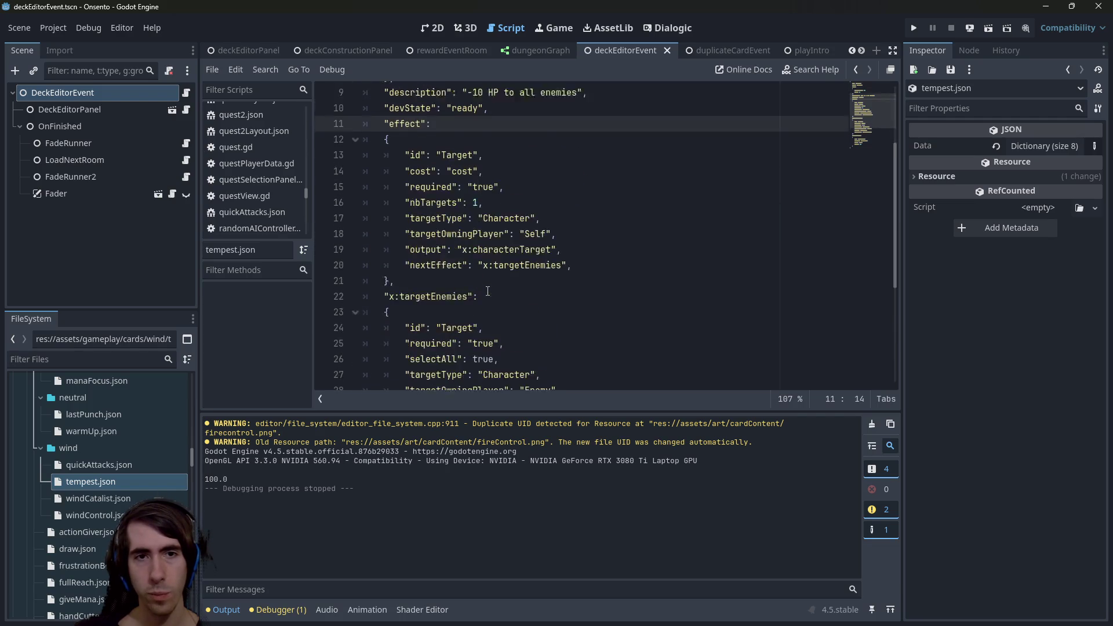
pyautogui.scroll(4, 486, 284)
pyautogui.scroll(-6, 504, 255)
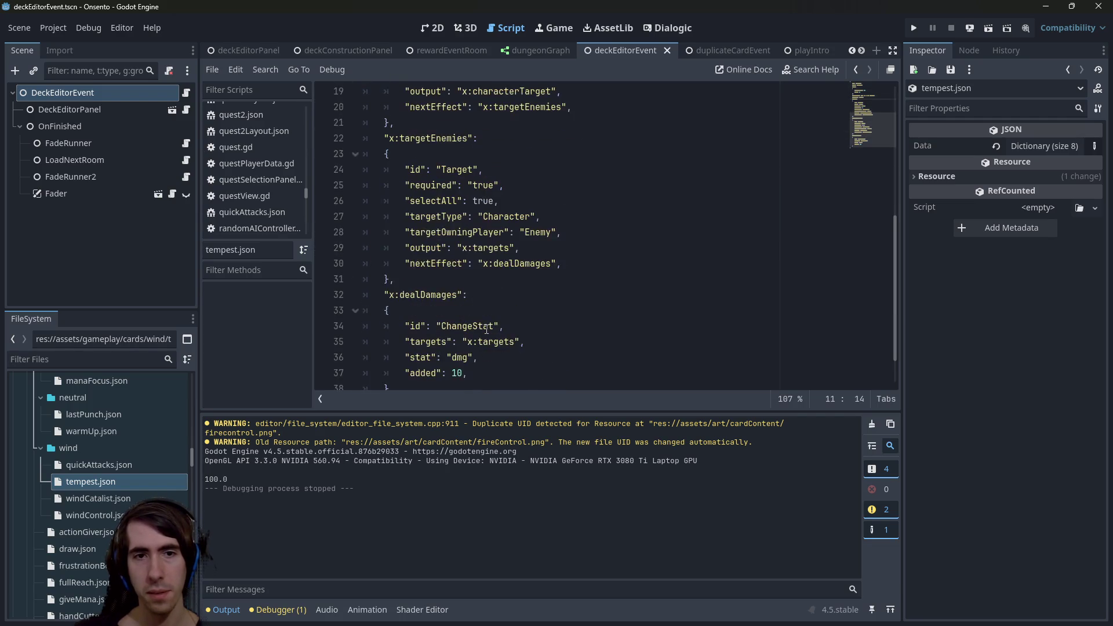
pyautogui.hotkey('ctrl', 'f')
pyautogui.write('image')
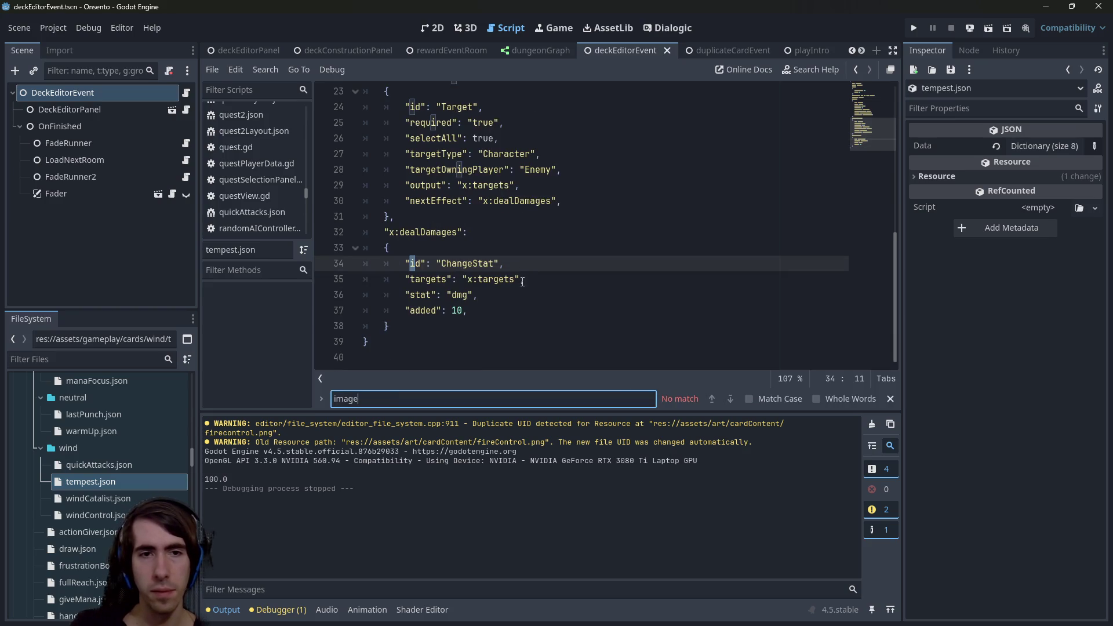
pyautogui.scroll(7, 533, 260)
pyautogui.click(566, 246)
pyautogui.click(580, 232)
pyautogui.press('Return')
pyautogui.write('"imag')
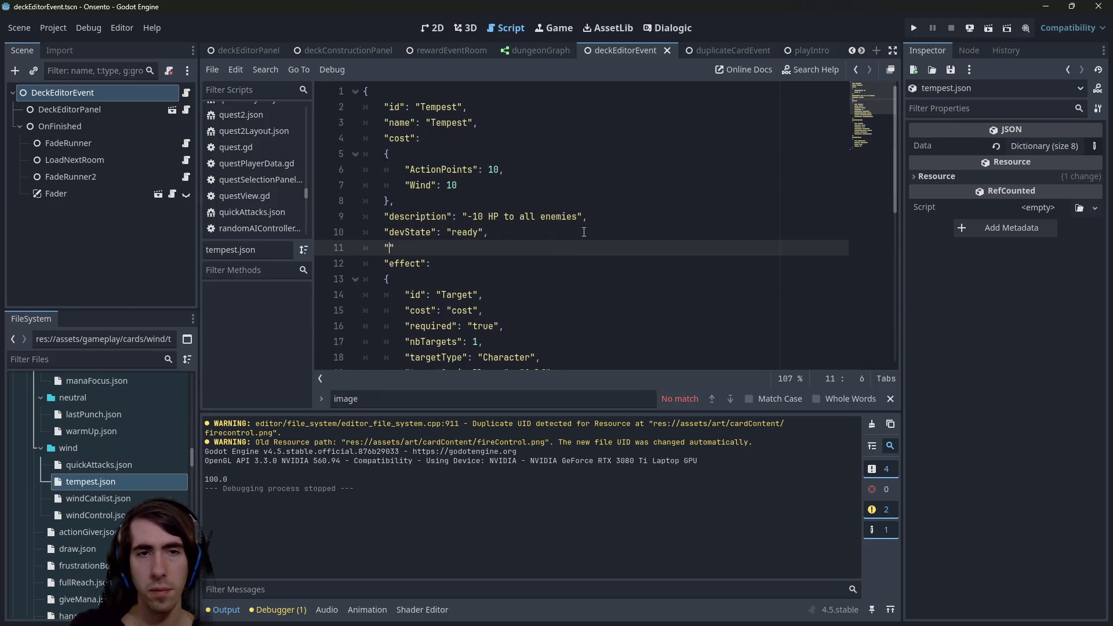
pyautogui.write('e":')
pyautogui.write('res://assets/art/cardContent/windControl.png')
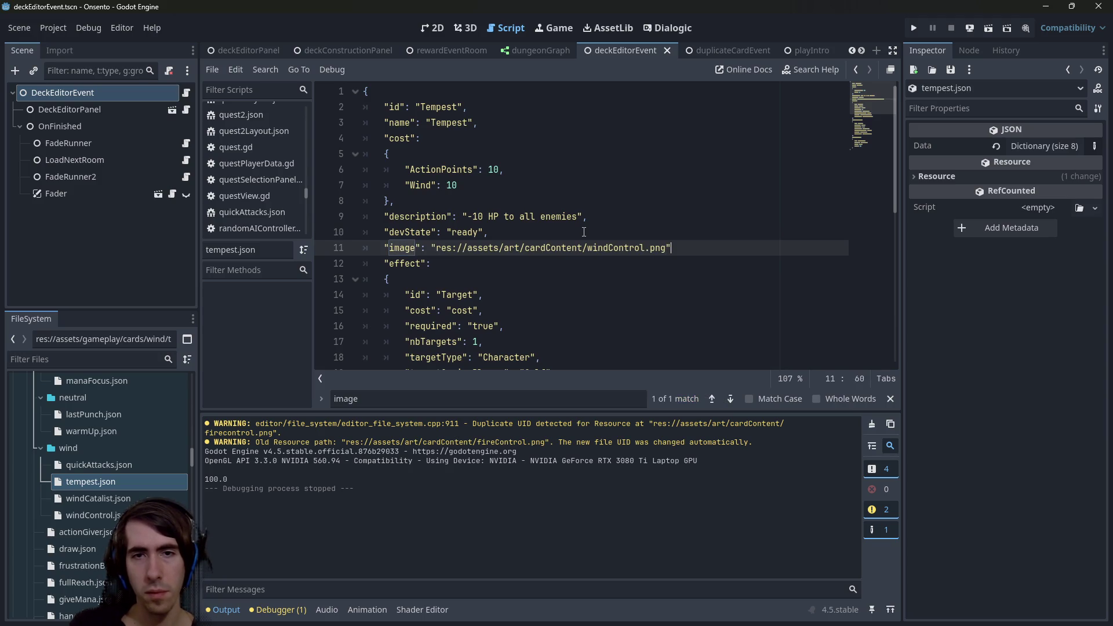
pyautogui.hotkey('ctrl', 's')
# In quickAttacks.json, replace manaCard.png with windControl.png, save, and run the current scene.
pyautogui.doubleClick(137, 463)
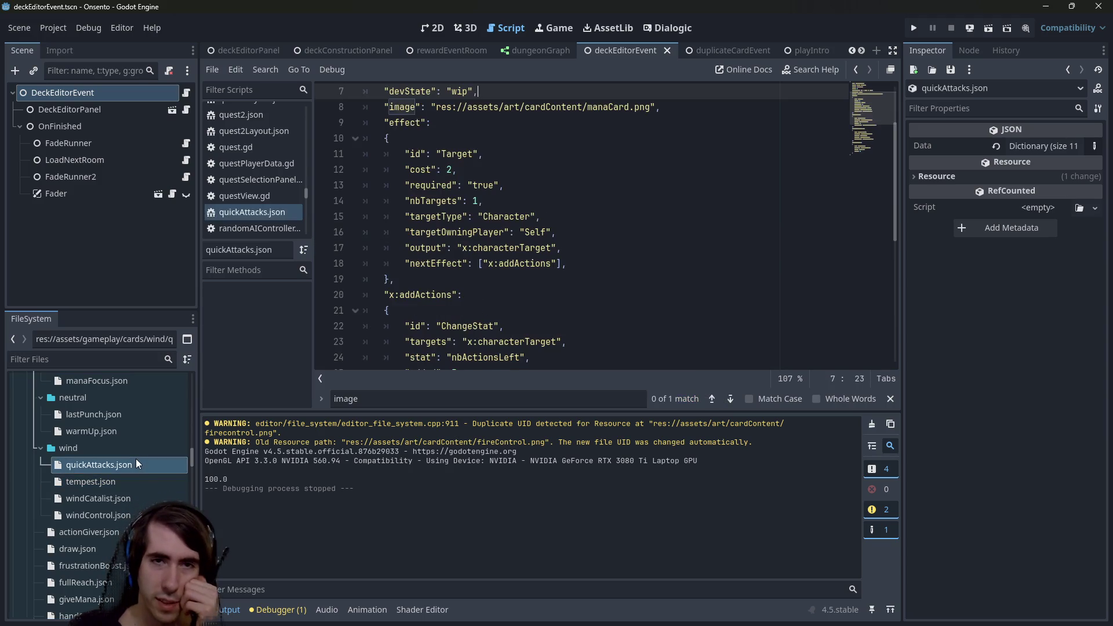
pyautogui.scroll(2, 499, 254)
pyautogui.scroll(-2, 542, 232)
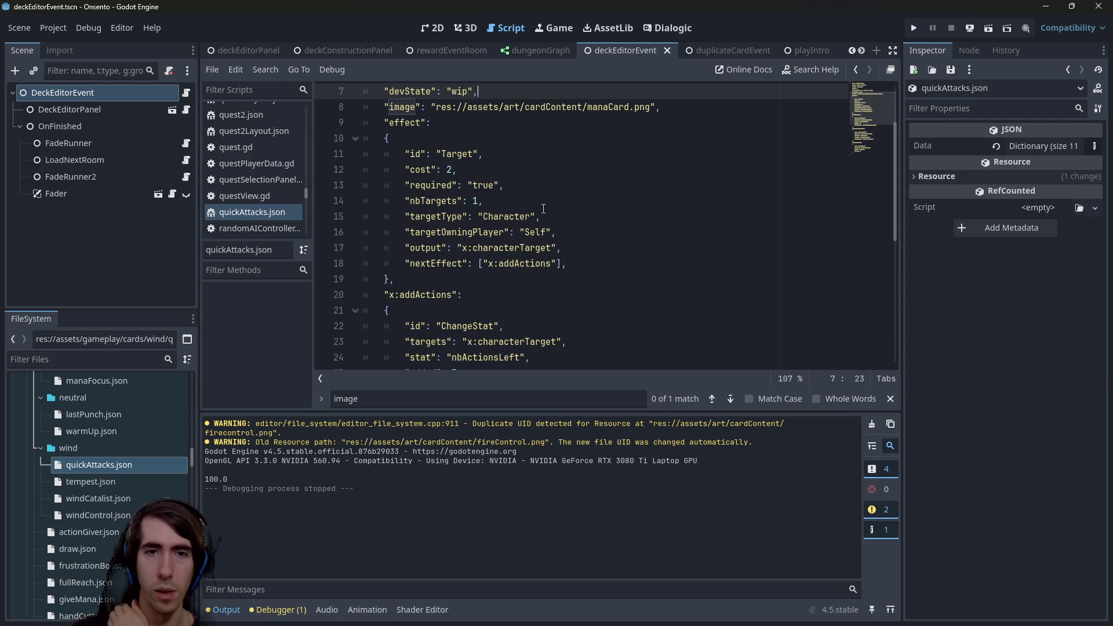
pyautogui.scroll(1, 465, 148)
pyautogui.click(438, 154)
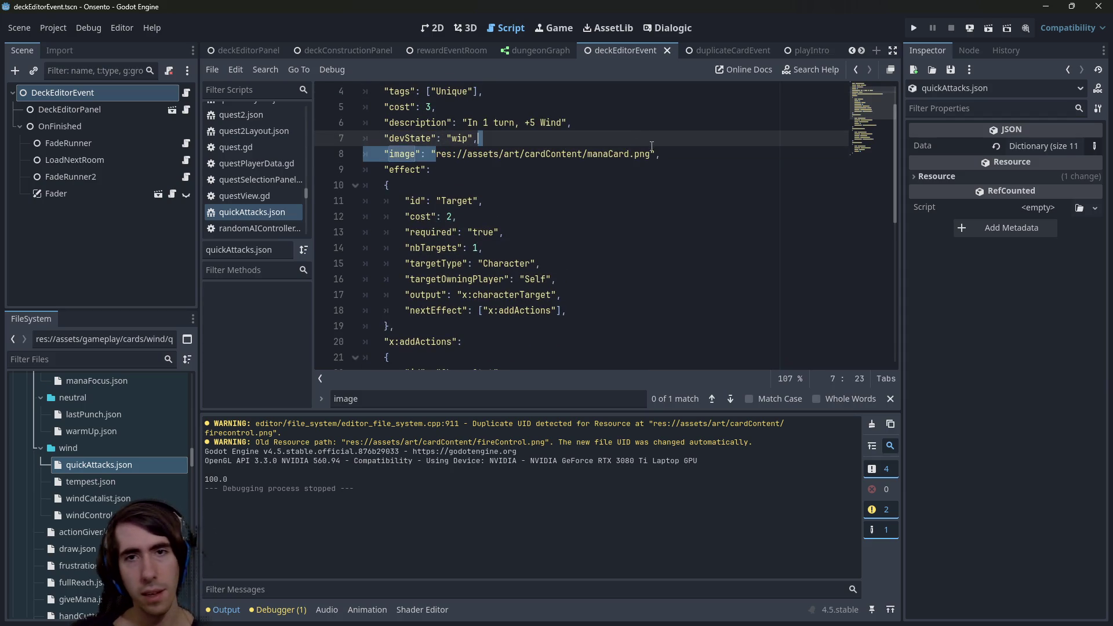
pyautogui.keyDown('shift'); pyautogui.click(656, 153); pyautogui.keyUp('shift')
pyautogui.write('res://assets/art/cardContent/windControl.png')
pyautogui.hotkey('ctrl', 's')
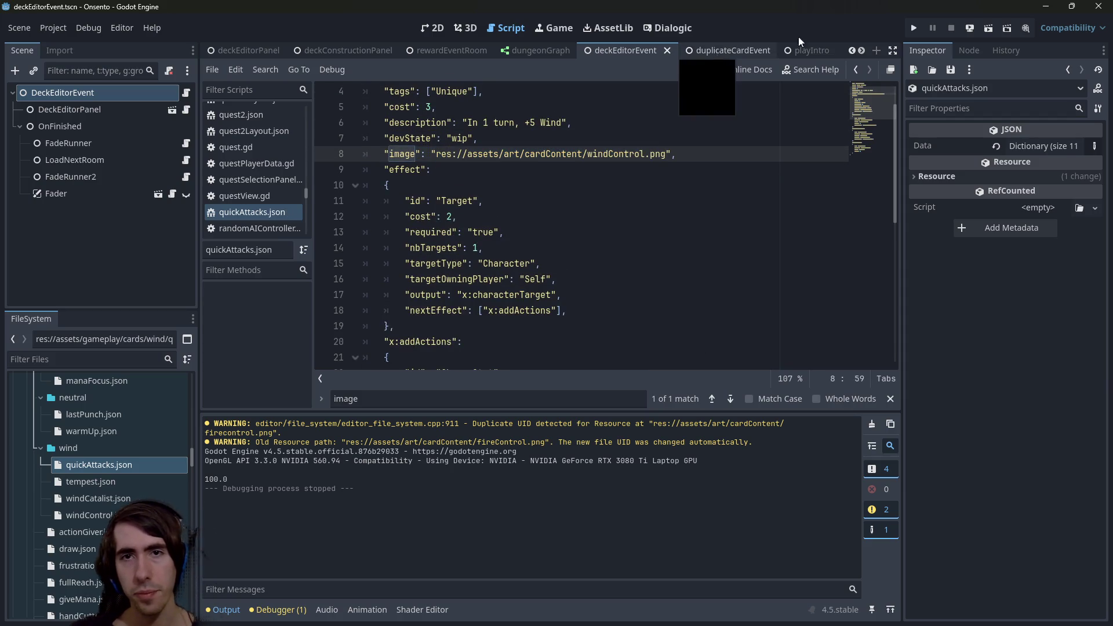
pyautogui.click(983, 32)
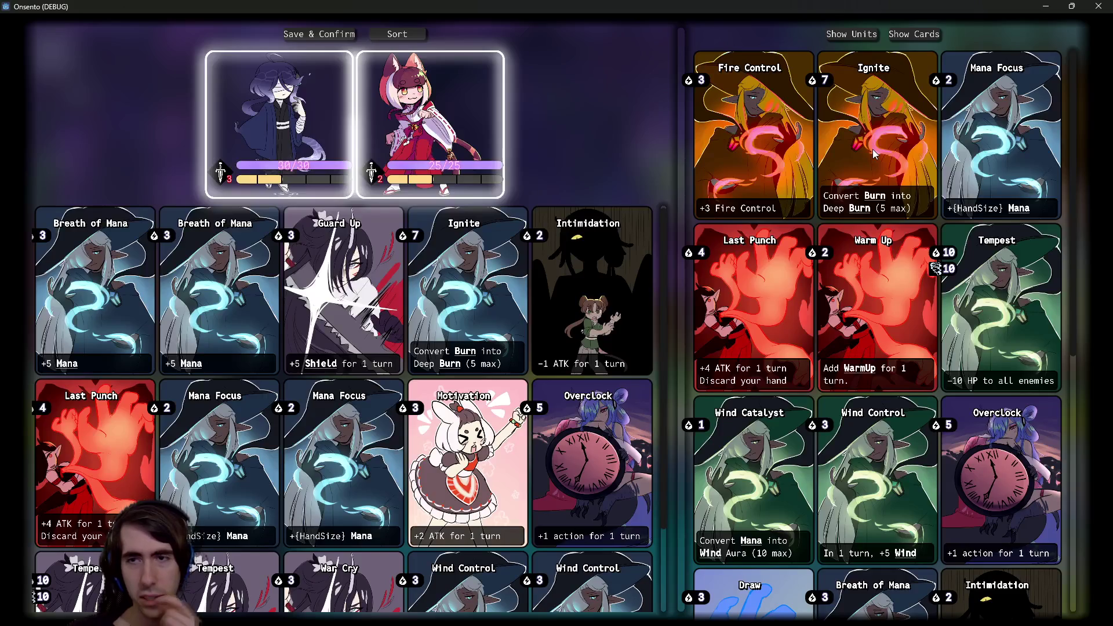
pyautogui.scroll(-5, 828, 298)
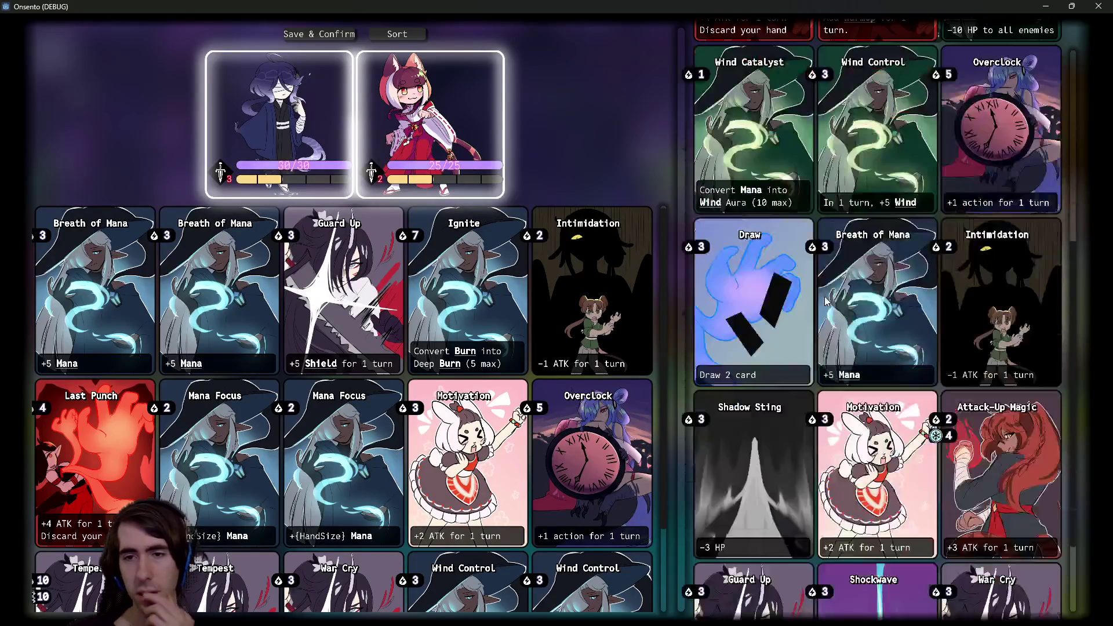
pyautogui.scroll(-3, 827, 299)
pyautogui.scroll(8, 827, 299)
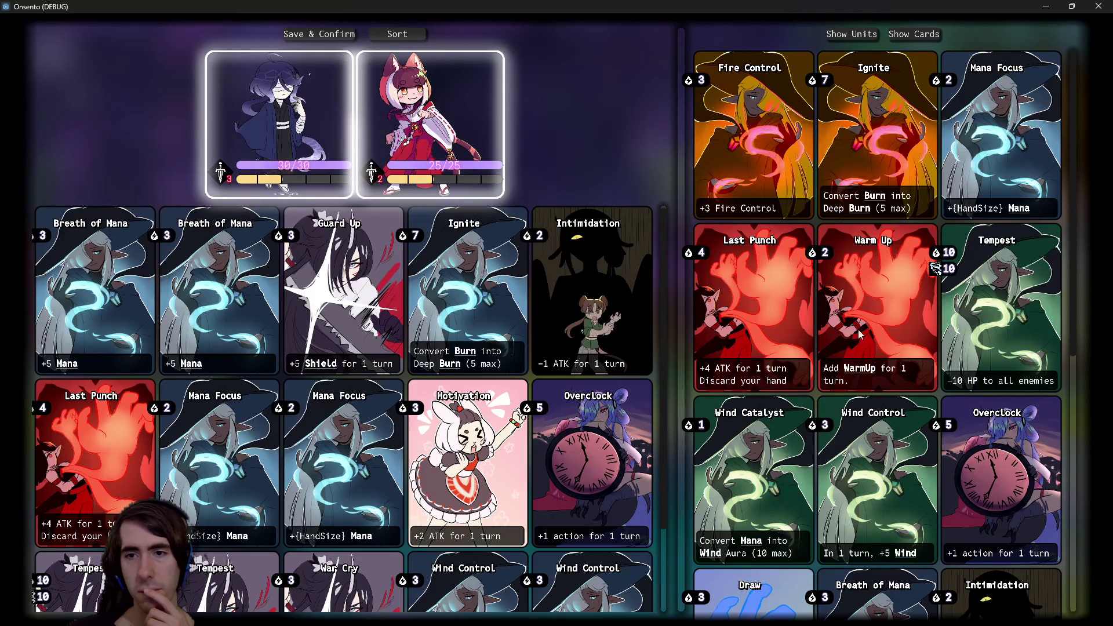
pyautogui.scroll(-7, 862, 297)
pyautogui.scroll(7, 850, 375)
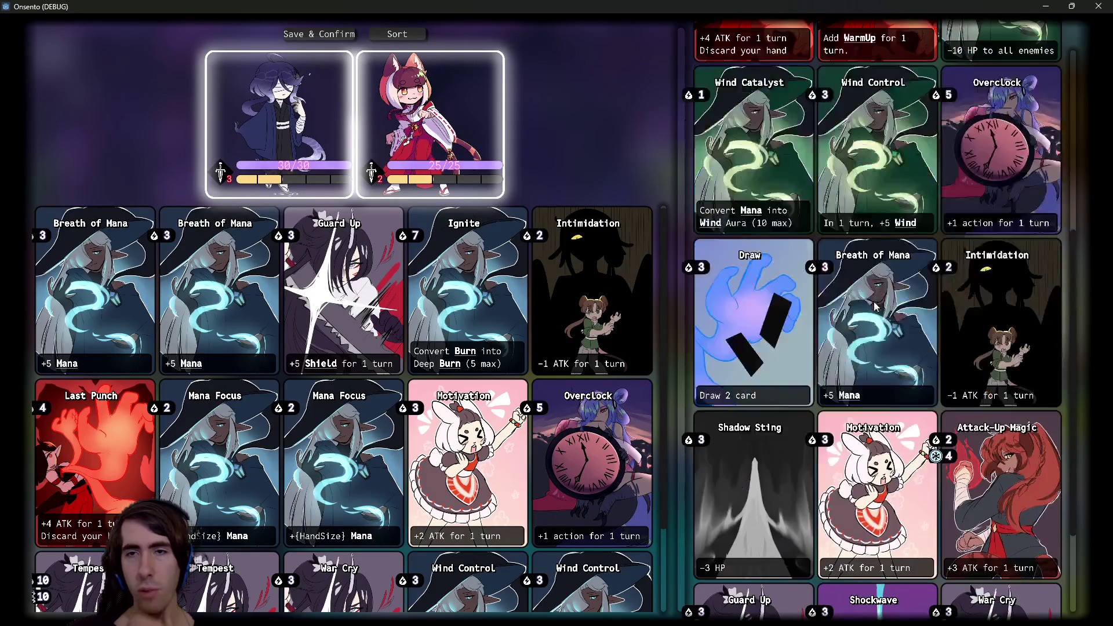
pyautogui.scroll(-3, 957, 422)
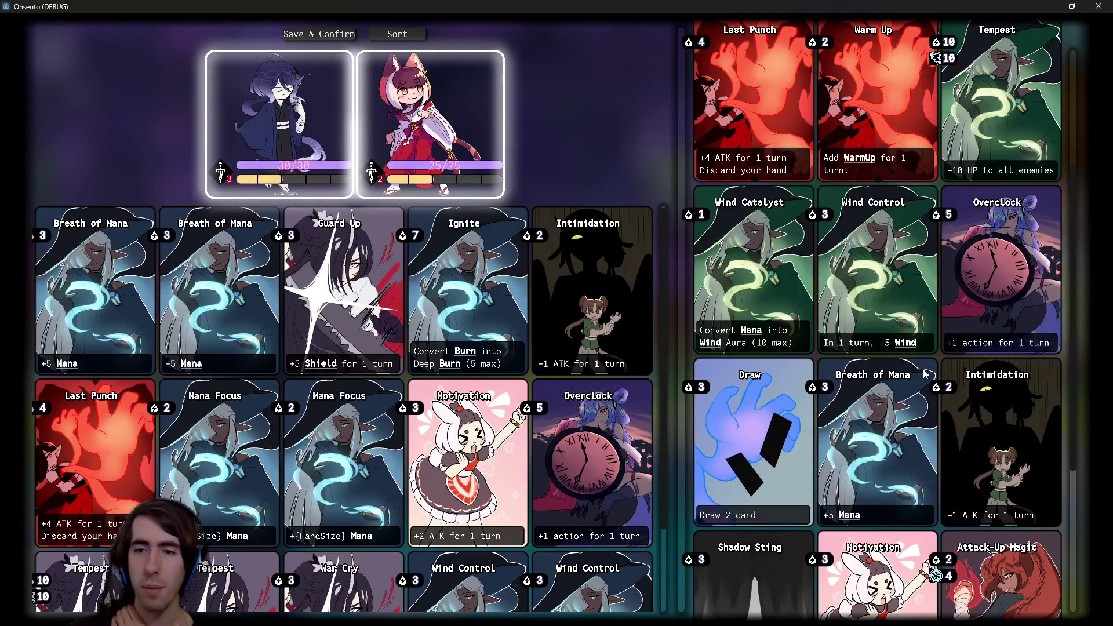
pyautogui.scroll(3, 924, 373)
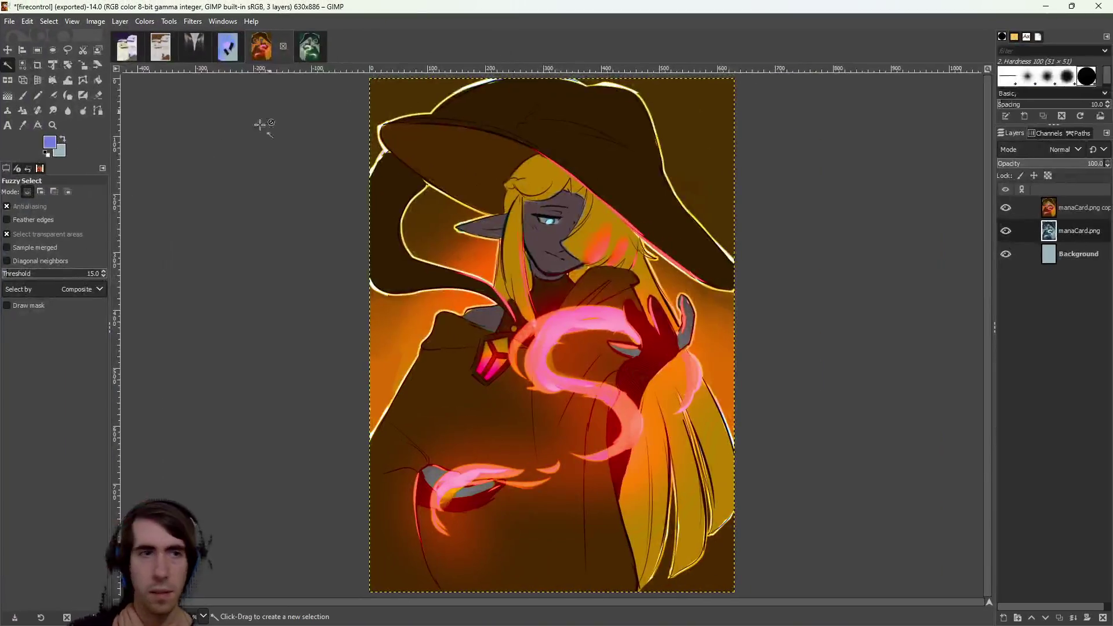
# Flip the 'manaCard.png copy' layer horizontally with the Flip tool.
pyautogui.click(8, 80)
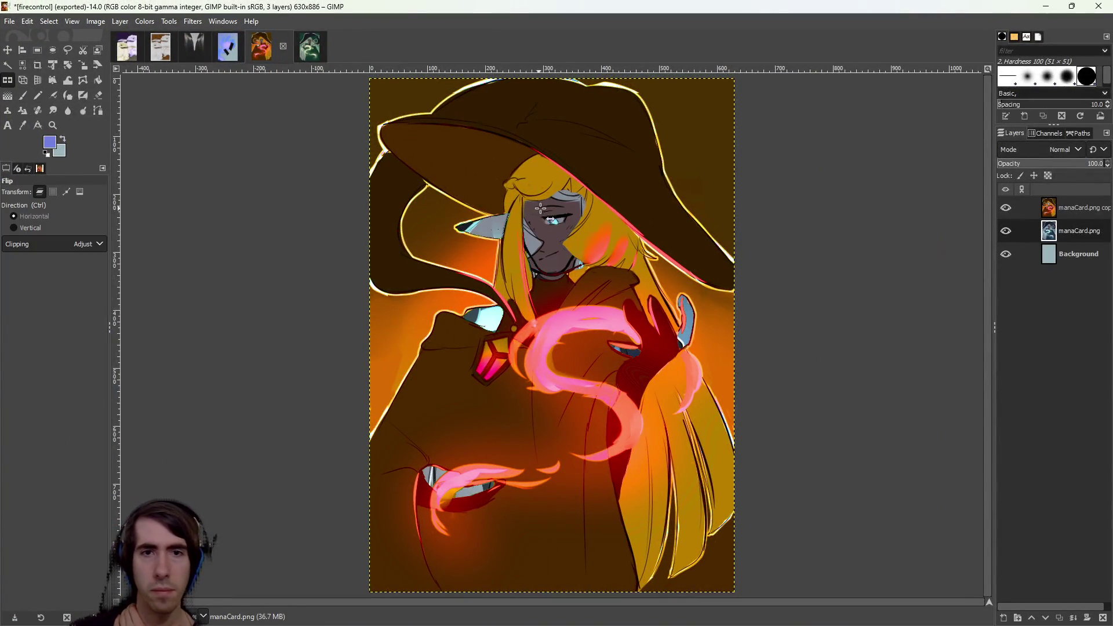
pyautogui.click(1079, 209)
pyautogui.click(577, 278)
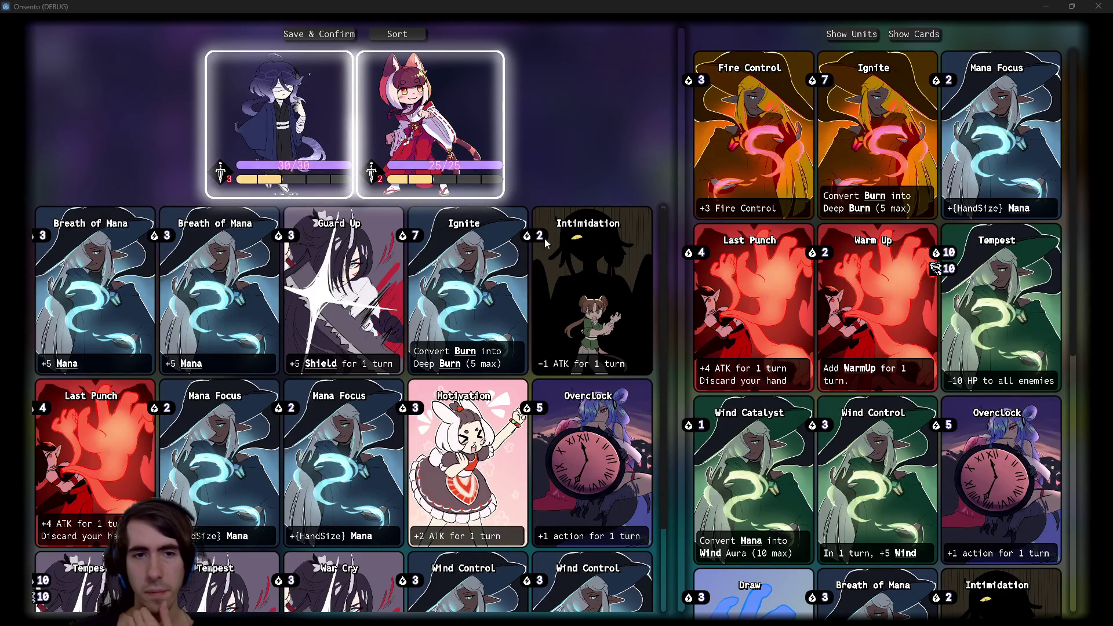
# Close the running game window.
pyautogui.scroll(-3, 720, 334)
pyautogui.scroll(-5, 719, 336)
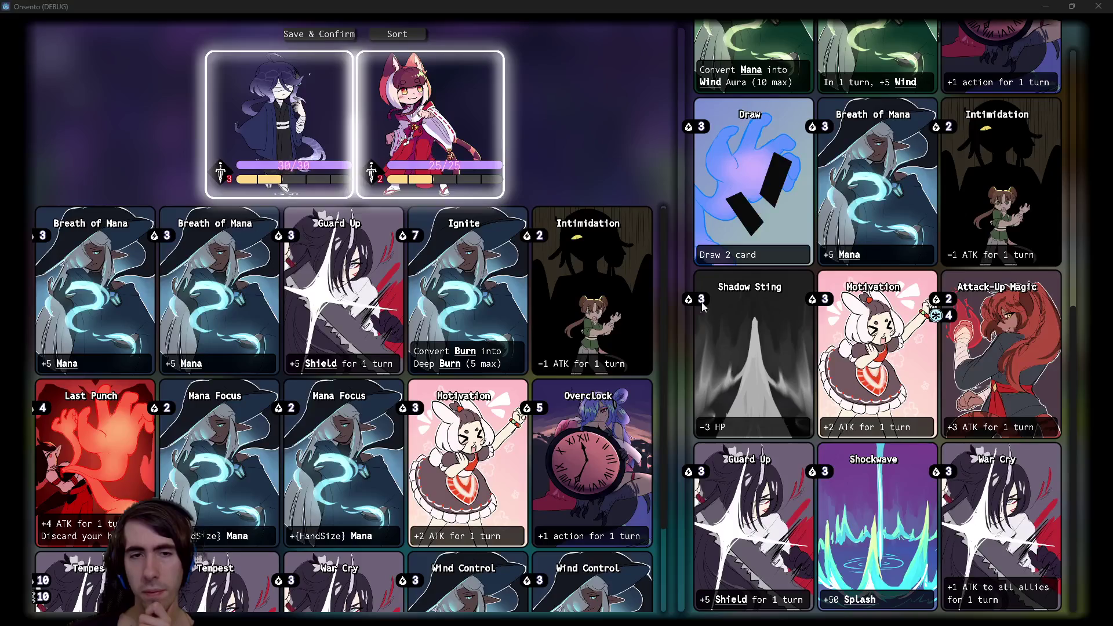
pyautogui.scroll(7, 757, 340)
pyautogui.click(1098, 6)
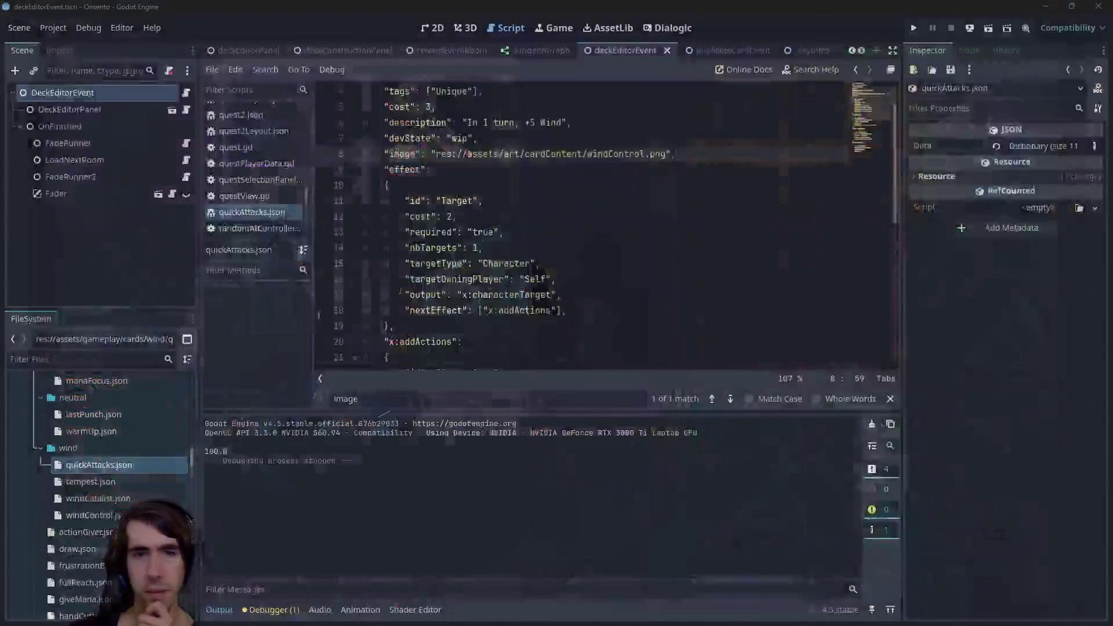
pyautogui.scroll(-3, 120, 493)
pyautogui.scroll(-2, 121, 494)
# Open handCutter.json and handCutterToken.json, check the image path line, and relaunch the game.
pyautogui.doubleClick(118, 467)
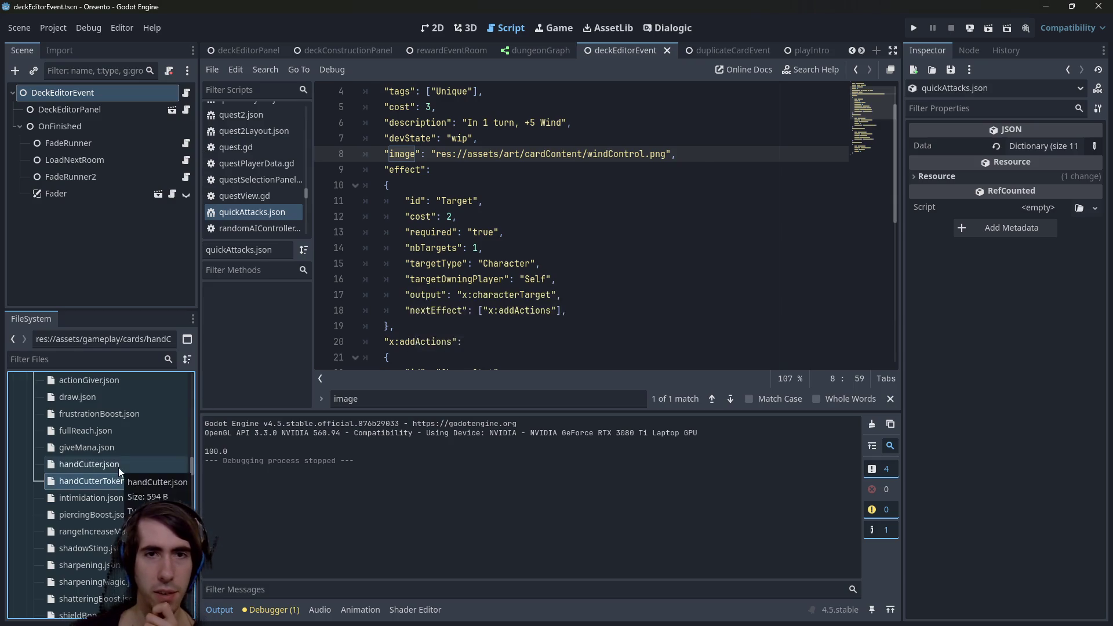
pyautogui.doubleClick(118, 485)
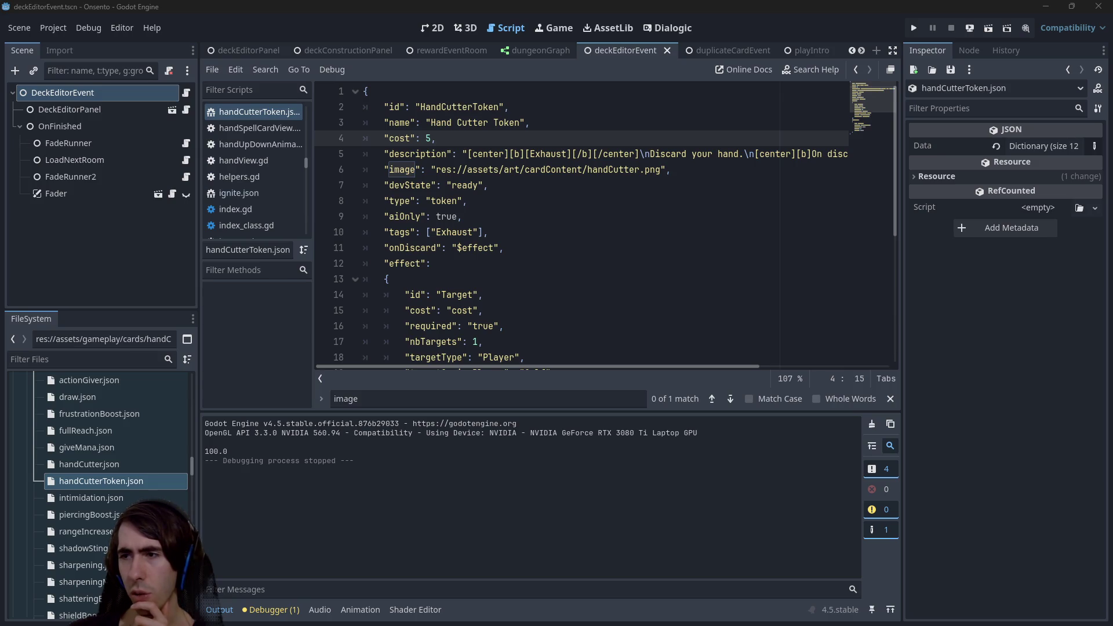
pyautogui.moveTo(1112, 124)
pyautogui.mouseDown()
pyautogui.moveTo(960, 124)
pyautogui.moveTo(948, 107)
pyautogui.moveTo(1112, 106)
pyautogui.mouseUp()
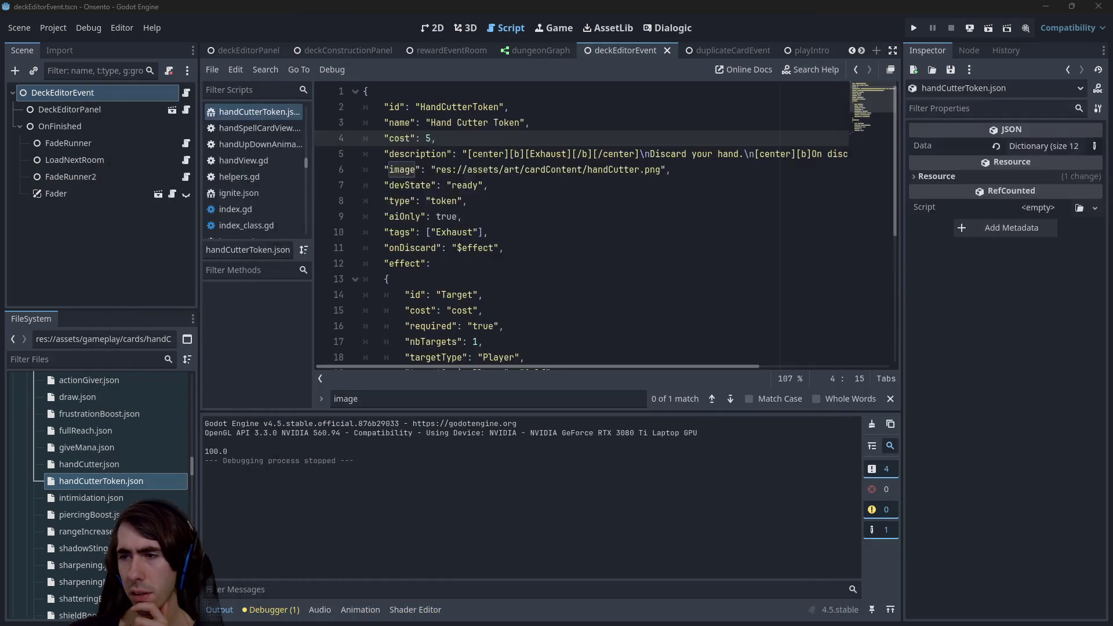
pyautogui.click(654, 170)
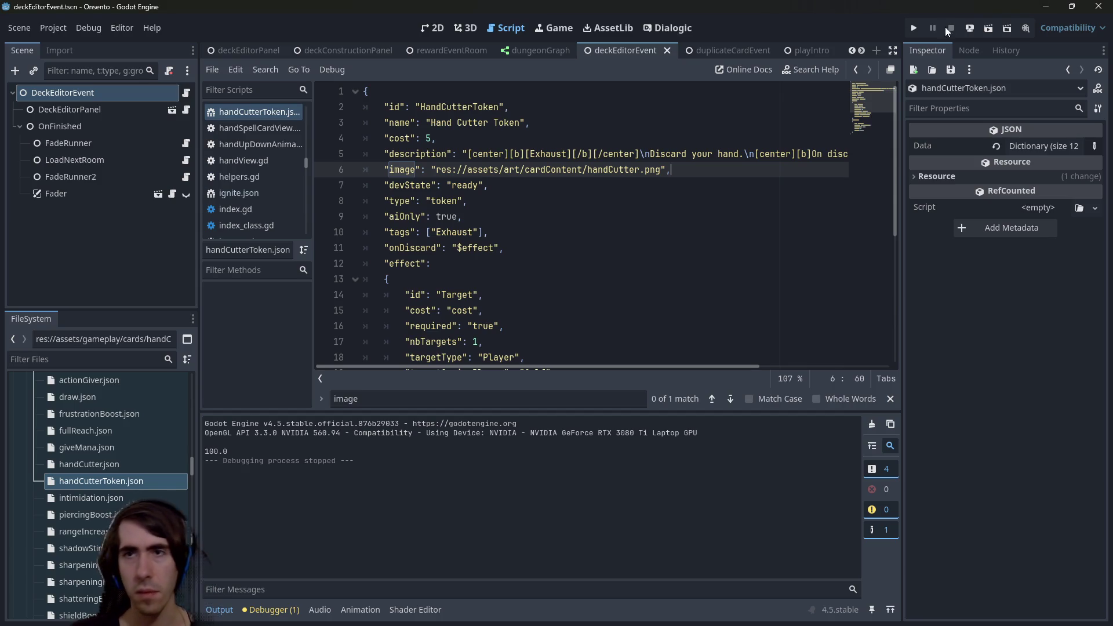
pyautogui.click(985, 28)
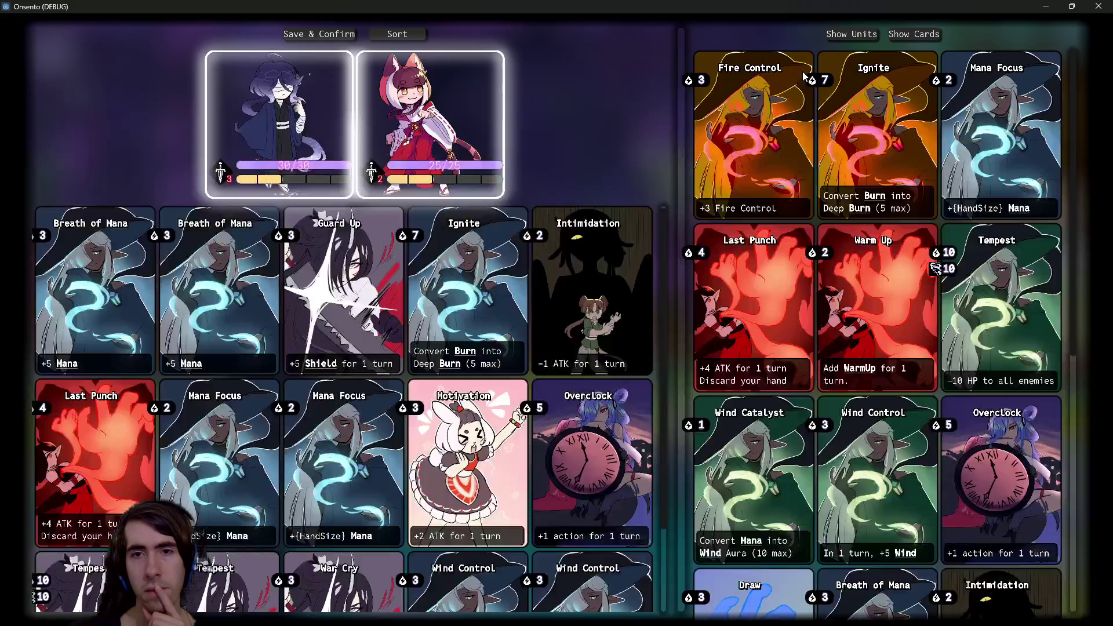
pyautogui.scroll(-5, 839, 423)
pyautogui.scroll(-1, 838, 422)
pyautogui.scroll(5, 869, 348)
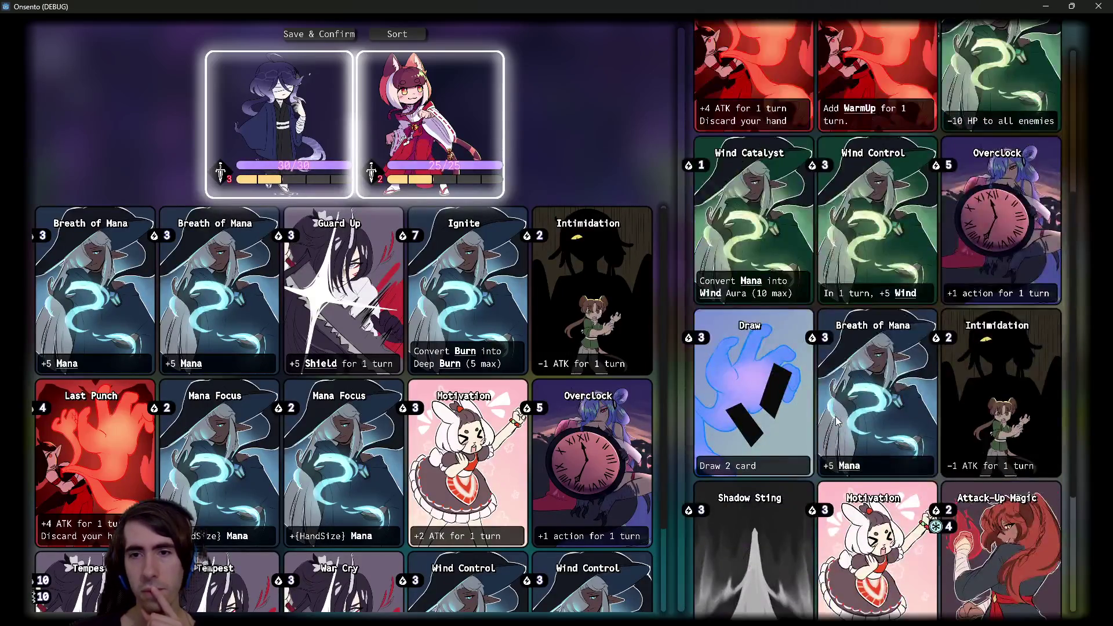
pyautogui.scroll(-1, 896, 258)
pyautogui.scroll(1, 895, 258)
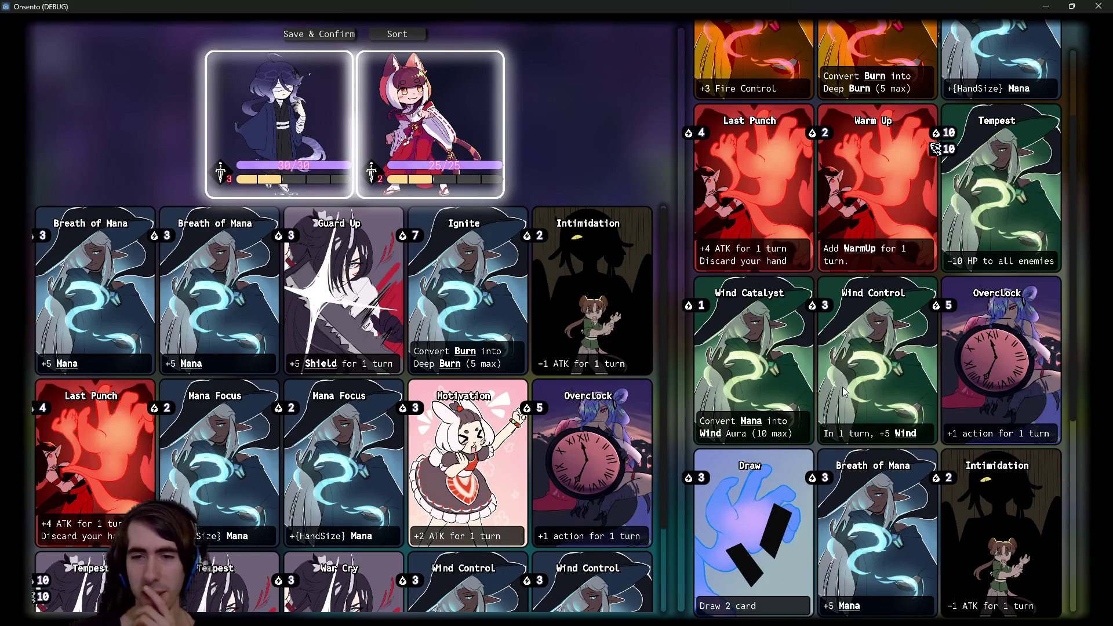
pyautogui.scroll(-1, 844, 391)
pyautogui.scroll(1, 843, 391)
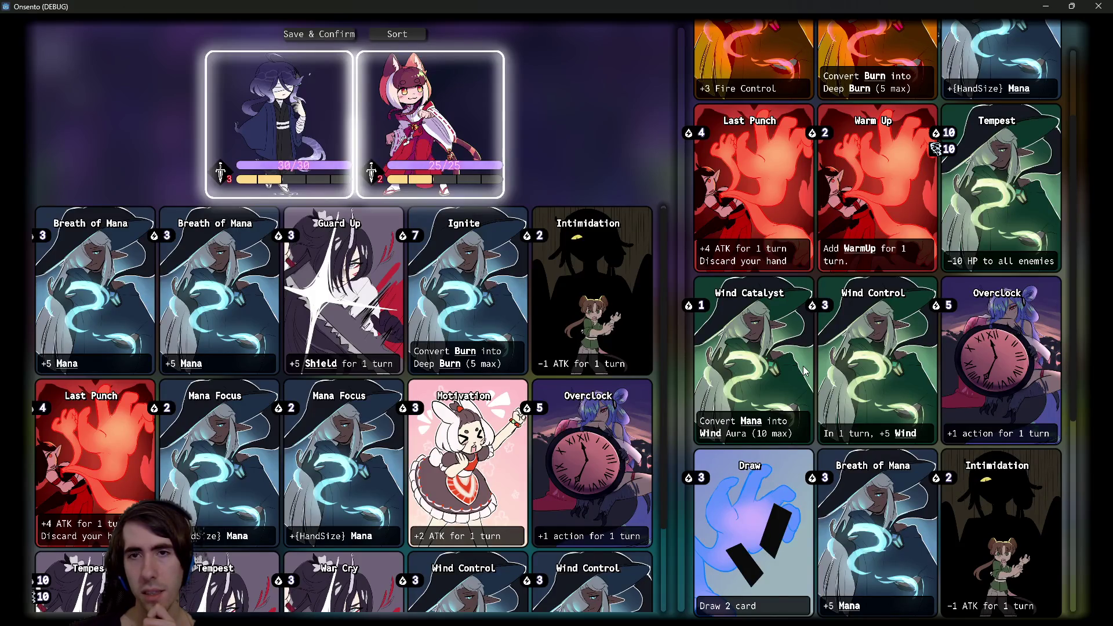
pyautogui.scroll(1, 805, 371)
pyautogui.scroll(-2, 805, 371)
pyautogui.scroll(2, 804, 371)
pyautogui.scroll(-2, 804, 371)
pyautogui.scroll(-3, 804, 371)
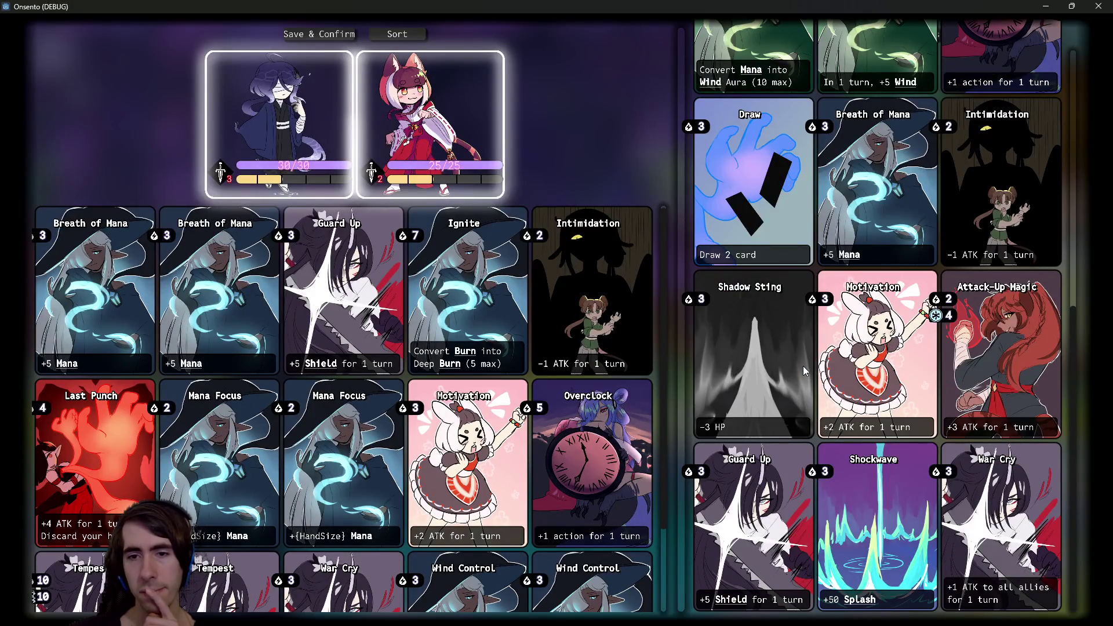
pyautogui.scroll(5, 804, 371)
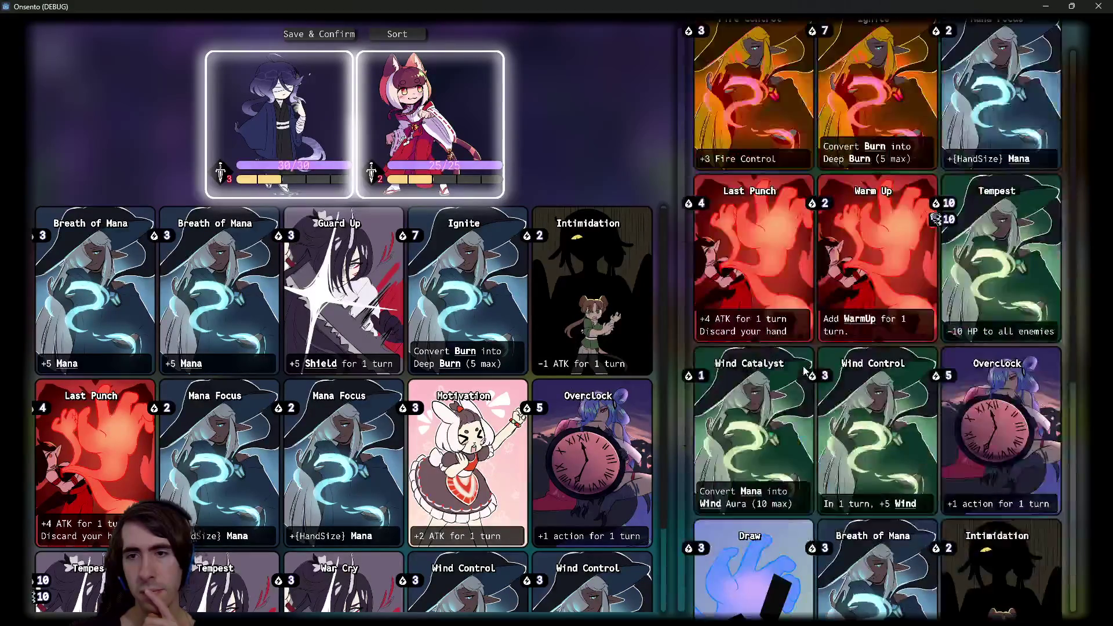
pyautogui.scroll(-2, 438, 392)
pyautogui.scroll(2, 443, 394)
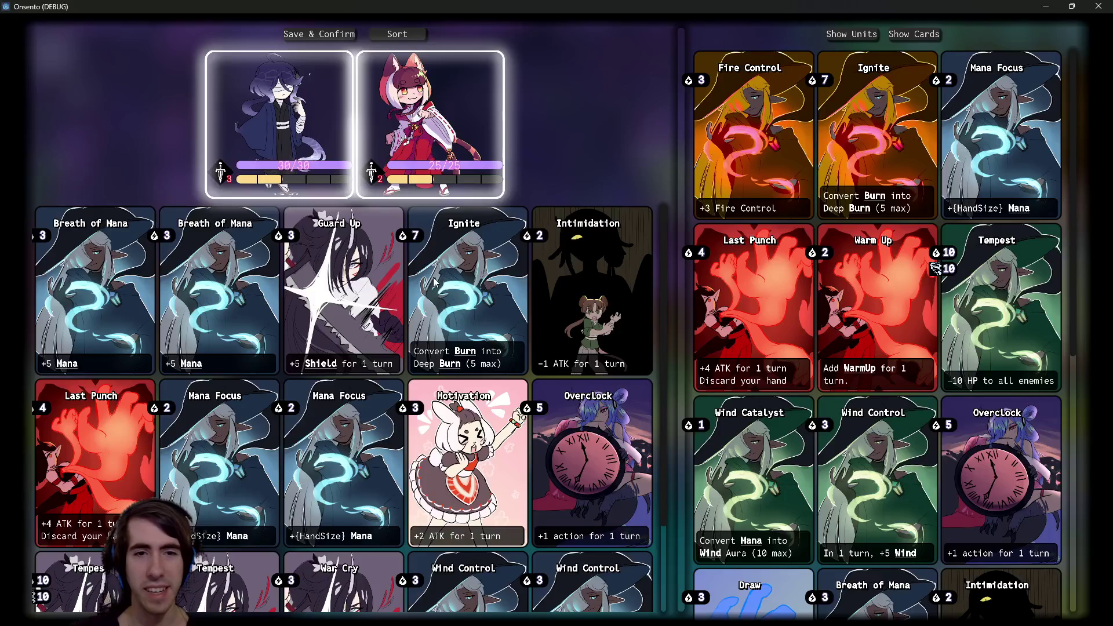
pyautogui.scroll(-2, 458, 325)
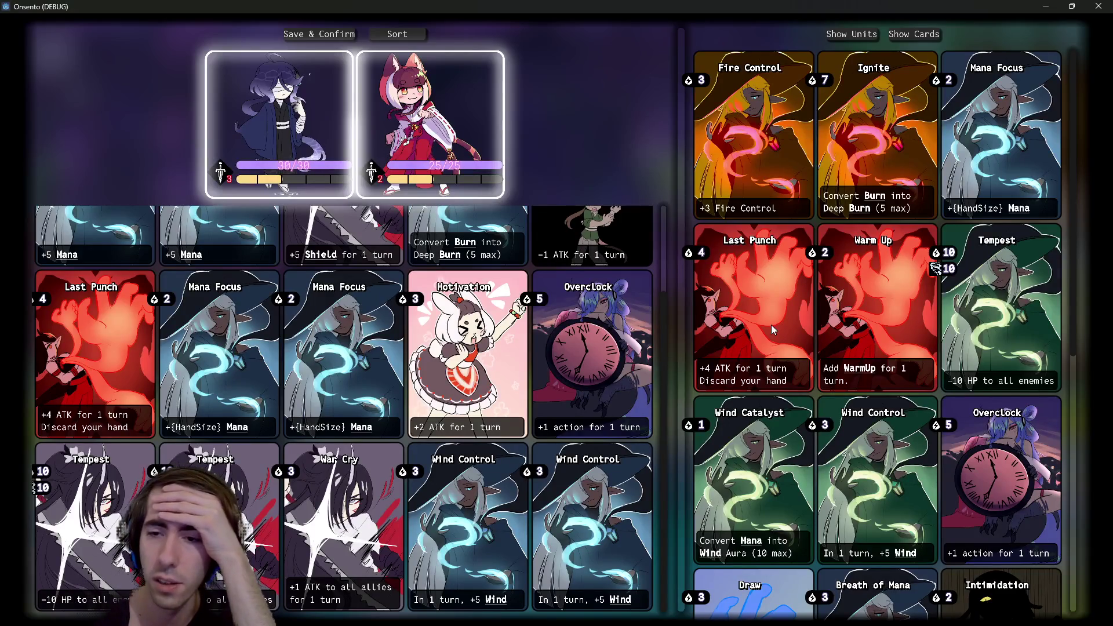
pyautogui.scroll(-5, 771, 329)
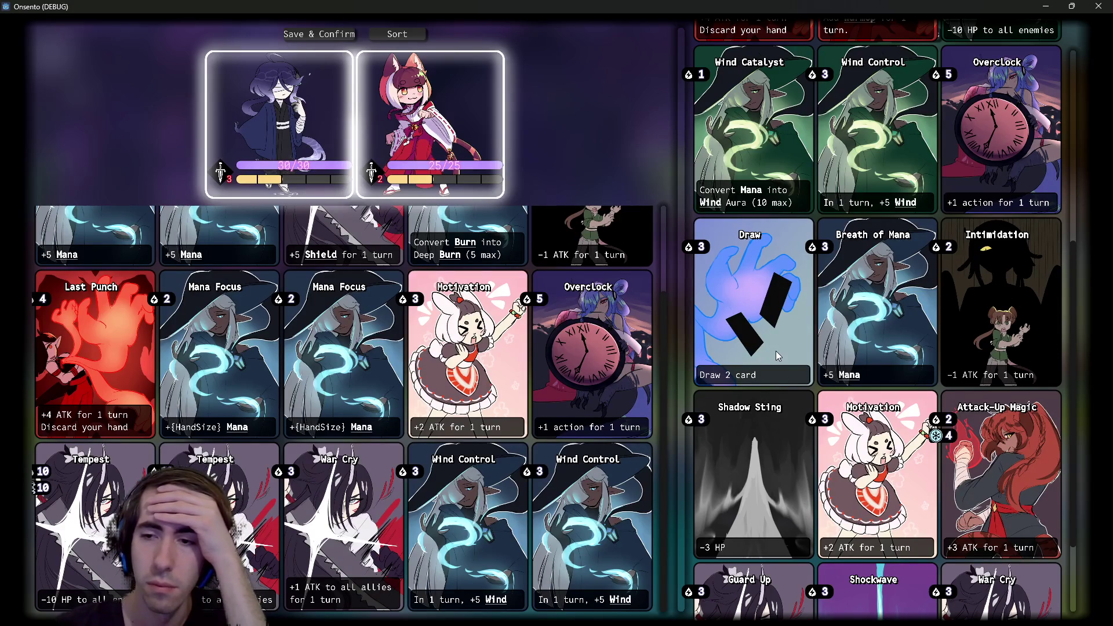
pyautogui.scroll(-2, 777, 353)
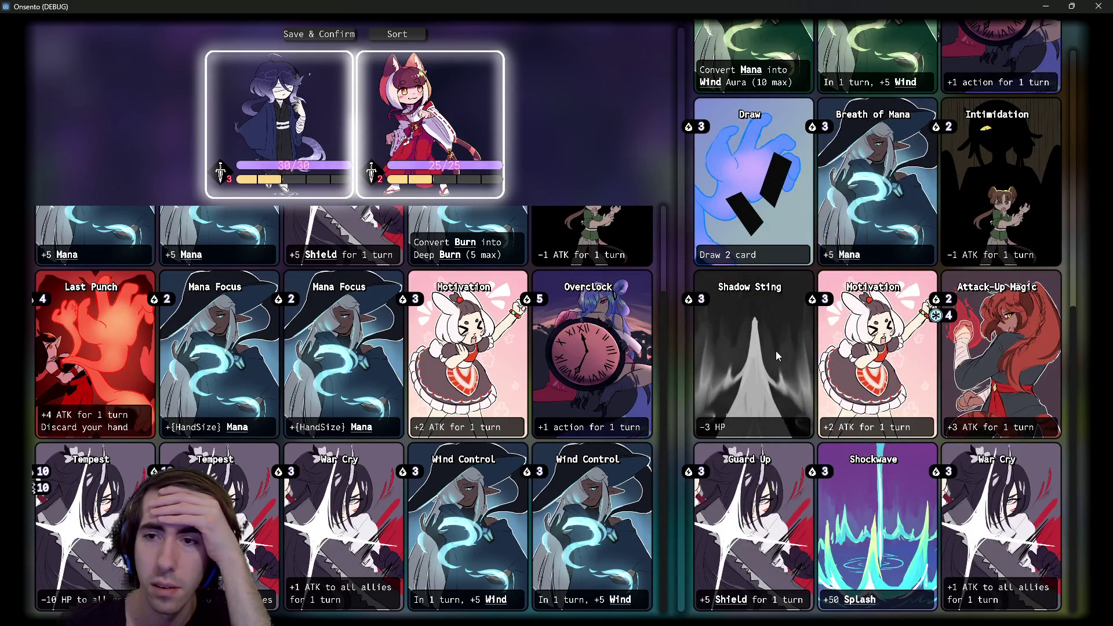
pyautogui.scroll(8, 776, 350)
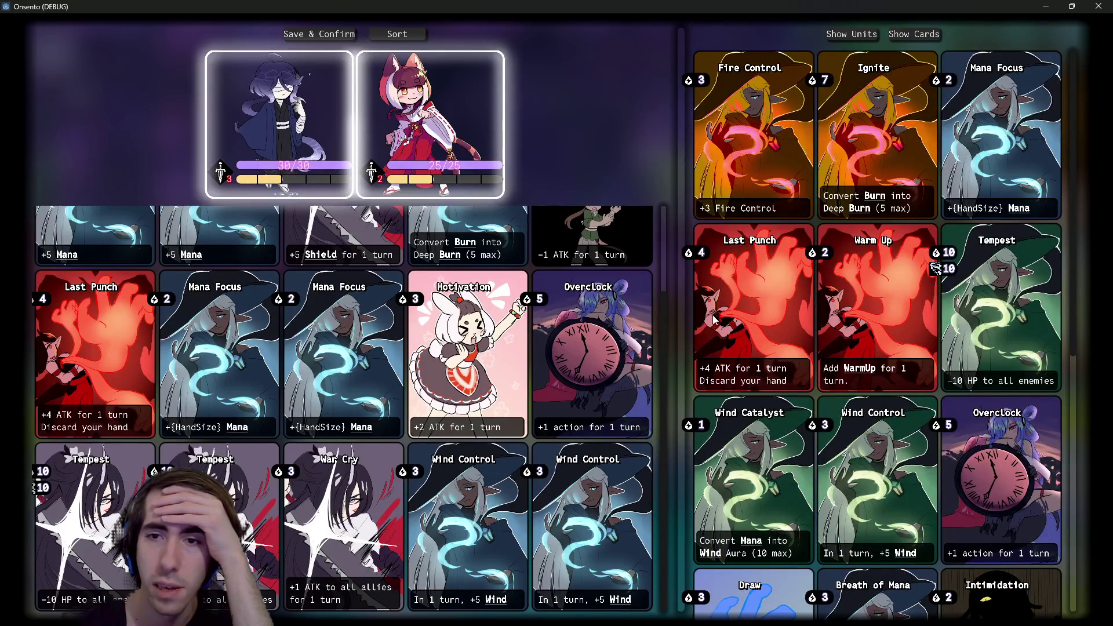
pyautogui.scroll(-6, 716, 325)
pyautogui.scroll(4, 716, 328)
pyautogui.scroll(-5, 716, 327)
pyautogui.scroll(2, 714, 327)
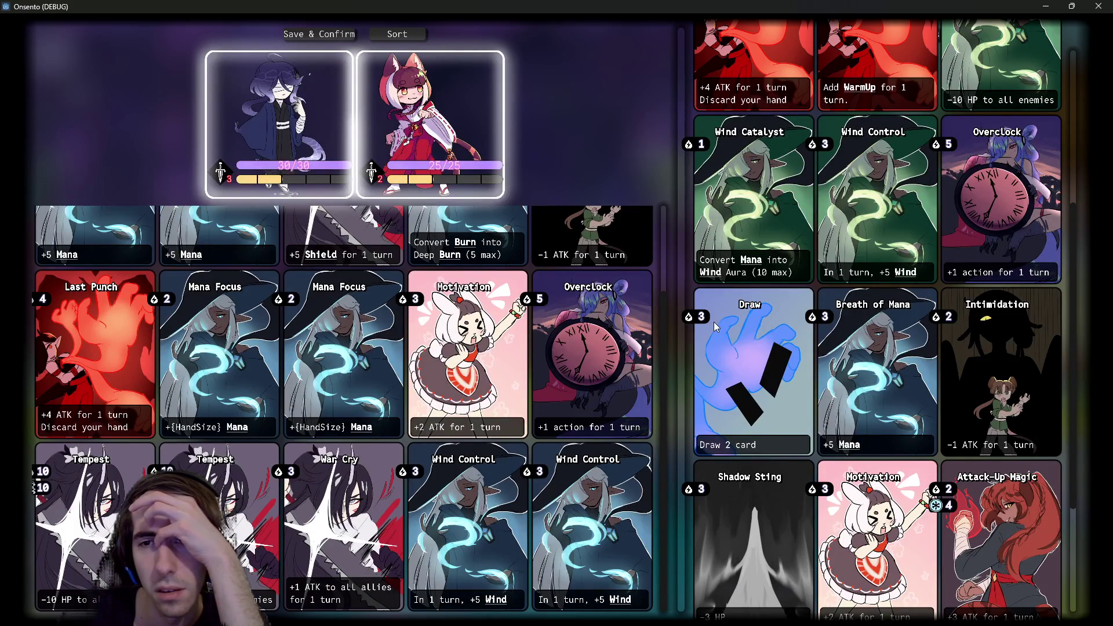
pyautogui.scroll(4, 714, 322)
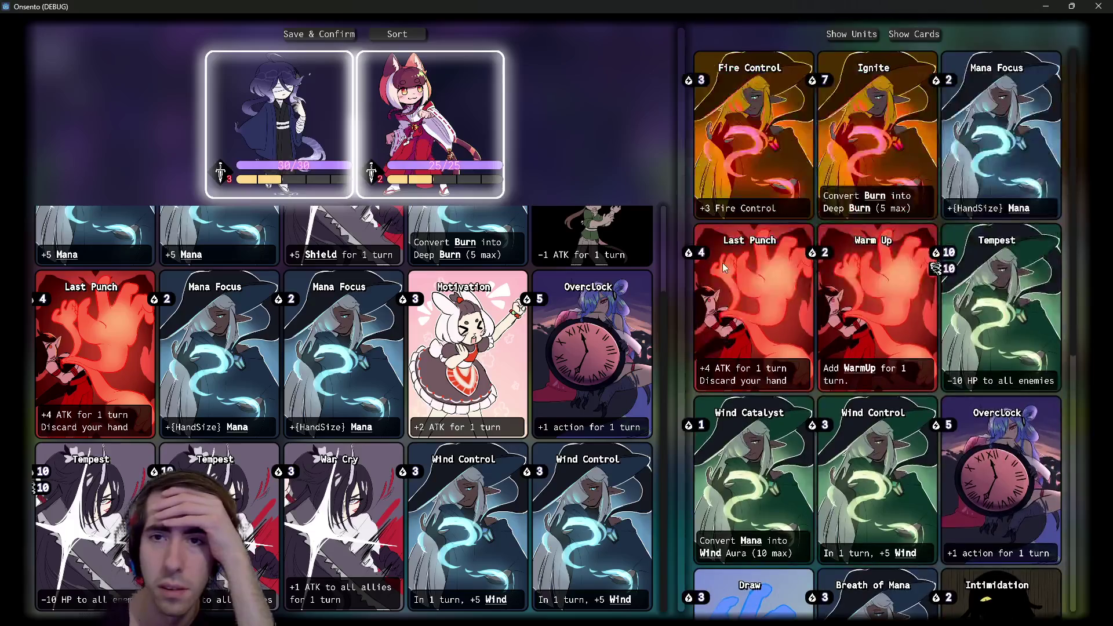
pyautogui.scroll(-1, 829, 313)
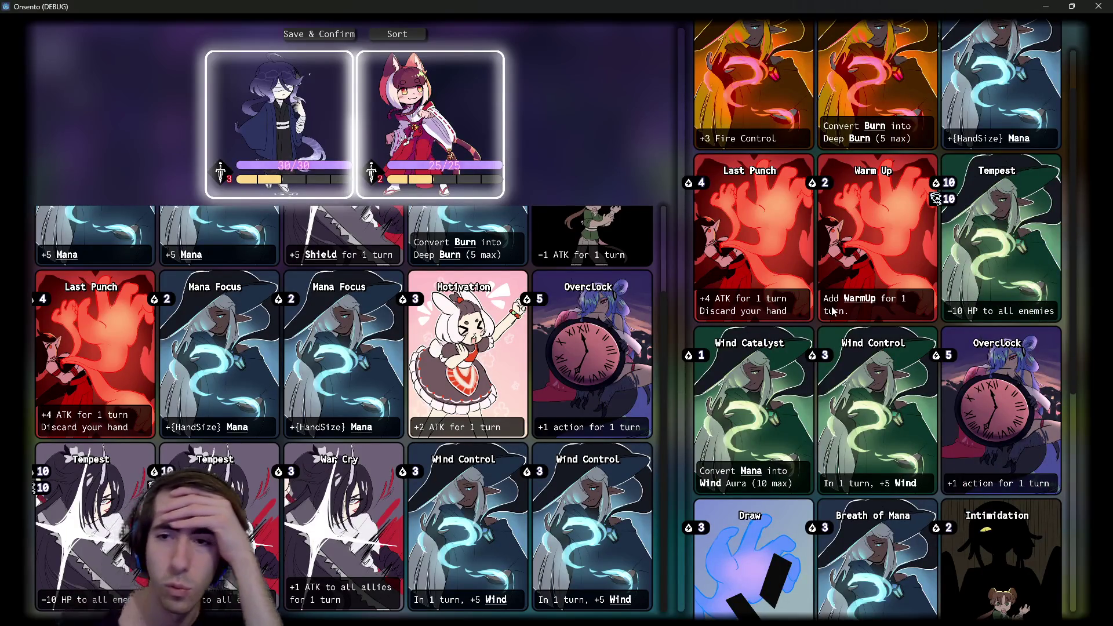
pyautogui.moveTo(853, 298)
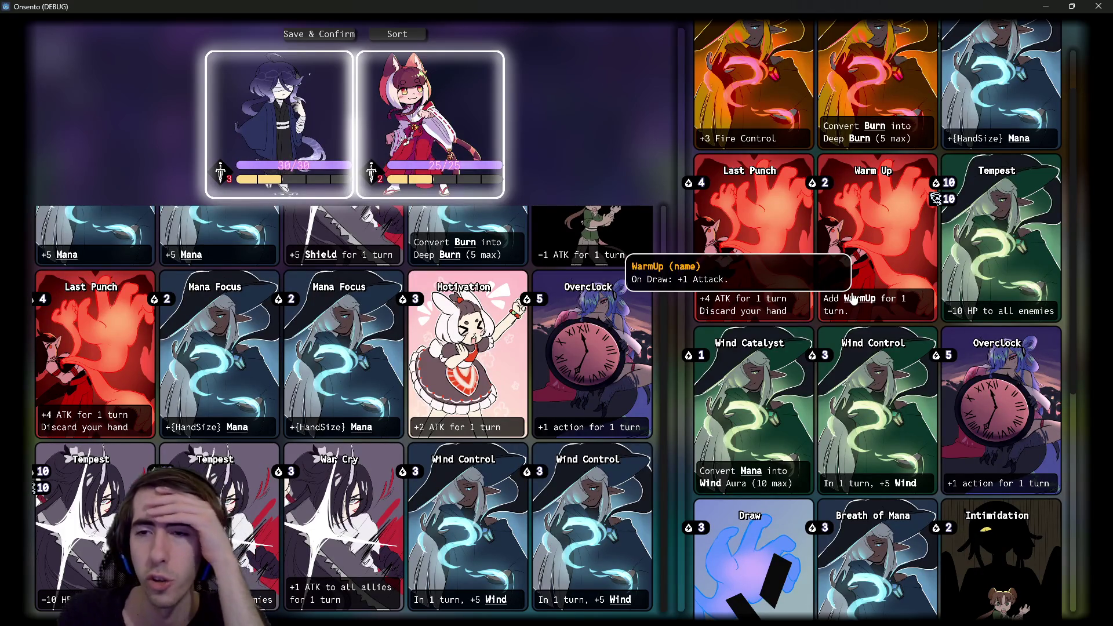
pyautogui.scroll(-1, 759, 474)
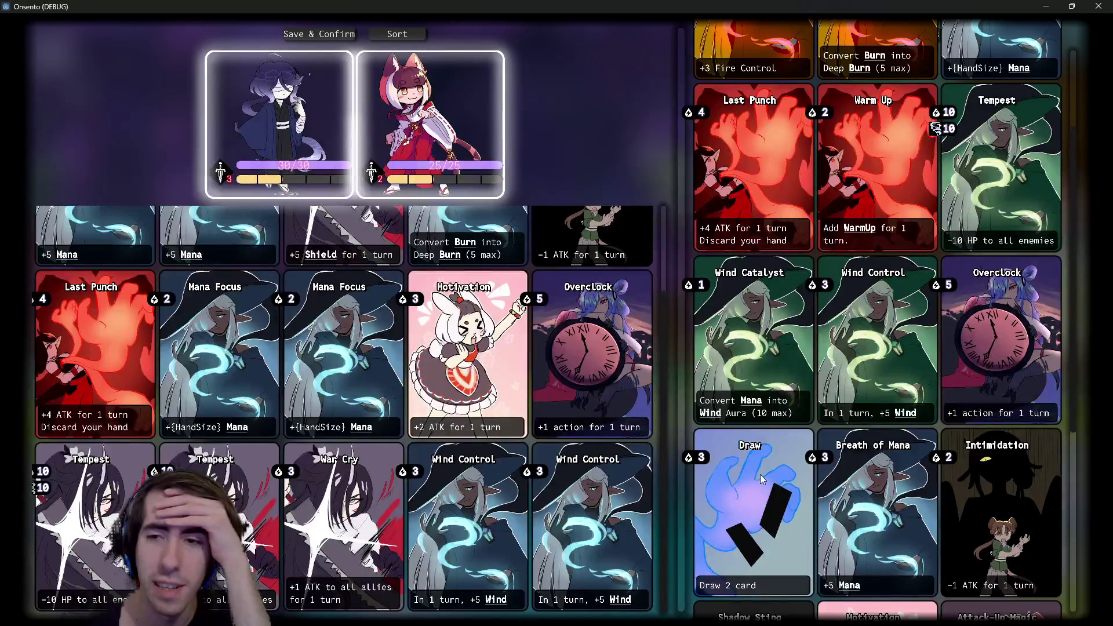
pyautogui.scroll(1, 760, 474)
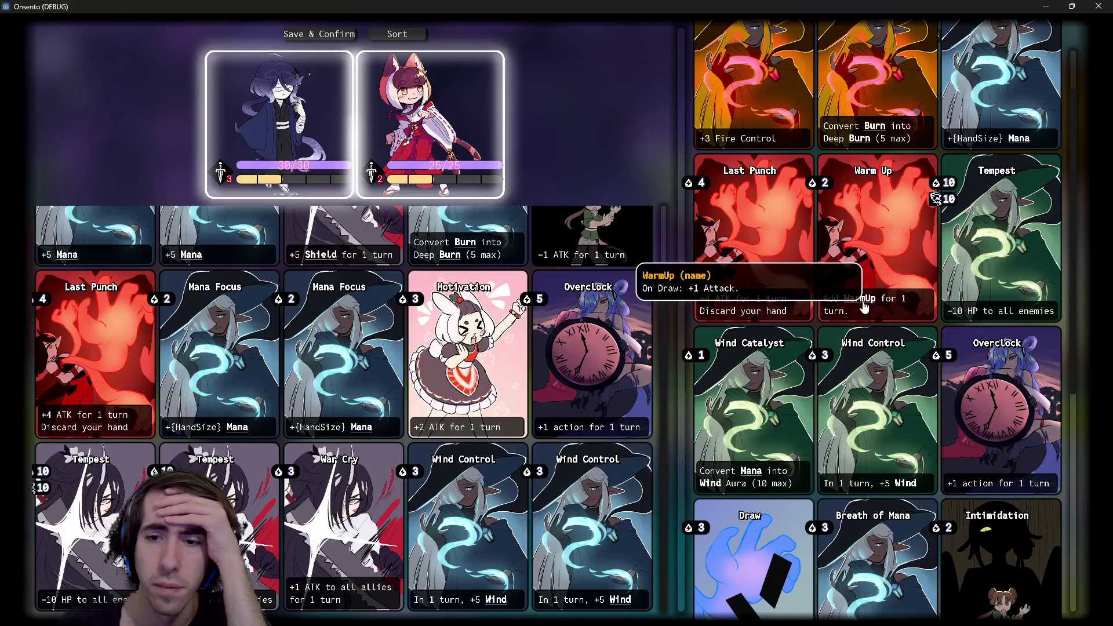
pyautogui.scroll(-1, 863, 307)
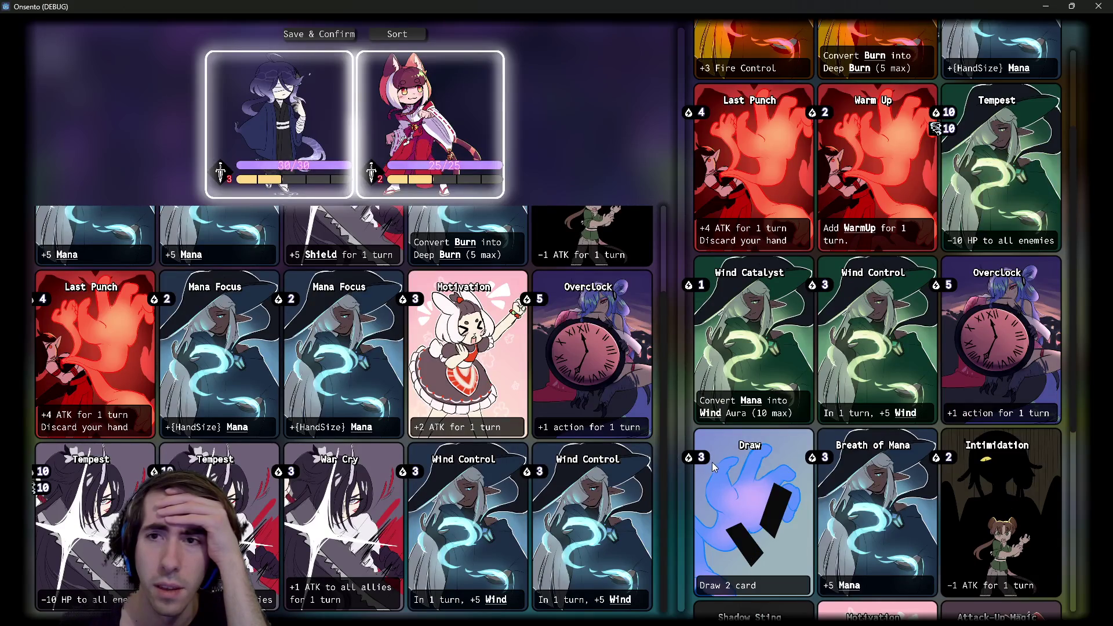
pyautogui.moveTo(707, 461)
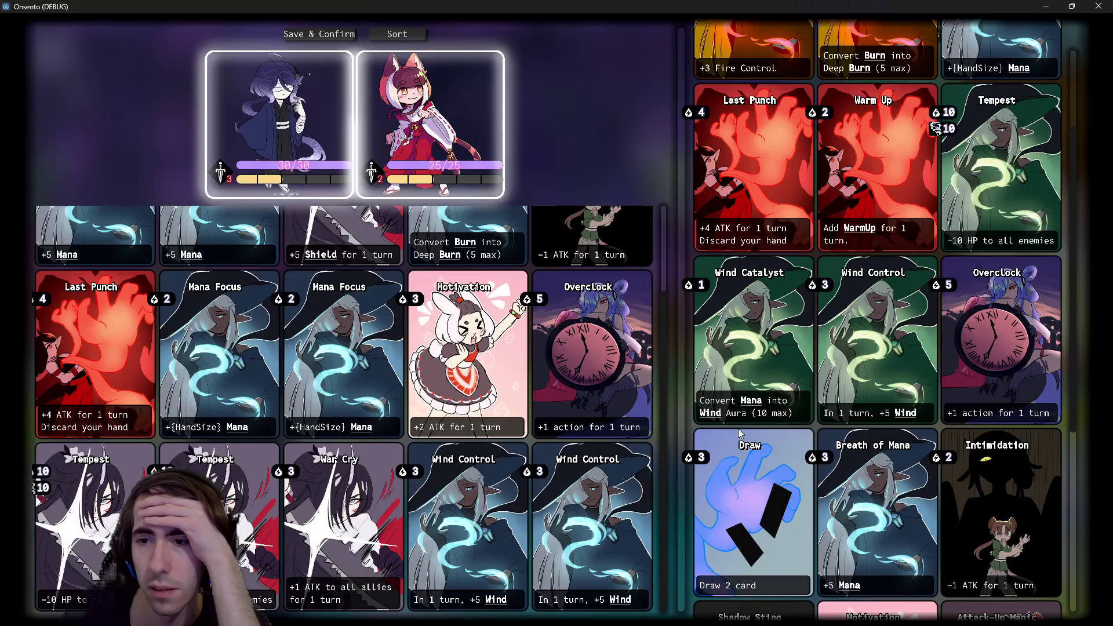
pyautogui.scroll(3, 738, 429)
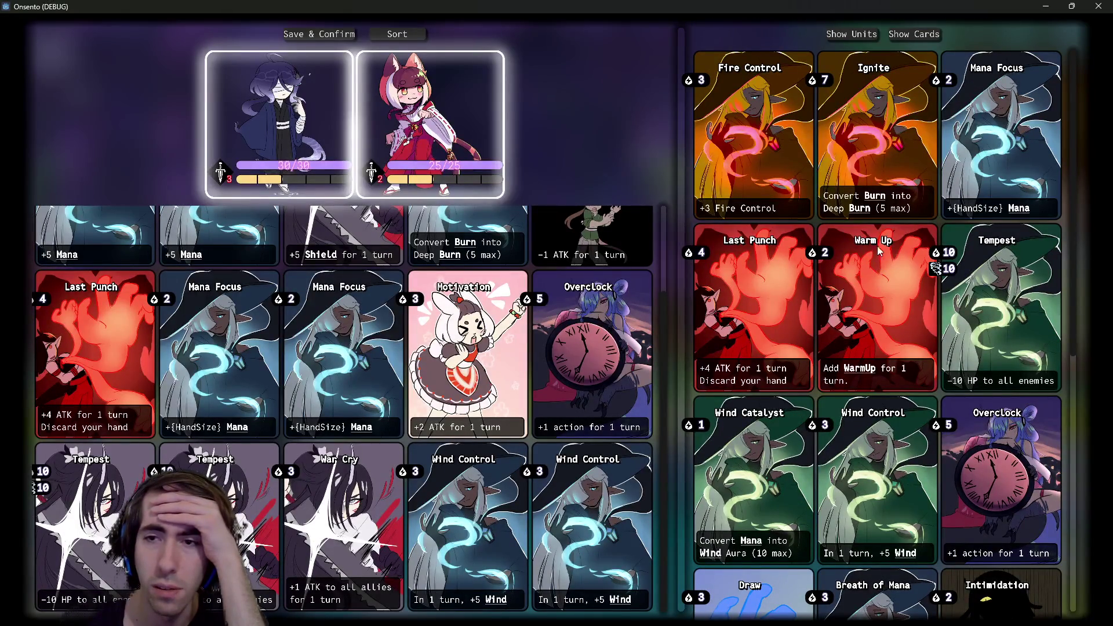
pyautogui.moveTo(857, 376)
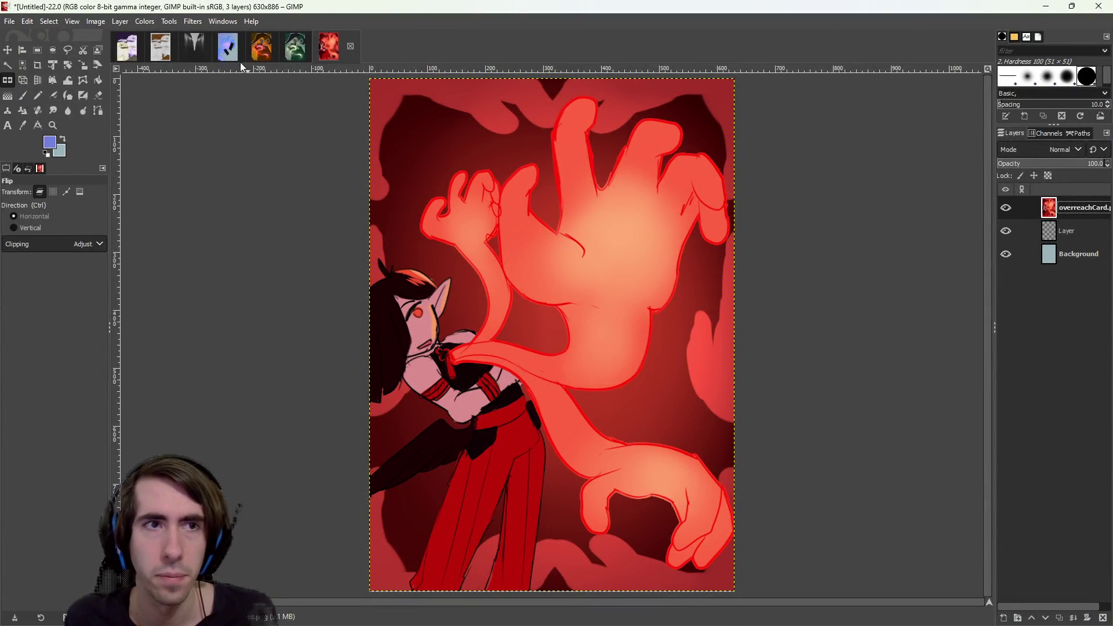
# Shift the card's hue to about -98.37 with Hue-Chroma to turn it purple.
pyautogui.click(143, 22)
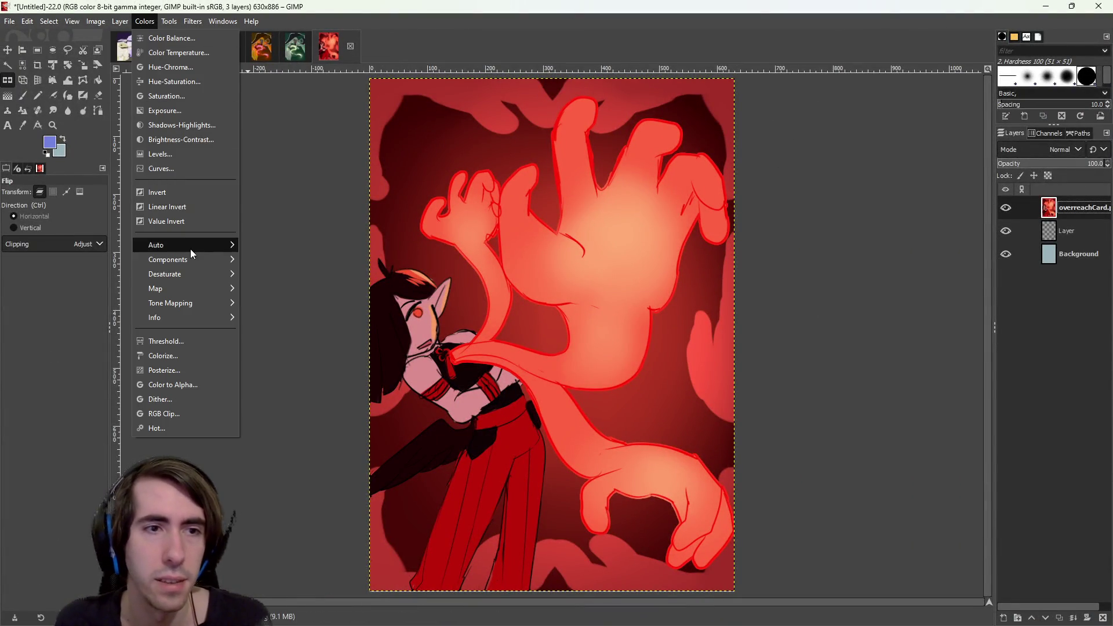
pyautogui.click(193, 22)
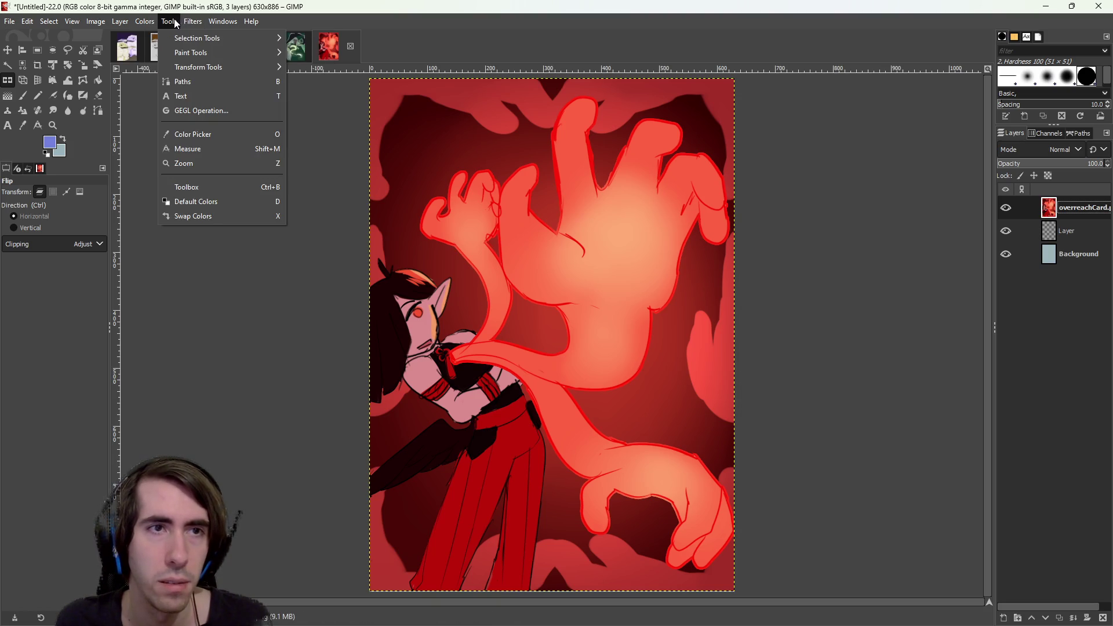
pyautogui.moveTo(165, 166)
pyautogui.click(267, 165)
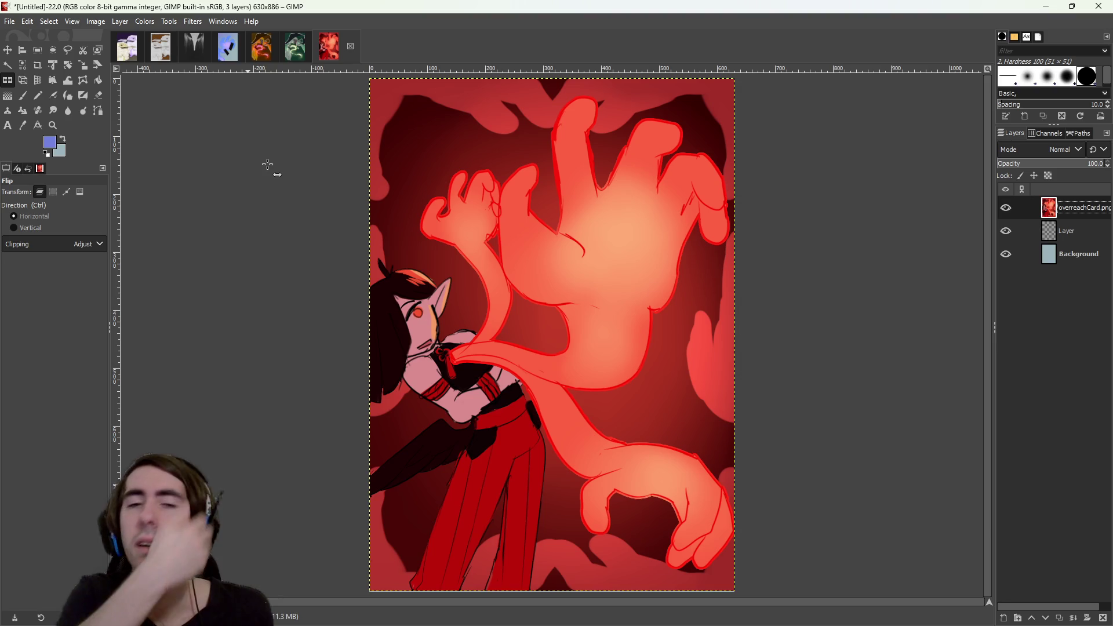
pyautogui.click(145, 21)
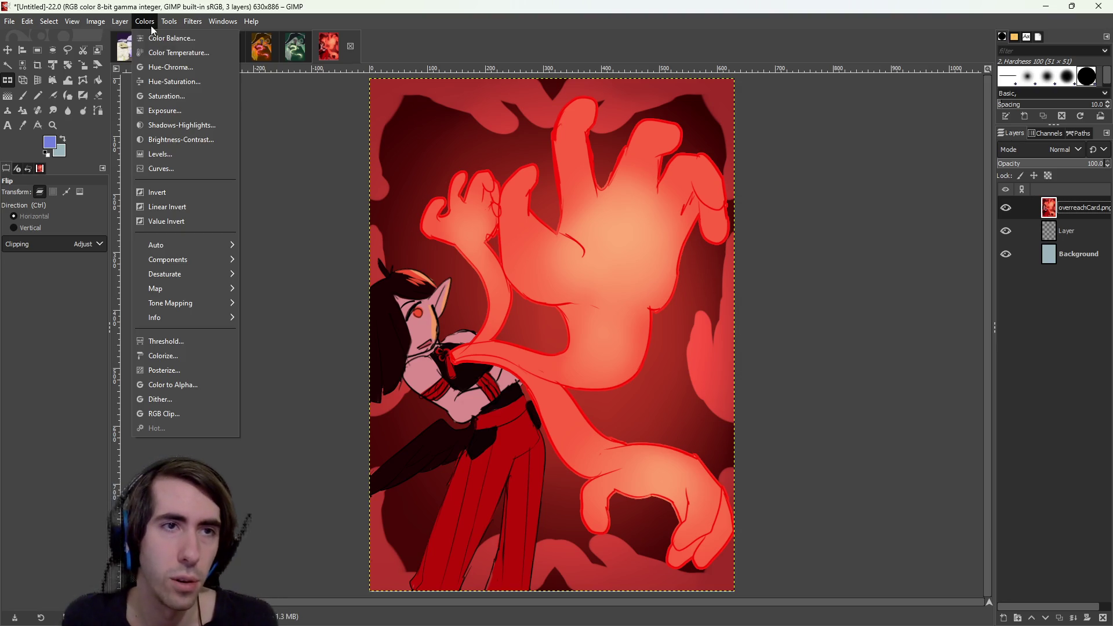
pyautogui.click(170, 69)
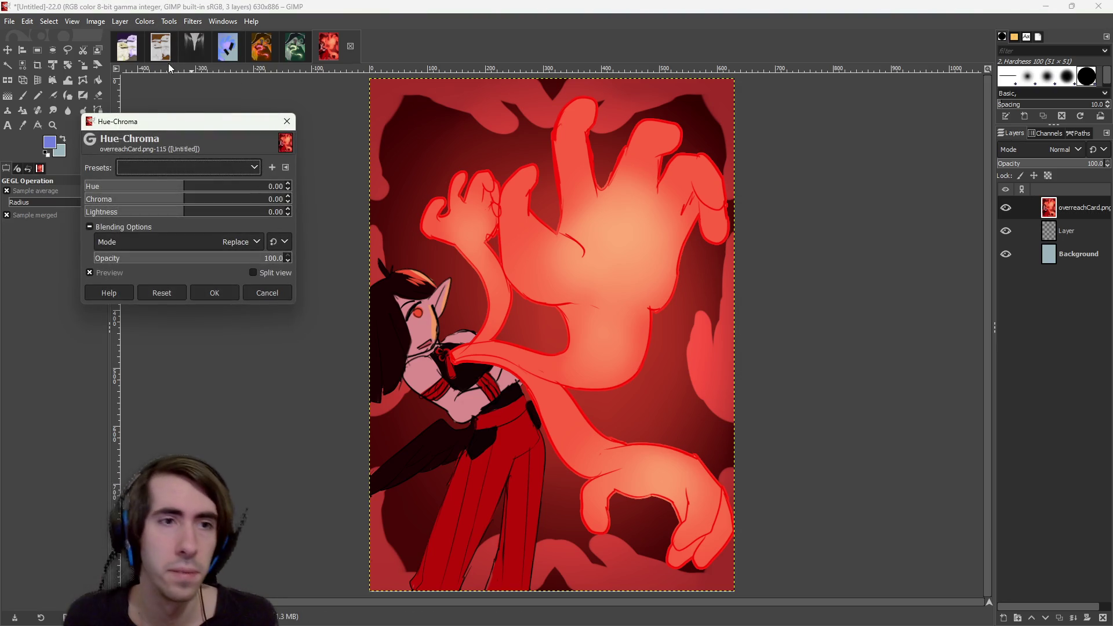
pyautogui.moveTo(194, 192)
pyautogui.mouseDown()
pyautogui.moveTo(273, 193)
pyautogui.moveTo(96, 191)
pyautogui.moveTo(154, 187)
pyautogui.moveTo(133, 185)
pyautogui.mouseUp()
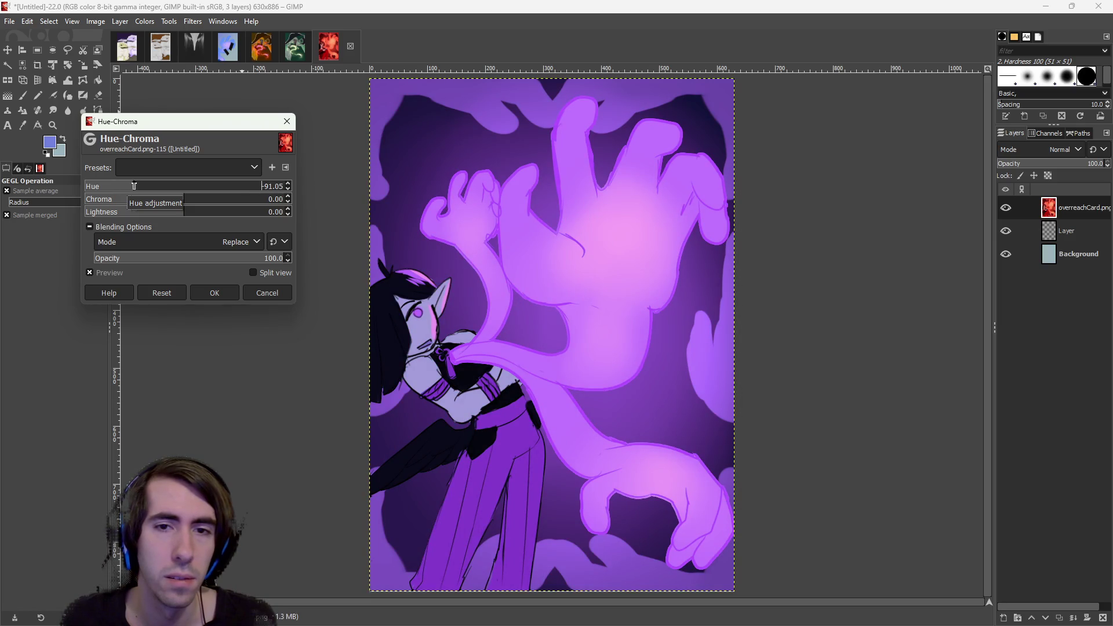
pyautogui.moveTo(136, 186); pyautogui.dragTo(131, 186)
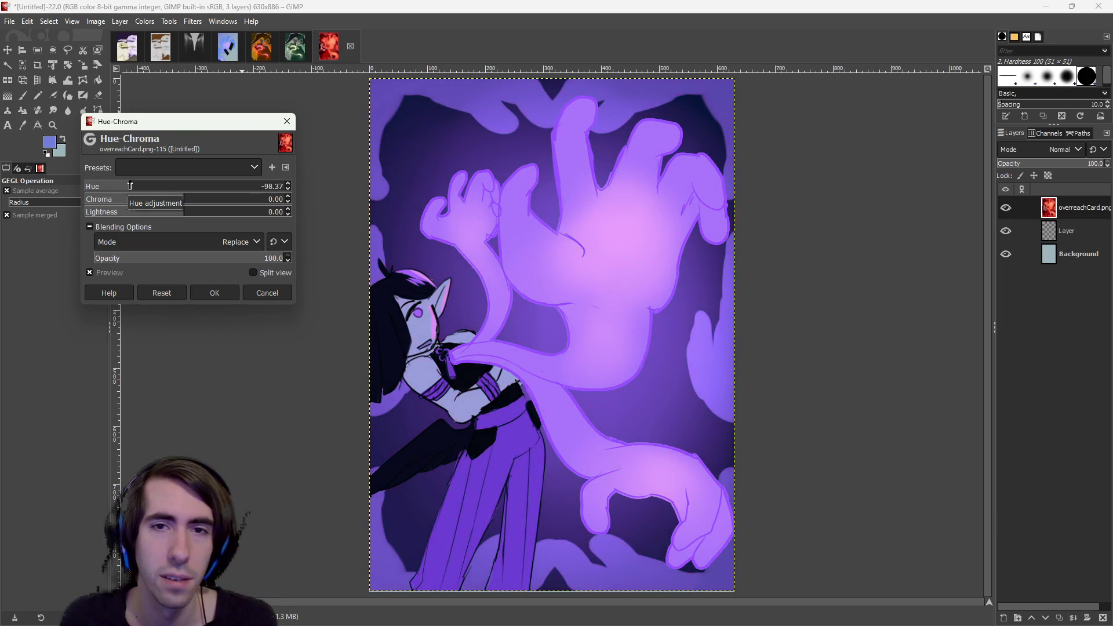
pyautogui.click(199, 292)
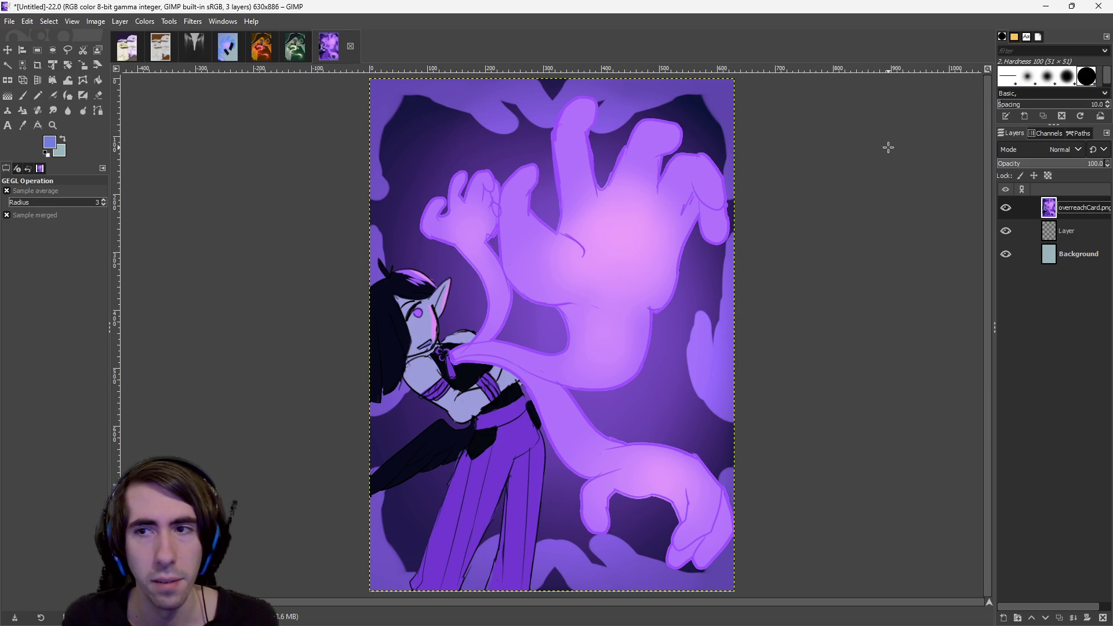
pyautogui.rightClick(1060, 210)
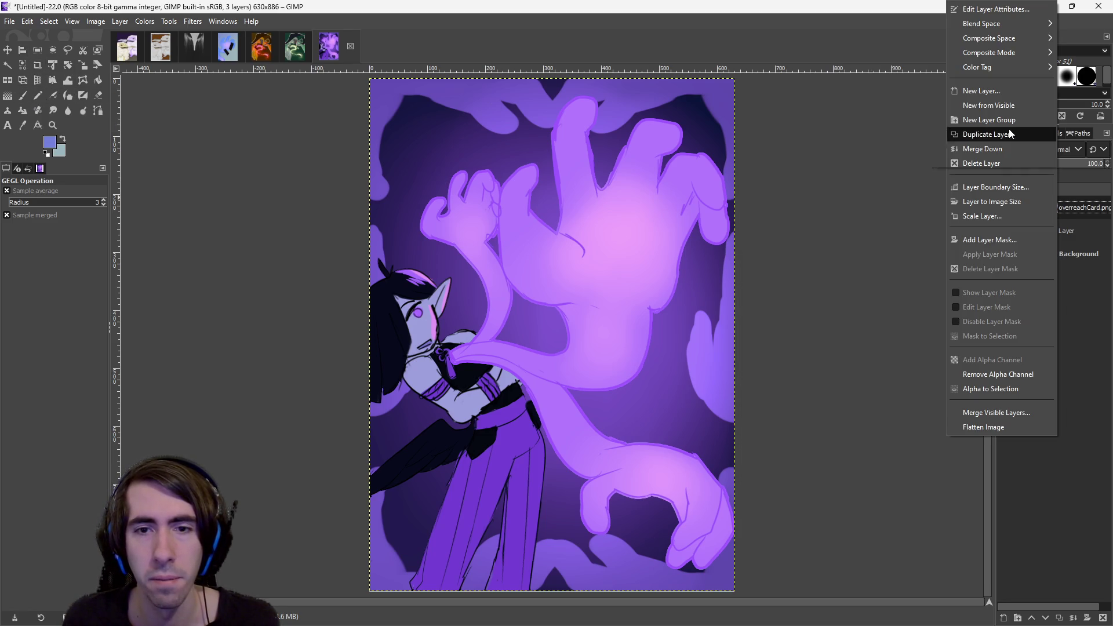
# Duplicate the purple card layer.
pyautogui.click(659, 359)
pyautogui.rightClick(1078, 211)
pyautogui.click(1034, 134)
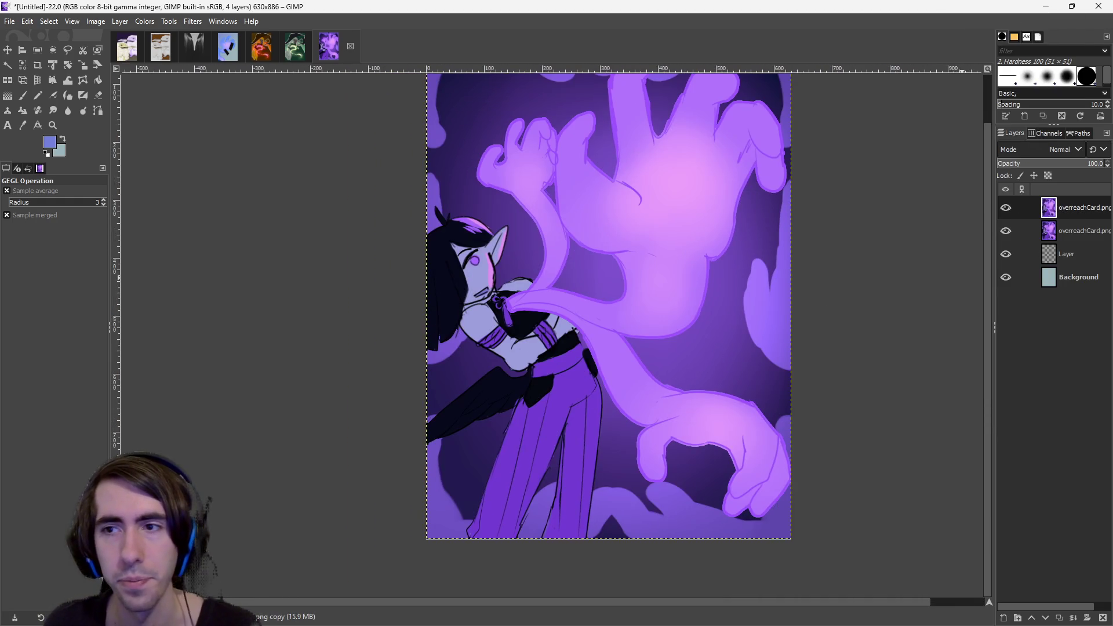
# Rectangle-select a large region around the ghostly hand and copy it.
pyautogui.hscroll(3, 742, 358)
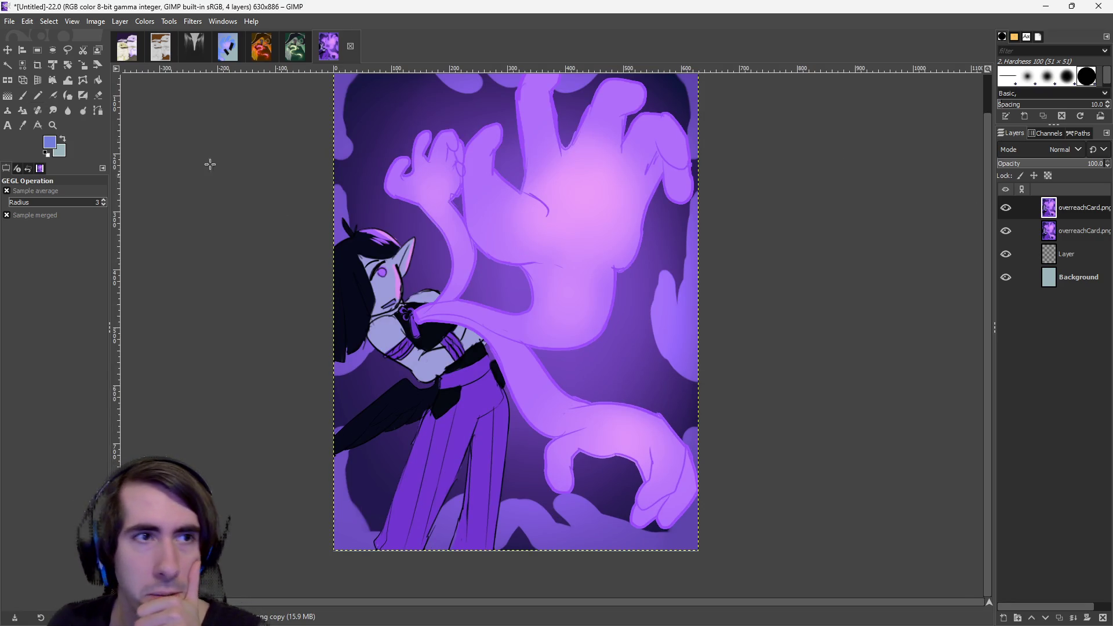
pyautogui.click(37, 50)
pyautogui.moveTo(307, 366); pyautogui.dragTo(821, 621)
pyautogui.scroll(2, 684, 406)
pyautogui.hscroll(-1, 684, 406)
pyautogui.moveTo(324, 70)
pyautogui.mouseDown()
pyautogui.moveTo(347, 330)
pyautogui.moveTo(432, 350)
pyautogui.mouseUp()
pyautogui.click(421, 270)
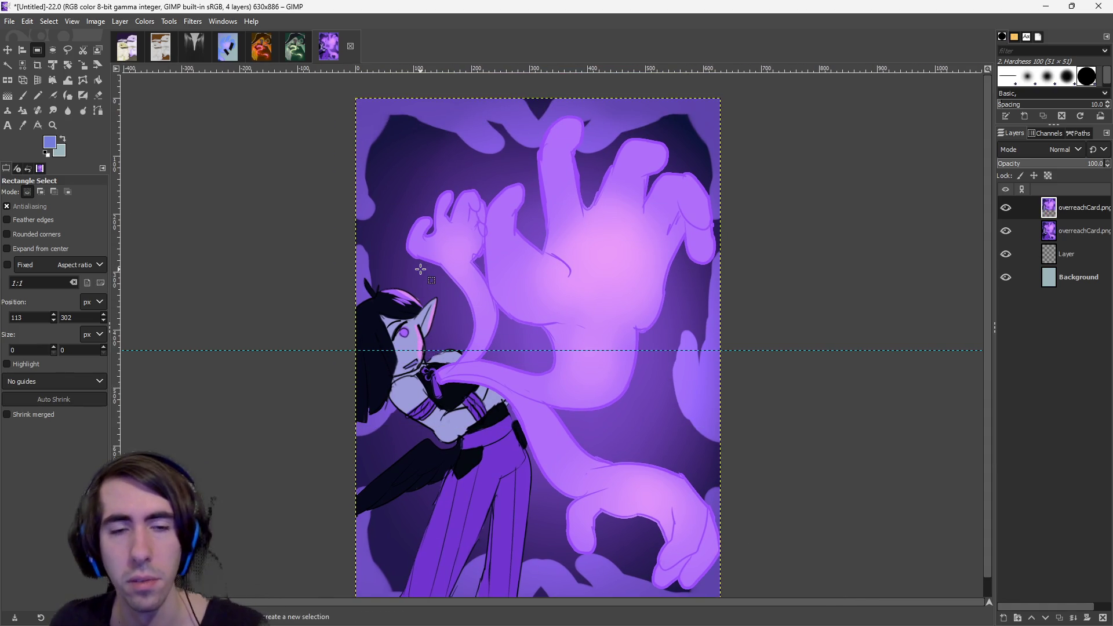
pyautogui.click(423, 247)
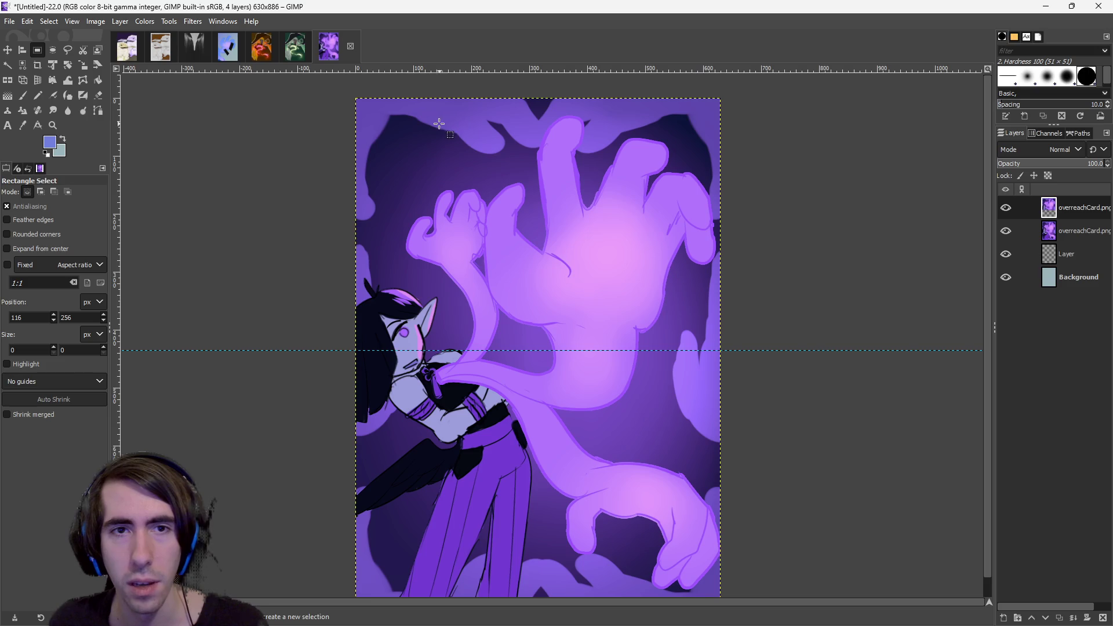
pyautogui.moveTo(428, 127)
pyautogui.mouseDown()
pyautogui.moveTo(725, 413)
pyautogui.moveTo(741, 399)
pyautogui.moveTo(736, 387)
pyautogui.mouseUp()
pyautogui.moveTo(401, 105)
pyautogui.mouseDown()
pyautogui.moveTo(682, 351)
pyautogui.moveTo(736, 424)
pyautogui.moveTo(737, 414)
pyautogui.moveTo(728, 420)
pyautogui.mouseUp()
pyautogui.hotkey('ctrl', 'c')
# Paste the copied region, anchor it into the top layer, and move that layer up-left.
pyautogui.press('-')
pyautogui.moveTo(354, 161); pyautogui.dragTo(738, 557)
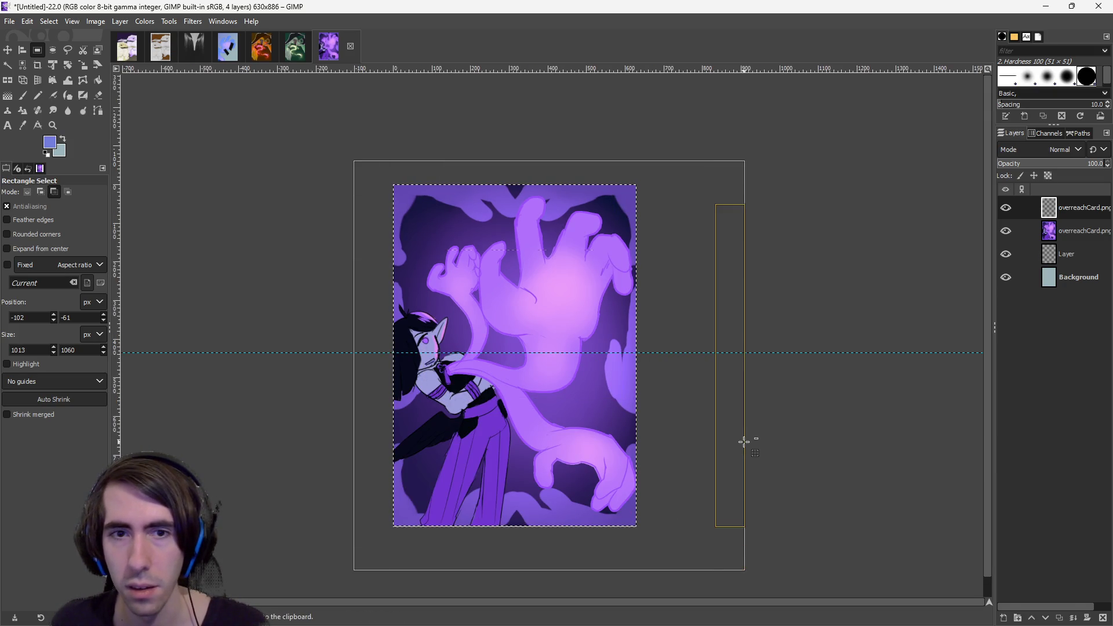
pyautogui.hotkey('ctrl', 'v')
pyautogui.press('1')
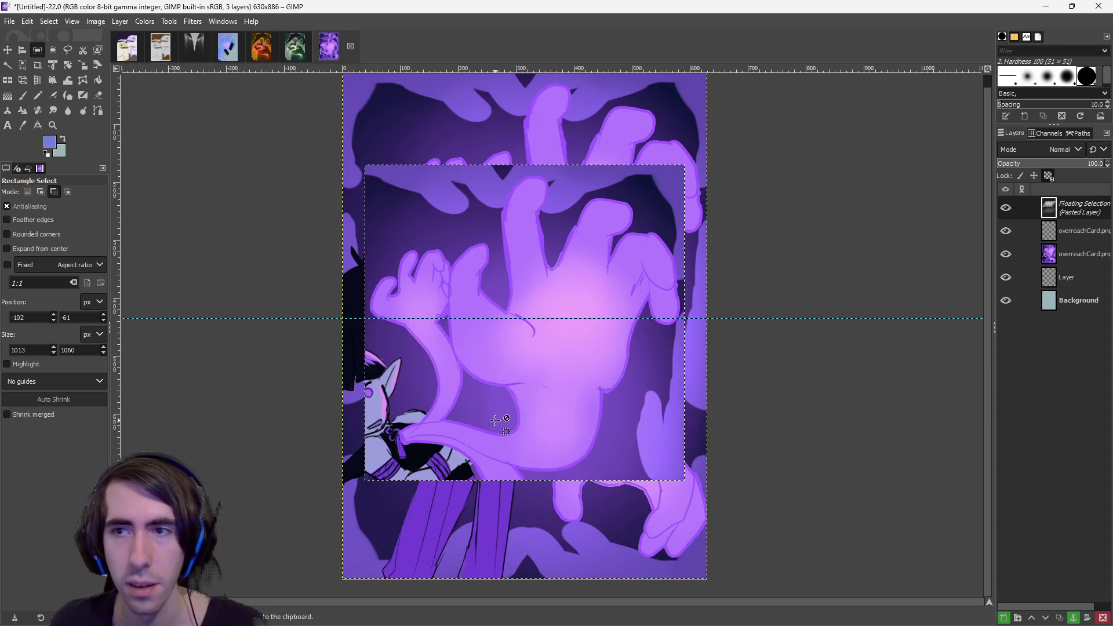
pyautogui.click(325, 124)
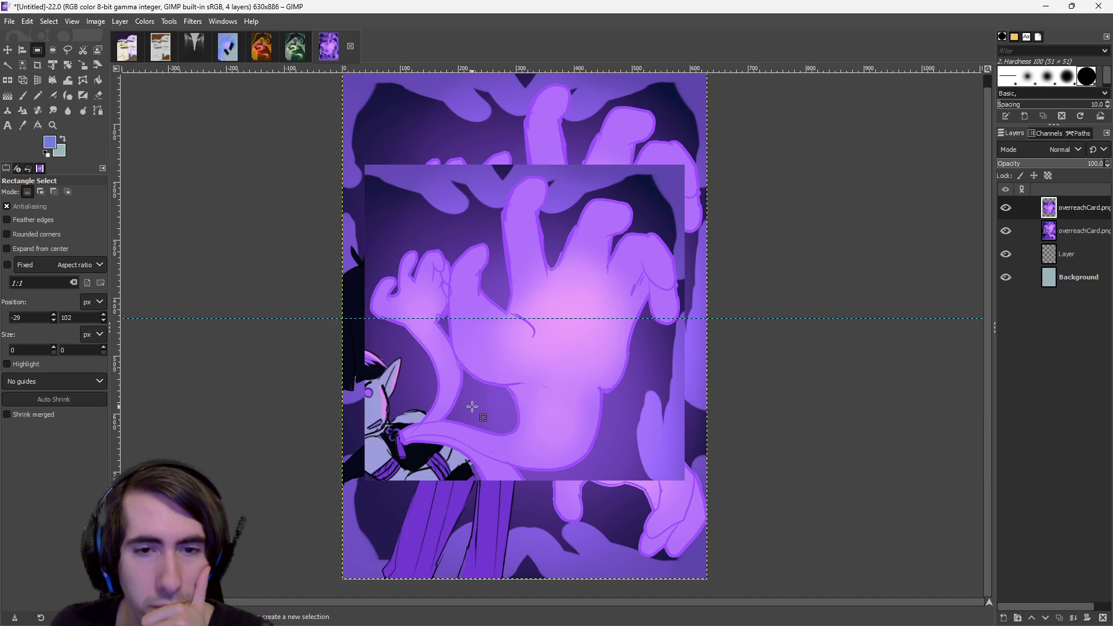
pyautogui.press('m')
pyautogui.moveTo(561, 369)
pyautogui.mouseDown()
pyautogui.moveTo(472, 303)
pyautogui.moveTo(504, 322)
pyautogui.moveTo(489, 311)
pyautogui.moveTo(510, 277)
pyautogui.mouseUp()
pyautogui.rightClick(1062, 233)
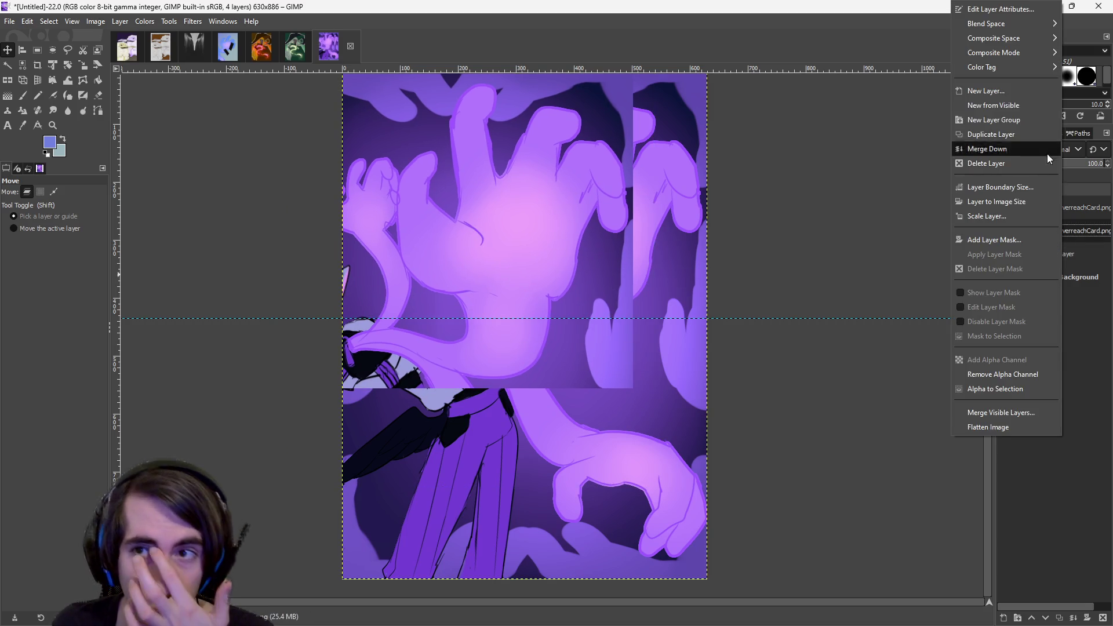
# Duplicate the second card layer, hide the third, and shift the top layer's art up and left.
pyautogui.click(1006, 135)
pyautogui.click(1075, 256)
pyautogui.click(1006, 254)
pyautogui.click(1067, 231)
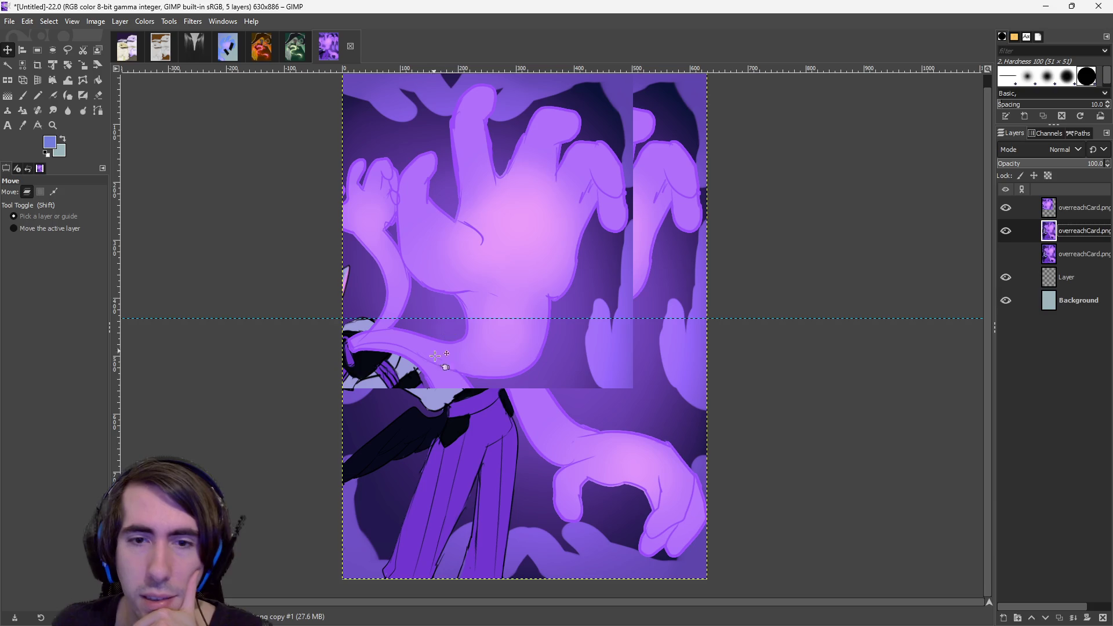
pyautogui.scroll(-2, 481, 313)
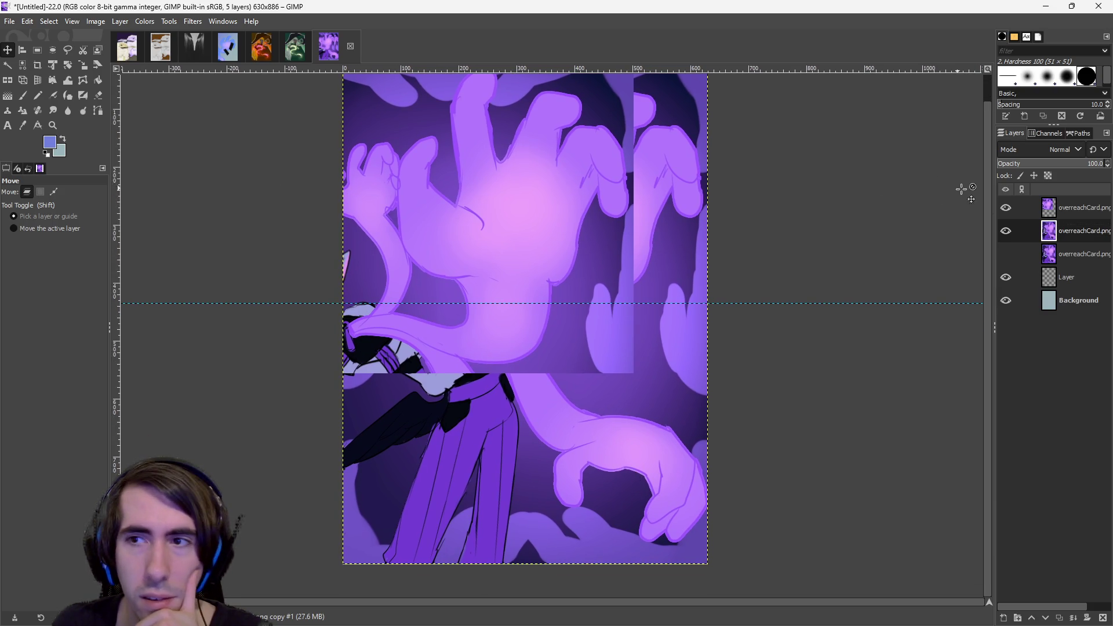
pyautogui.click(1066, 208)
pyautogui.moveTo(573, 436); pyautogui.dragTo(512, 313)
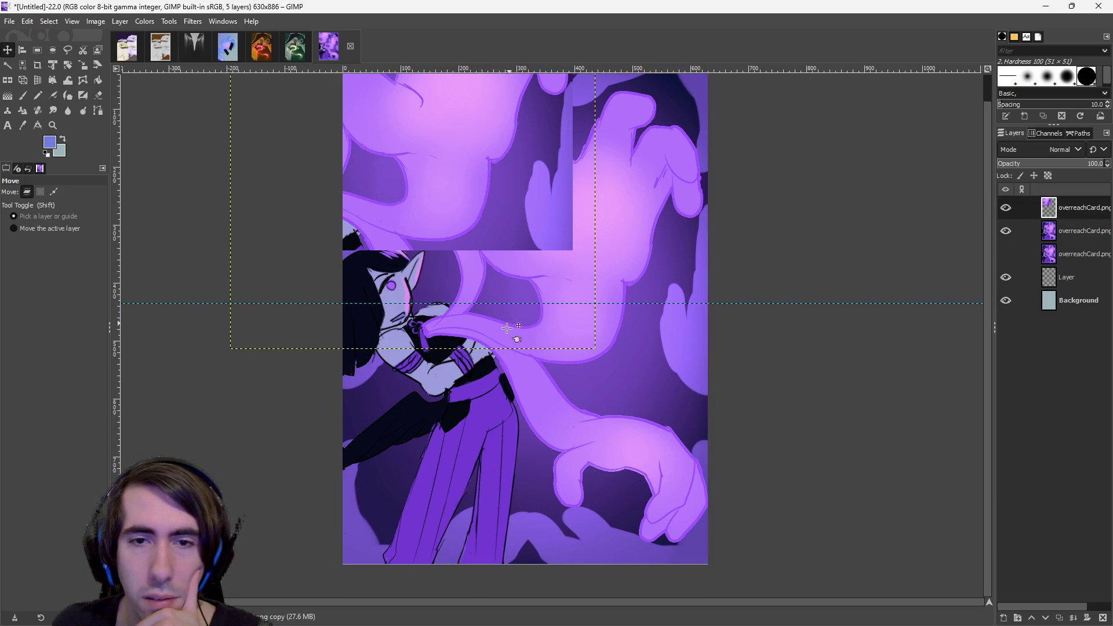
pyautogui.click(1070, 235)
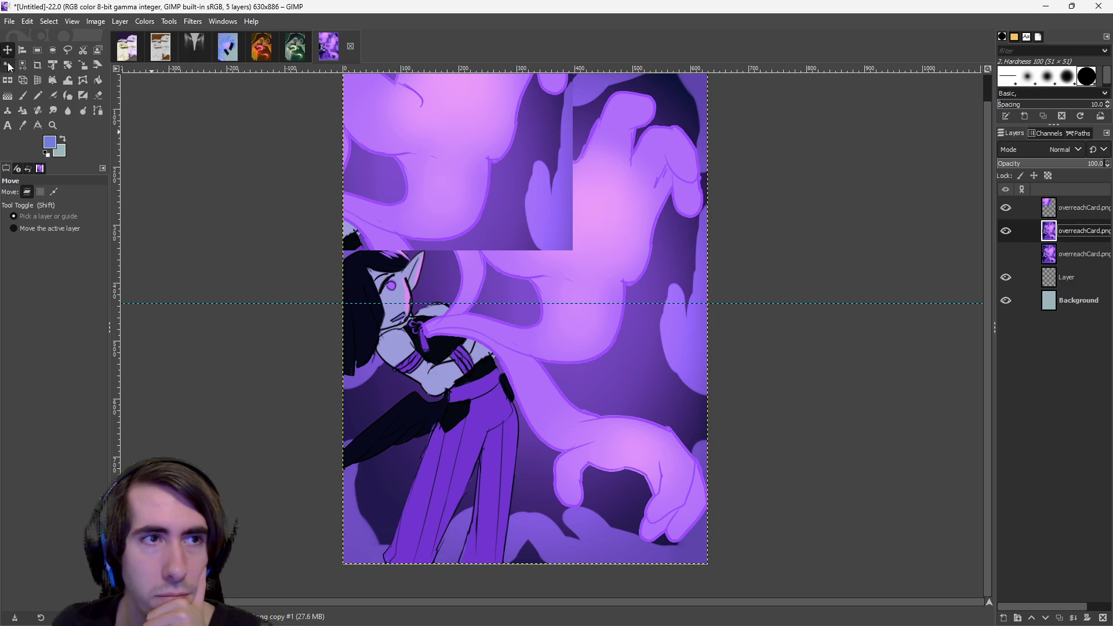
# Cut the lower hand area out of the layer and anchor it in the bottom-right corner.
pyautogui.click(37, 52)
pyautogui.moveTo(434, 313)
pyautogui.mouseDown()
pyautogui.moveTo(755, 567)
pyautogui.moveTo(736, 547)
pyautogui.mouseUp()
pyautogui.hotkey('ctrl', 'c')
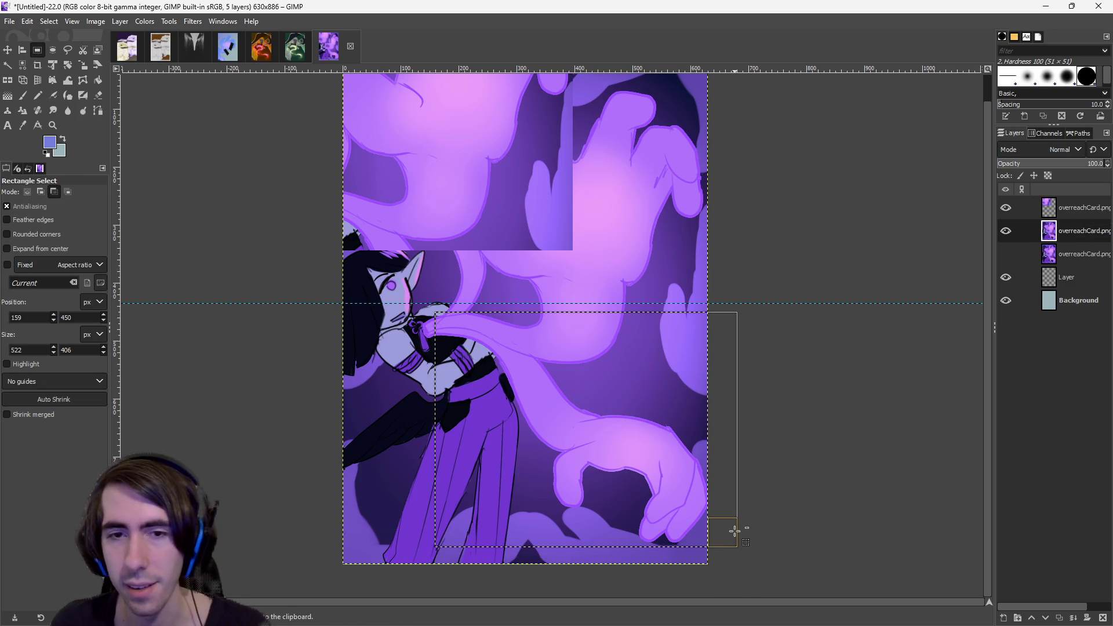
pyautogui.scroll(-1, 520, 454)
pyautogui.moveTo(377, 161); pyautogui.dragTo(768, 588)
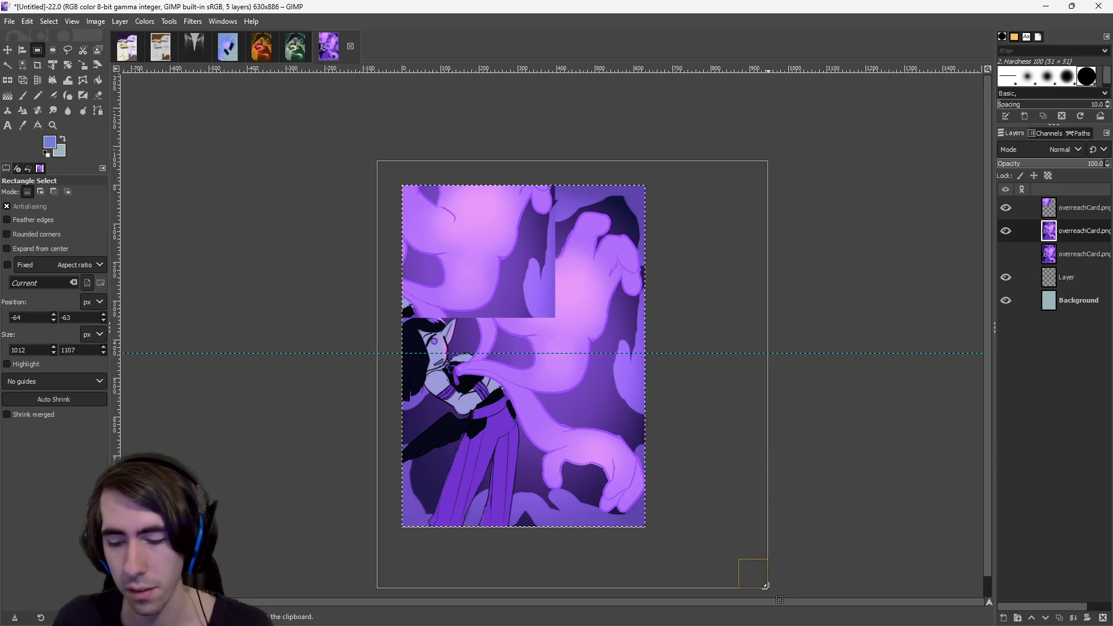
pyautogui.press('Delete')
pyautogui.hotkey('ctrl', 'v')
pyautogui.scroll(1, 473, 409)
pyautogui.press('m')
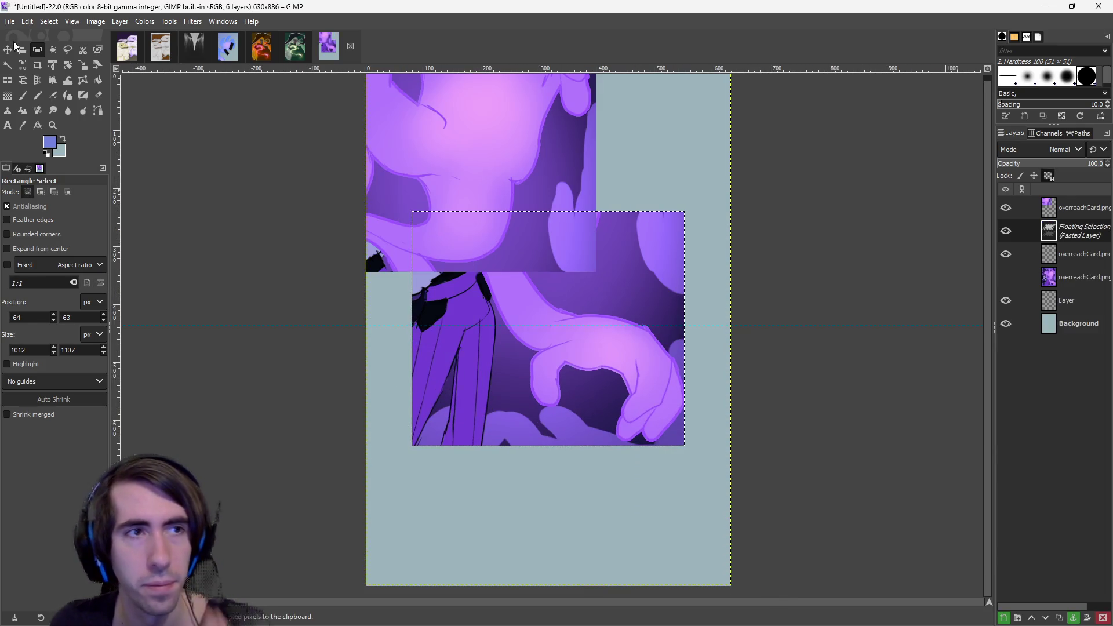
pyautogui.moveTo(593, 412)
pyautogui.mouseDown()
pyautogui.moveTo(631, 523)
pyautogui.moveTo(694, 608)
pyautogui.mouseUp()
pyautogui.hotkey('ctrl', 'h')
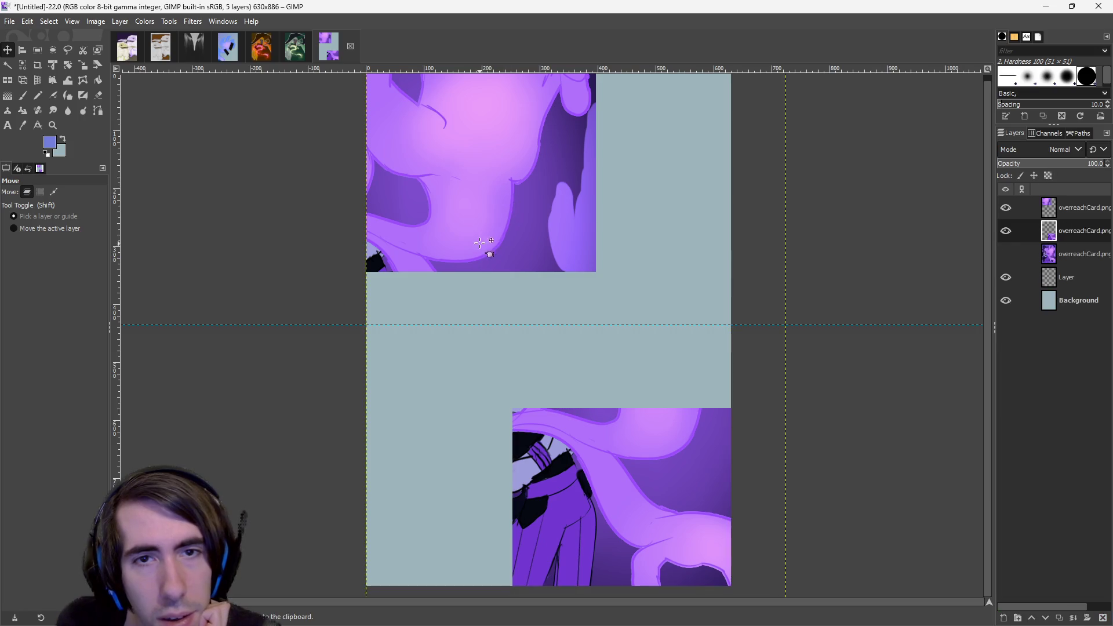
# Move another card-art layer down and nudge the pieces to fill the lower-left area.
pyautogui.click(1014, 208)
pyautogui.moveTo(520, 163)
pyautogui.mouseDown()
pyautogui.moveTo(512, 313)
pyautogui.moveTo(510, 290)
pyautogui.moveTo(538, 278)
pyautogui.mouseUp()
pyautogui.moveTo(623, 492); pyautogui.dragTo(473, 476)
pyautogui.scroll(-2, 589, 455)
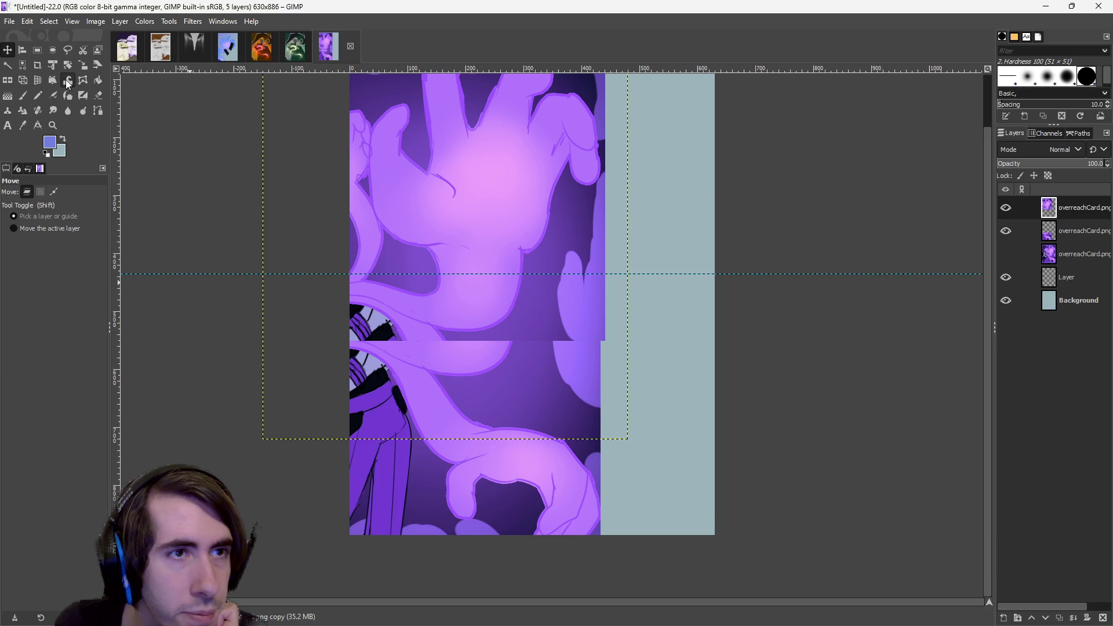
pyautogui.click(68, 64)
# Rotate the second overreachCard layer roughly a quarter turn, about -91°.
pyautogui.moveTo(514, 442)
pyautogui.mouseDown()
pyautogui.moveTo(637, 385)
pyautogui.moveTo(576, 484)
pyautogui.mouseUp()
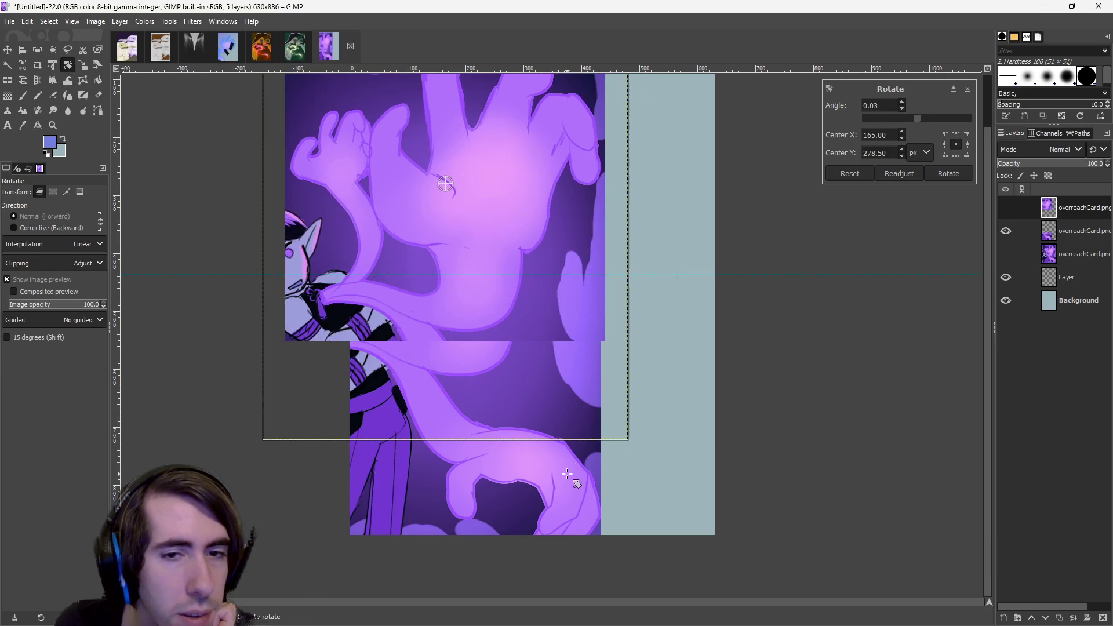
pyautogui.click(1077, 239)
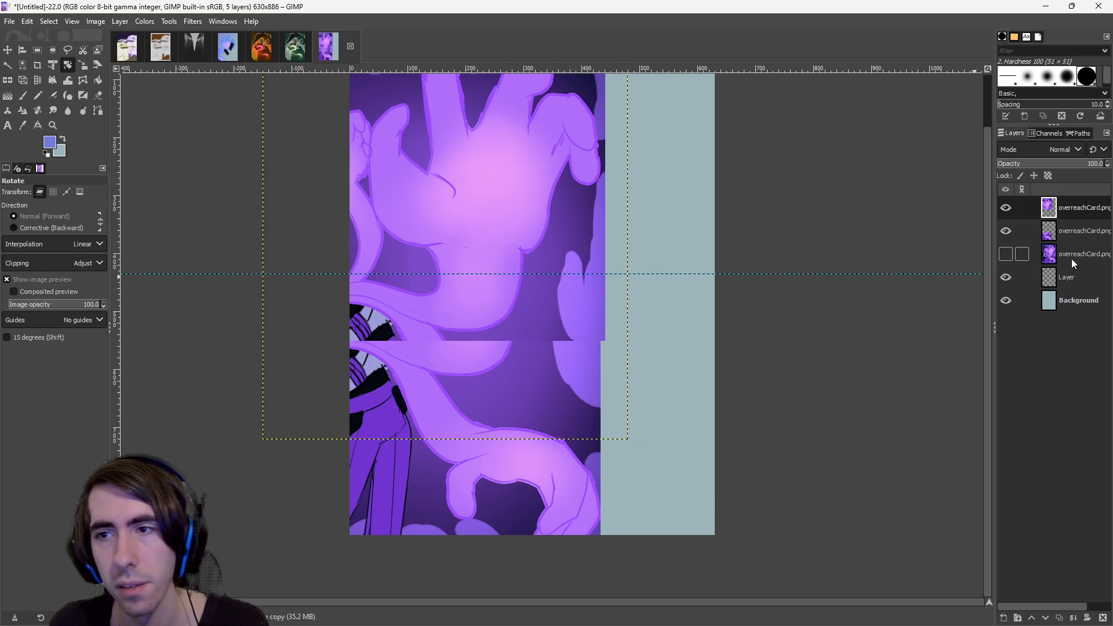
pyautogui.moveTo(537, 526)
pyautogui.mouseDown()
pyautogui.moveTo(636, 339)
pyautogui.moveTo(720, 137)
pyautogui.mouseUp()
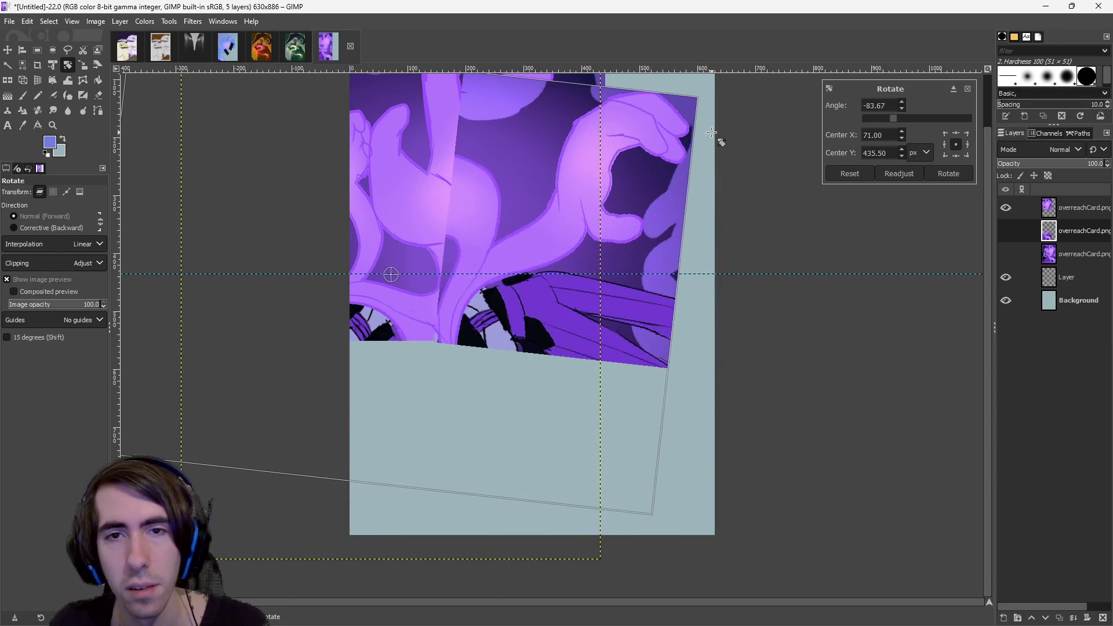
pyautogui.moveTo(658, 167)
pyautogui.mouseDown()
pyautogui.moveTo(667, 86)
pyautogui.moveTo(667, 120)
pyautogui.mouseUp()
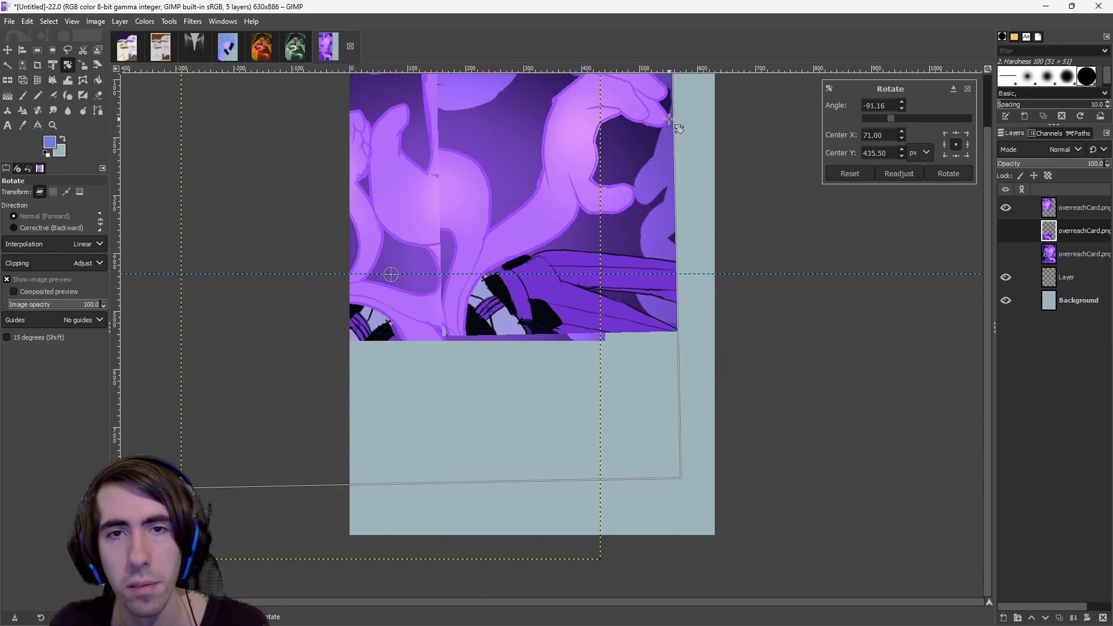
pyautogui.click(948, 173)
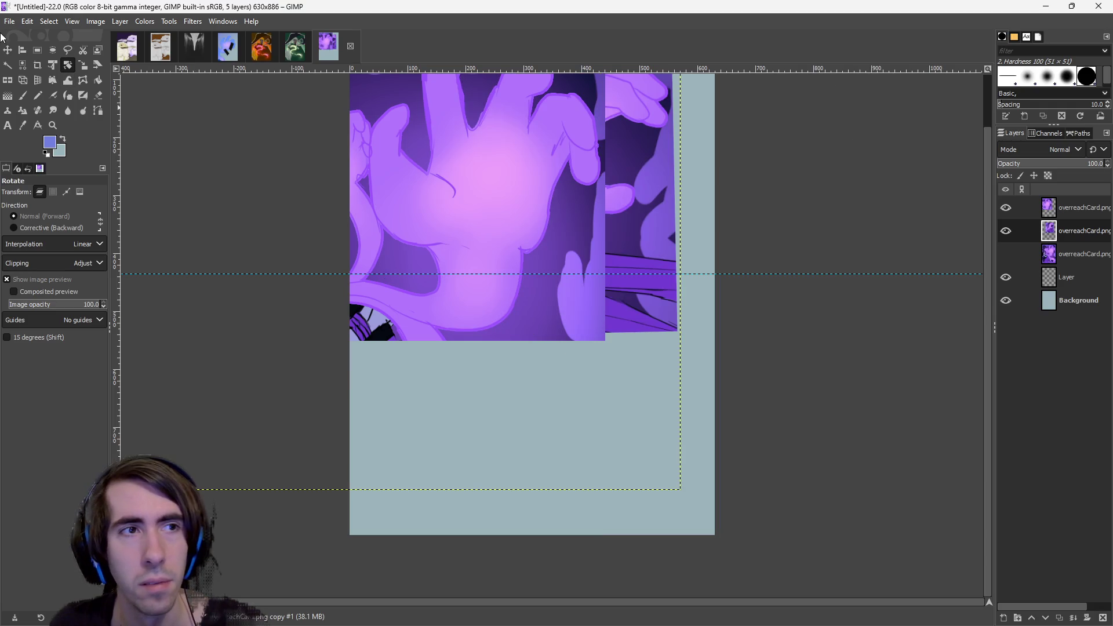
# Move the rotated layer into the lower canvas and raise it to the top of the stack.
pyautogui.press('m')
pyautogui.moveTo(545, 336)
pyautogui.mouseDown()
pyautogui.moveTo(532, 404)
pyautogui.moveTo(550, 406)
pyautogui.moveTo(518, 411)
pyautogui.mouseUp()
pyautogui.moveTo(1064, 234); pyautogui.dragTo(1066, 208)
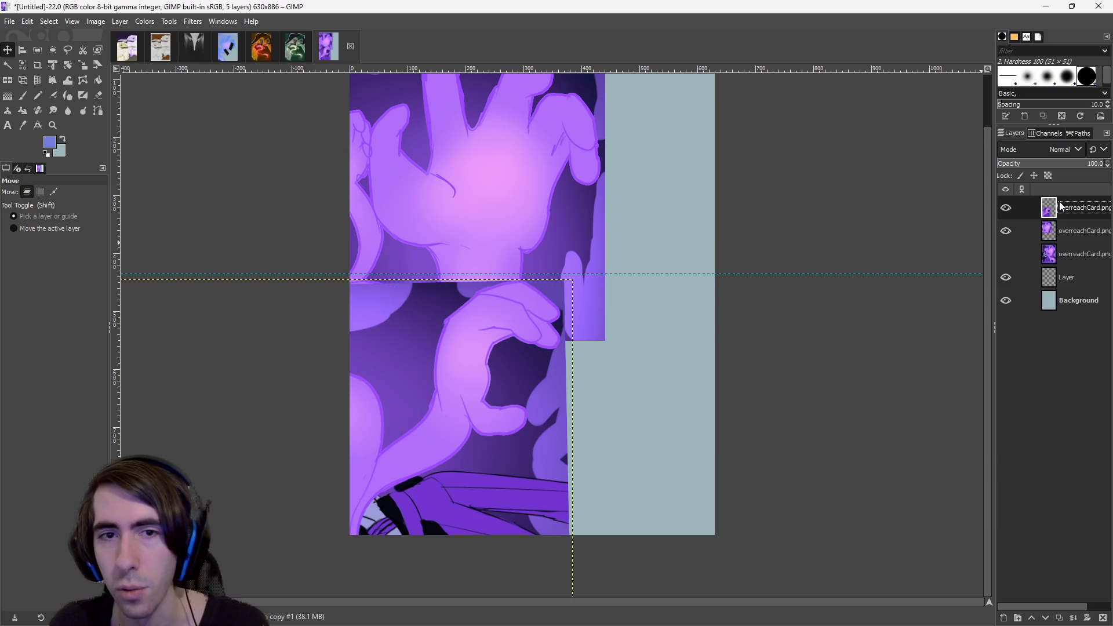
pyautogui.hscroll(-1, 701, 361)
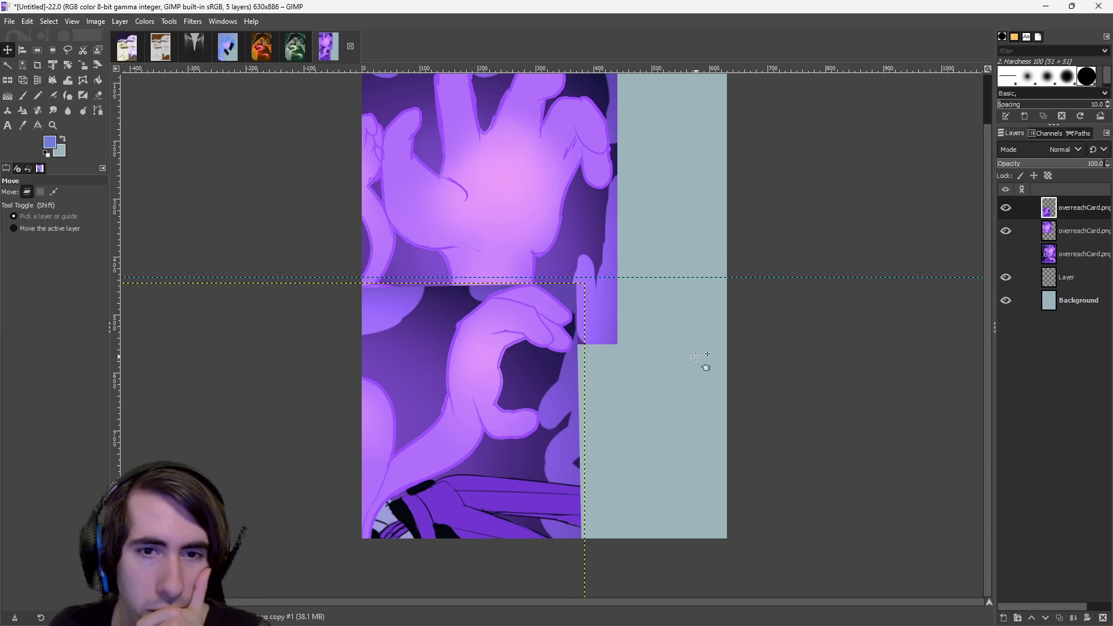
pyautogui.click(37, 50)
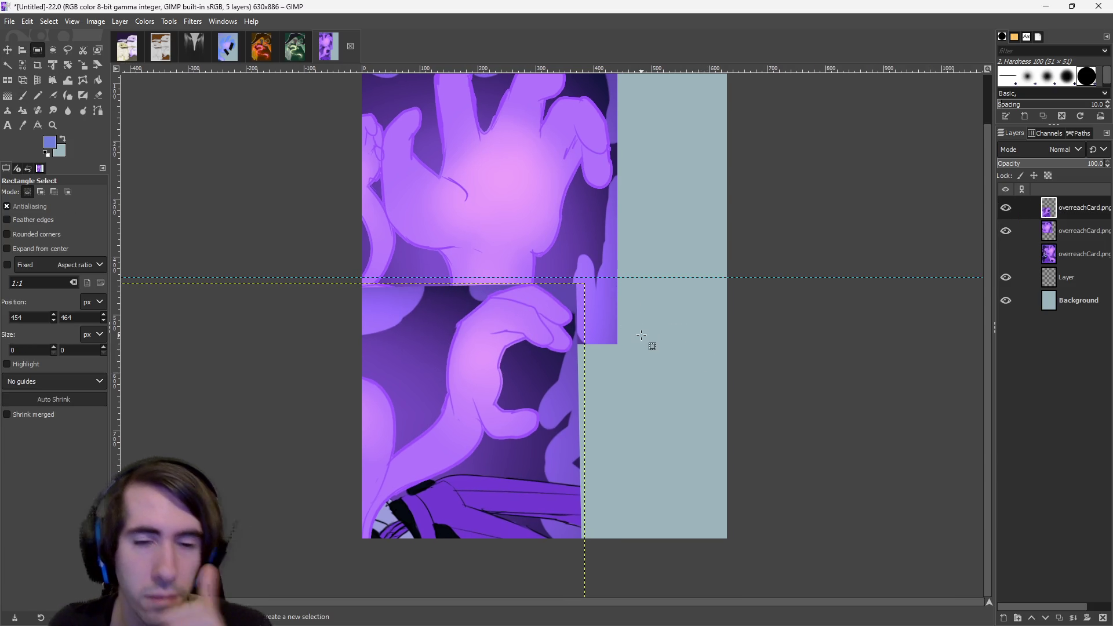
pyautogui.scroll(-2, 637, 336)
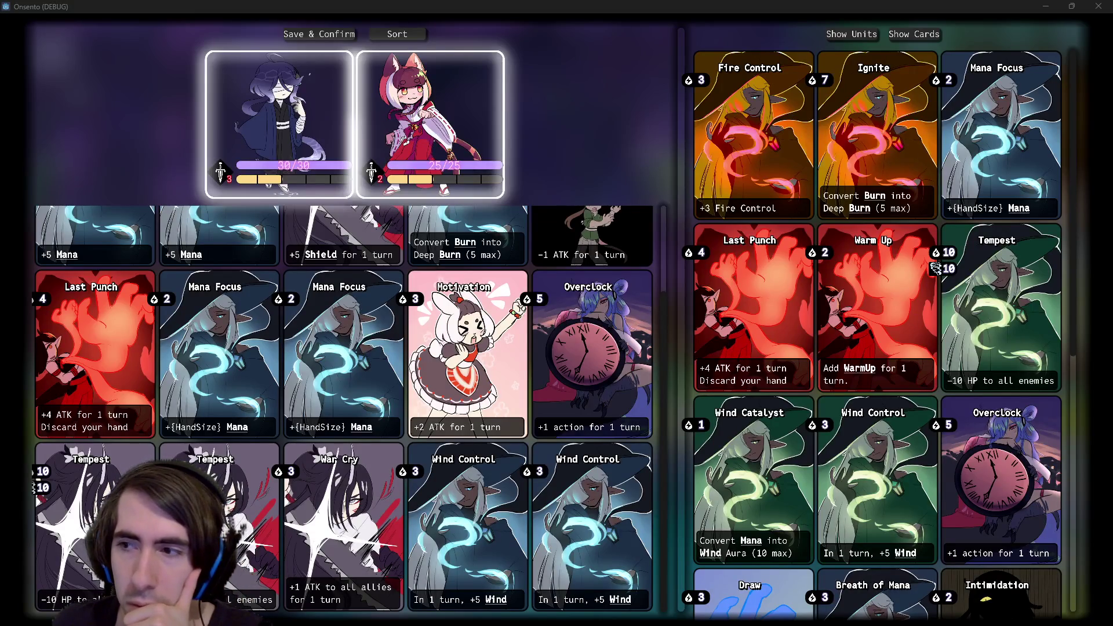
pyautogui.hotkey('alt', 'Tab')
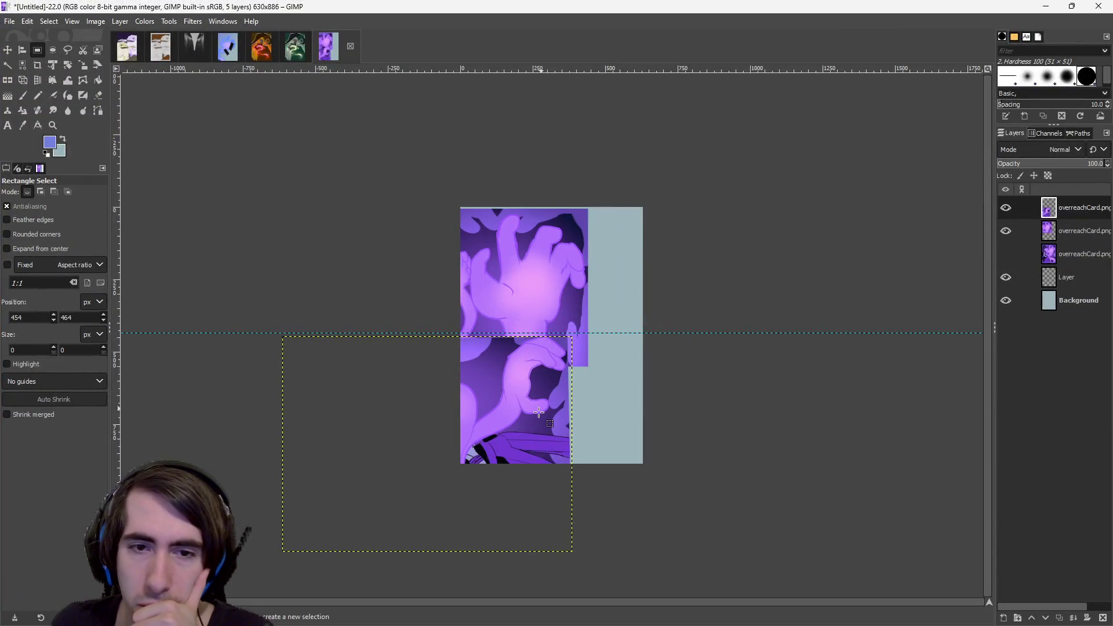
# Slightly tilt the second overreachCard layer and move it, then undo the move.
pyautogui.scroll(2, 529, 410)
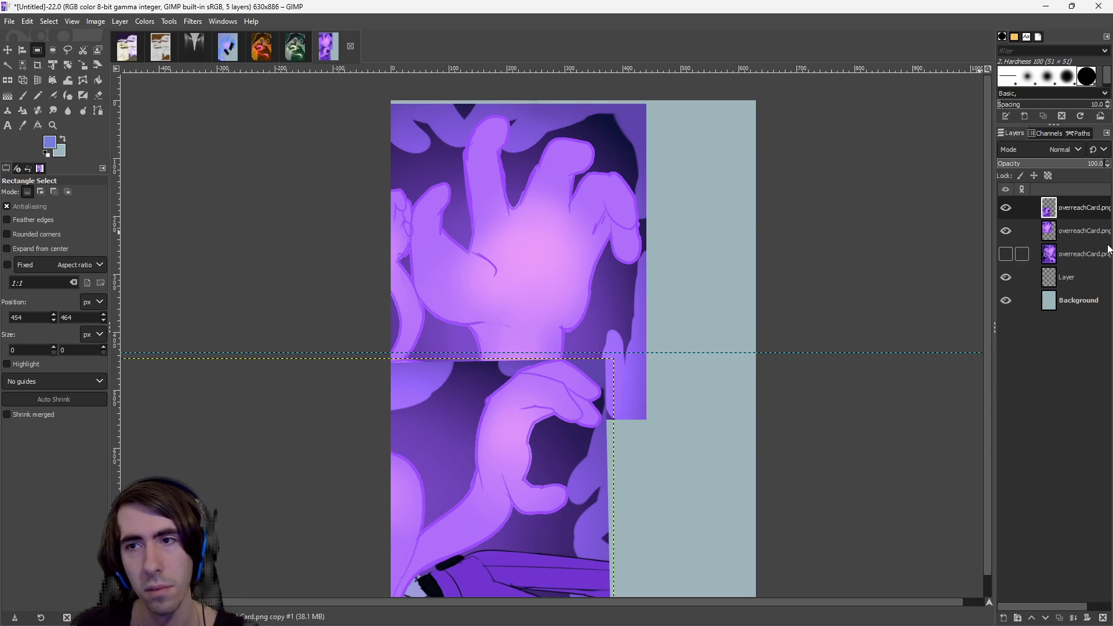
pyautogui.click(1078, 230)
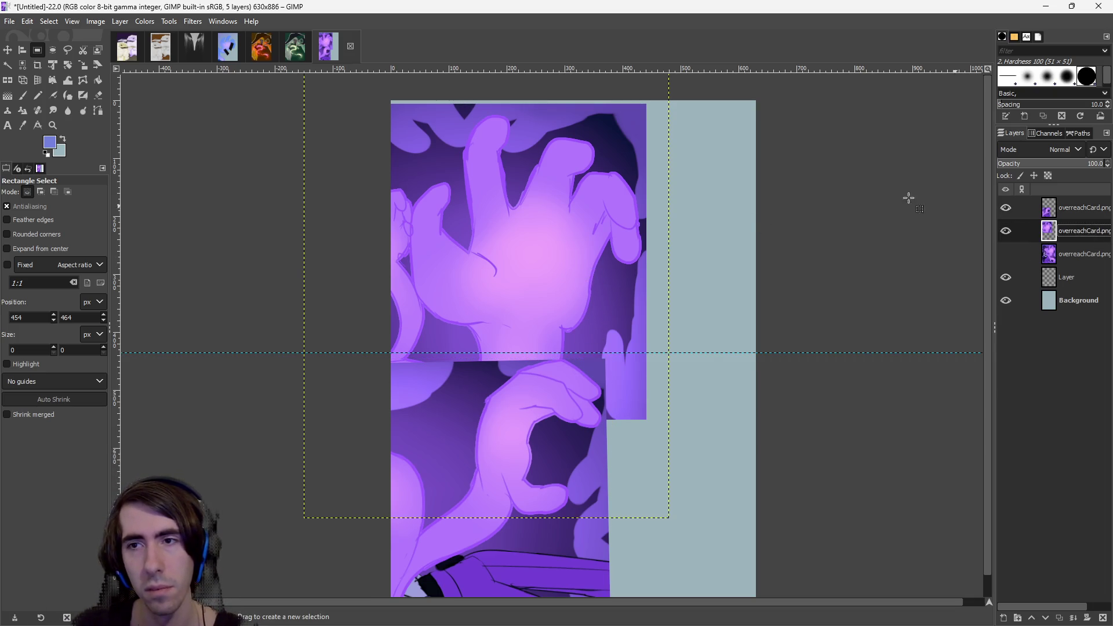
pyautogui.click(67, 64)
pyautogui.moveTo(514, 124)
pyautogui.mouseDown()
pyautogui.moveTo(298, 192)
pyautogui.moveTo(273, 224)
pyautogui.moveTo(491, 116)
pyautogui.moveTo(427, 117)
pyautogui.moveTo(315, 173)
pyautogui.moveTo(271, 310)
pyautogui.moveTo(355, 469)
pyautogui.moveTo(427, 442)
pyautogui.moveTo(363, 166)
pyautogui.moveTo(504, 139)
pyautogui.mouseUp()
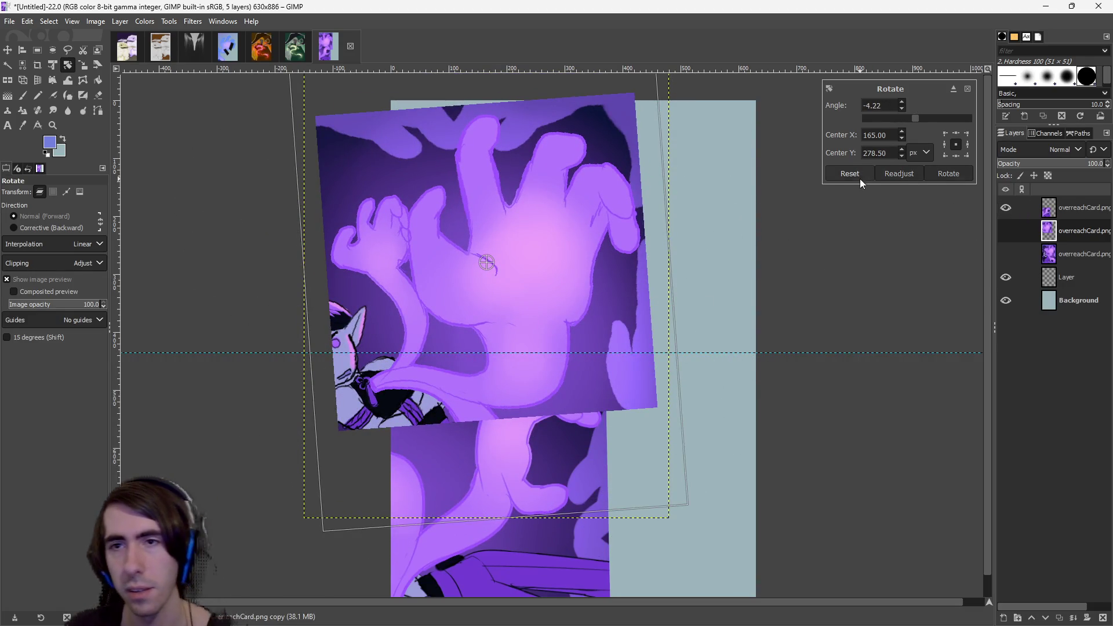
pyautogui.press('Return')
pyautogui.press('-')
pyautogui.press('-')
pyautogui.scroll(2, 609, 385)
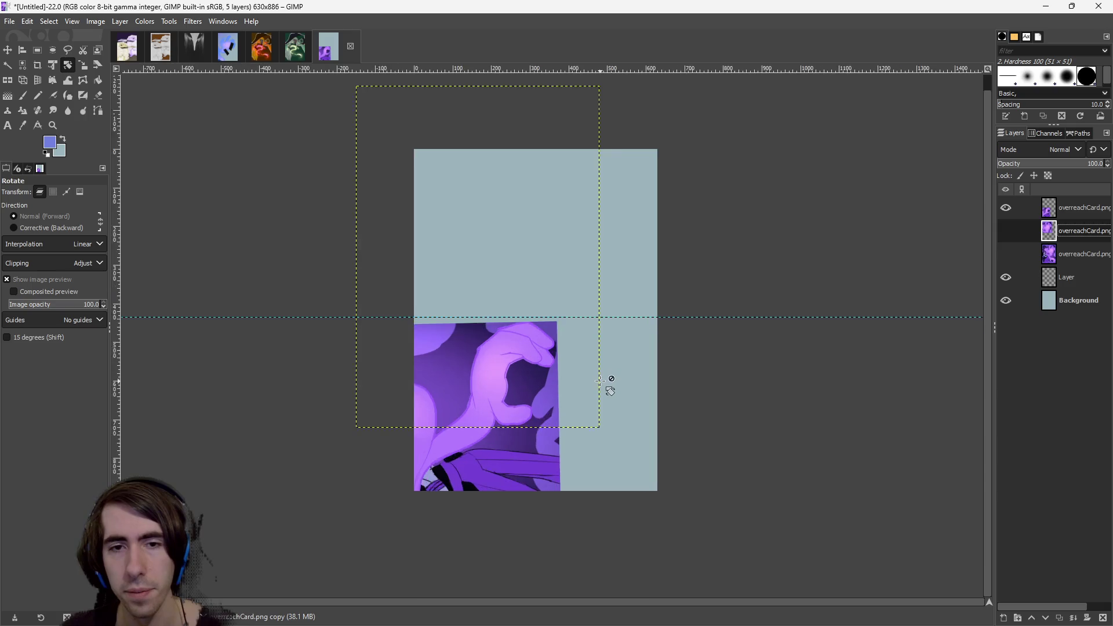
pyautogui.press('m')
pyautogui.moveTo(469, 403)
pyautogui.mouseDown()
pyautogui.moveTo(559, 240)
pyautogui.moveTo(509, 280)
pyautogui.moveTo(381, 246)
pyautogui.mouseUp()
pyautogui.hotkey('ctrl', 'z')
# Show the third overreachCard layer's full original art and hide the cut-up top layer.
pyautogui.click(1017, 253)
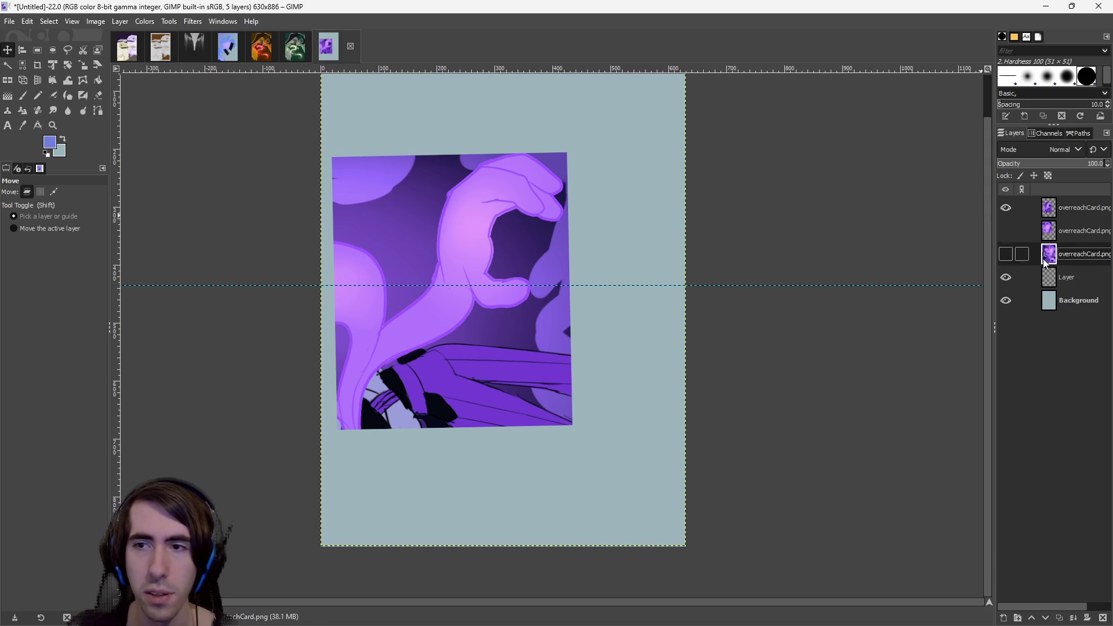
pyautogui.click(1006, 253)
pyautogui.click(1009, 208)
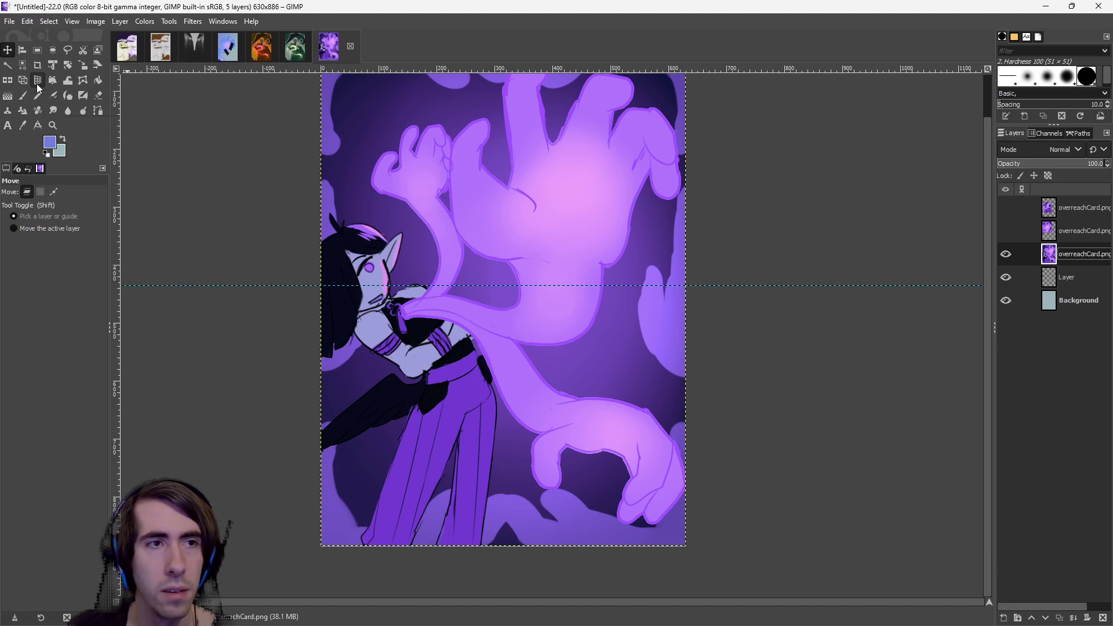
# Rotate the full overreachCard artwork layer to about 42 degrees.
pyautogui.click(70, 66)
pyautogui.moveTo(370, 99)
pyautogui.mouseDown()
pyautogui.moveTo(249, 193)
pyautogui.moveTo(158, 408)
pyautogui.moveTo(274, 511)
pyautogui.moveTo(499, 533)
pyautogui.moveTo(641, 447)
pyautogui.moveTo(582, 466)
pyautogui.moveTo(614, 460)
pyautogui.moveTo(566, 462)
pyautogui.moveTo(323, 387)
pyautogui.moveTo(259, 199)
pyautogui.moveTo(427, 94)
pyautogui.moveTo(323, 112)
pyautogui.moveTo(301, 387)
pyautogui.moveTo(795, 305)
pyautogui.moveTo(655, 98)
pyautogui.moveTo(574, 4)
pyautogui.mouseUp()
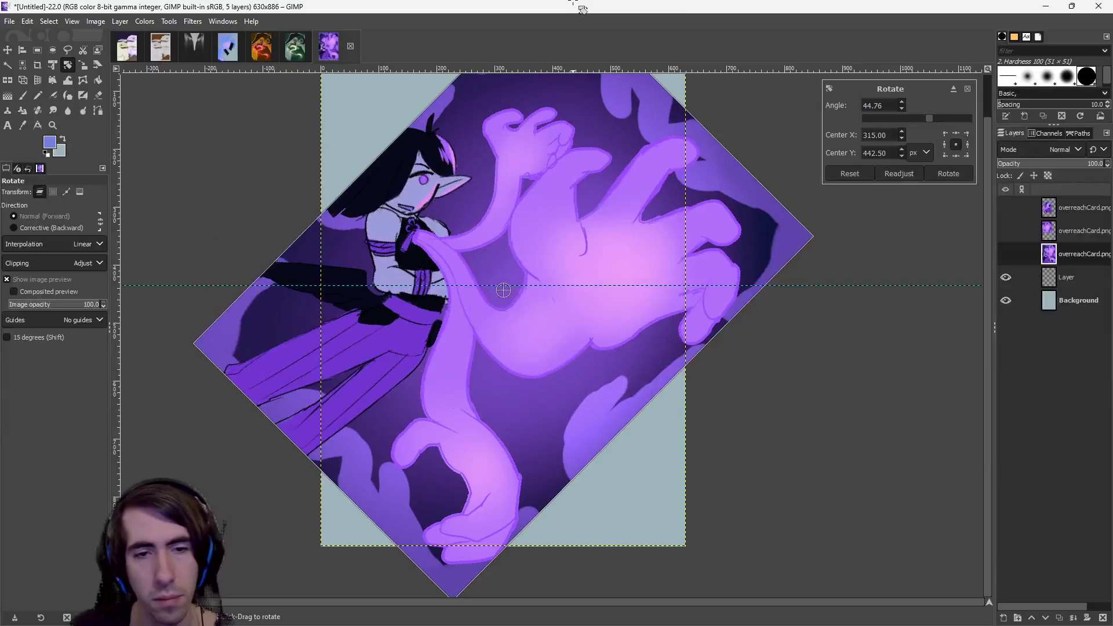
pyautogui.moveTo(565, 238); pyautogui.dragTo(551, 218)
pyautogui.click(931, 174)
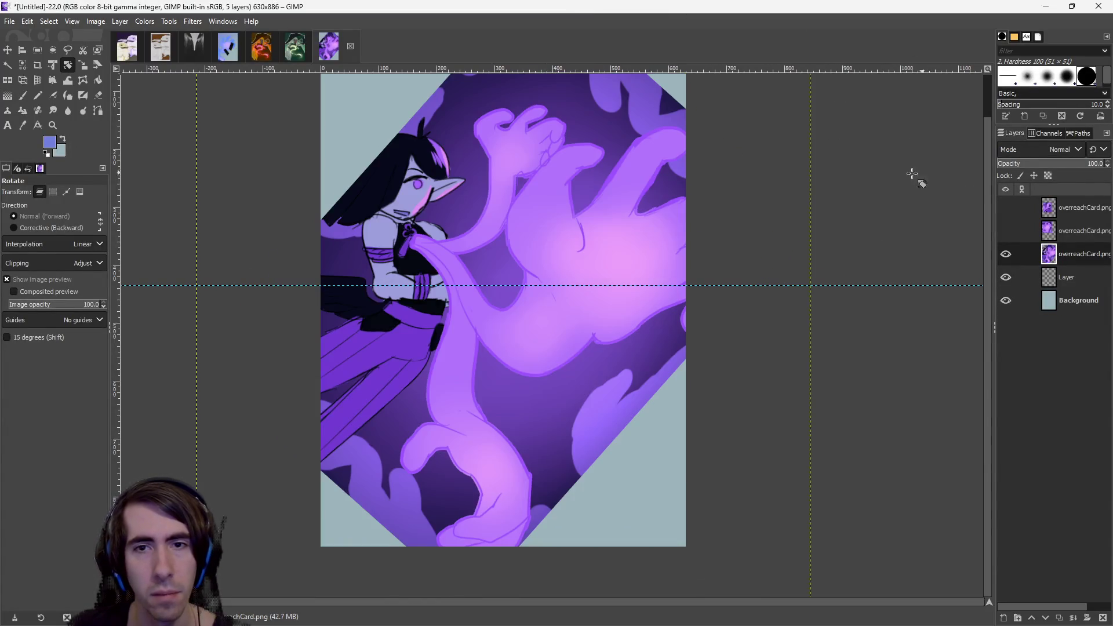
# Scale the artwork up to about 2235×2279 px, shift it upward, then undo.
pyautogui.click(82, 65)
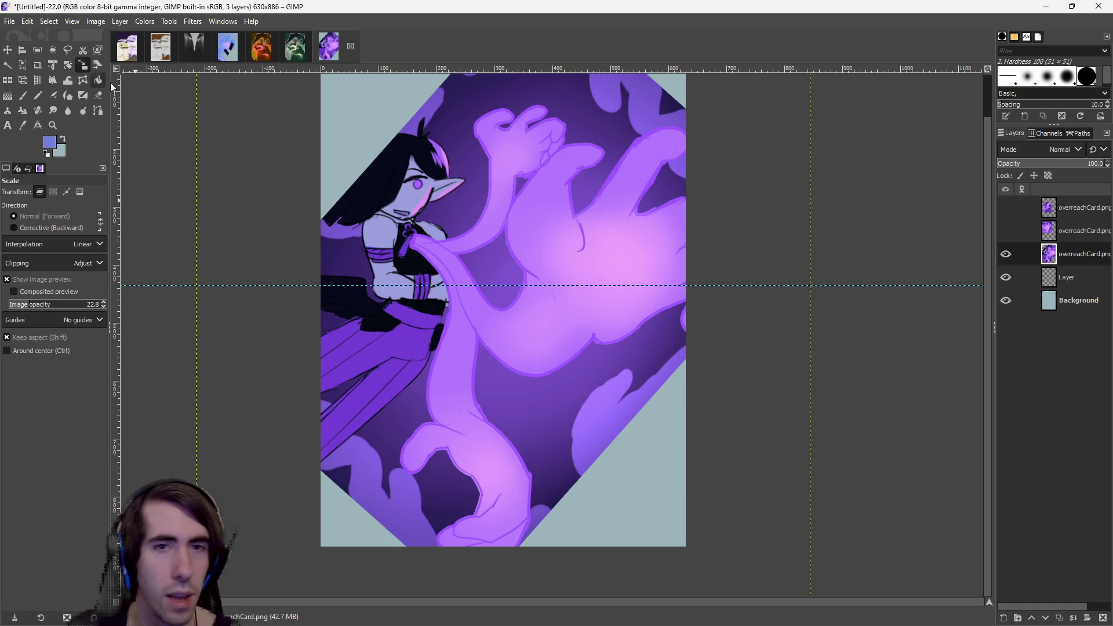
pyautogui.scroll(-3, 452, 280)
pyautogui.scroll(2, 527, 268)
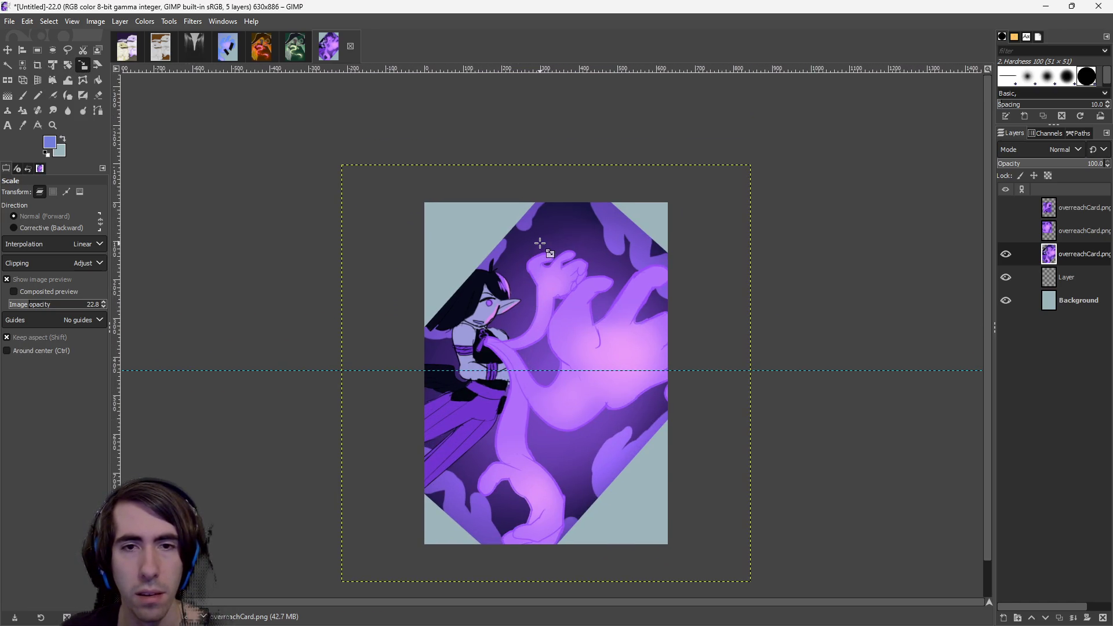
pyautogui.moveTo(540, 244)
pyautogui.mouseDown()
pyautogui.moveTo(549, 166)
pyautogui.moveTo(748, 199)
pyautogui.moveTo(831, 183)
pyautogui.moveTo(733, 273)
pyautogui.moveTo(838, 209)
pyautogui.mouseUp()
pyautogui.click(948, 158)
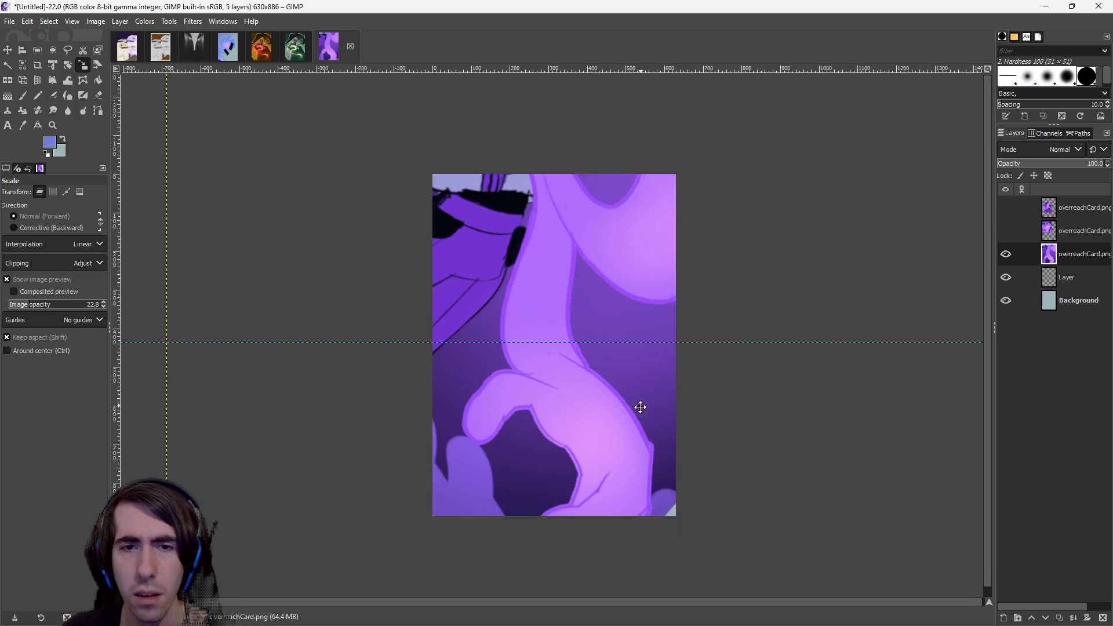
pyautogui.click(8, 50)
pyautogui.moveTo(502, 292); pyautogui.dragTo(498, 199)
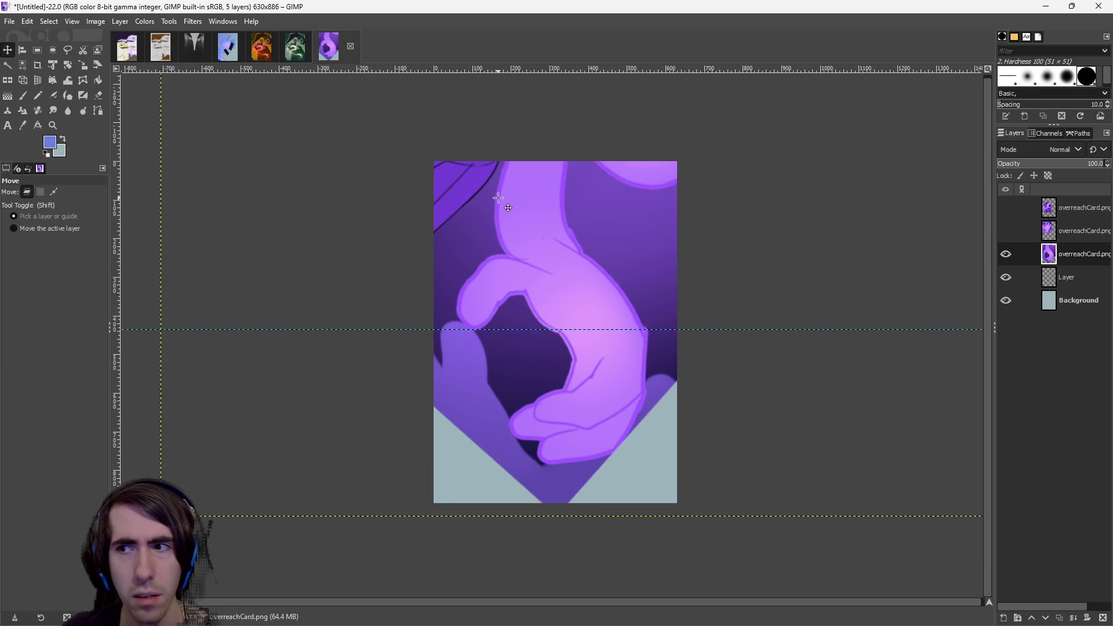
pyautogui.hotkey('ctrl', 'z')
pyautogui.hotkey('ctrl', 'z')
pyautogui.hotkey('ctrl', 'z')
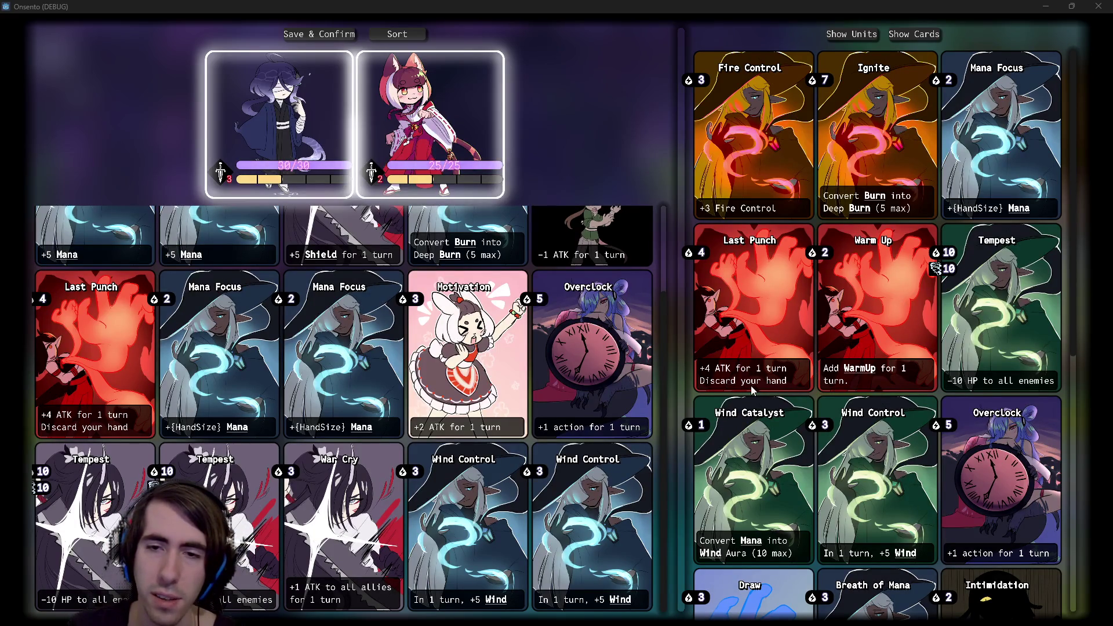
# Scroll through the Onsento card list to review the Shockwave card art.
pyautogui.moveTo(850, 376)
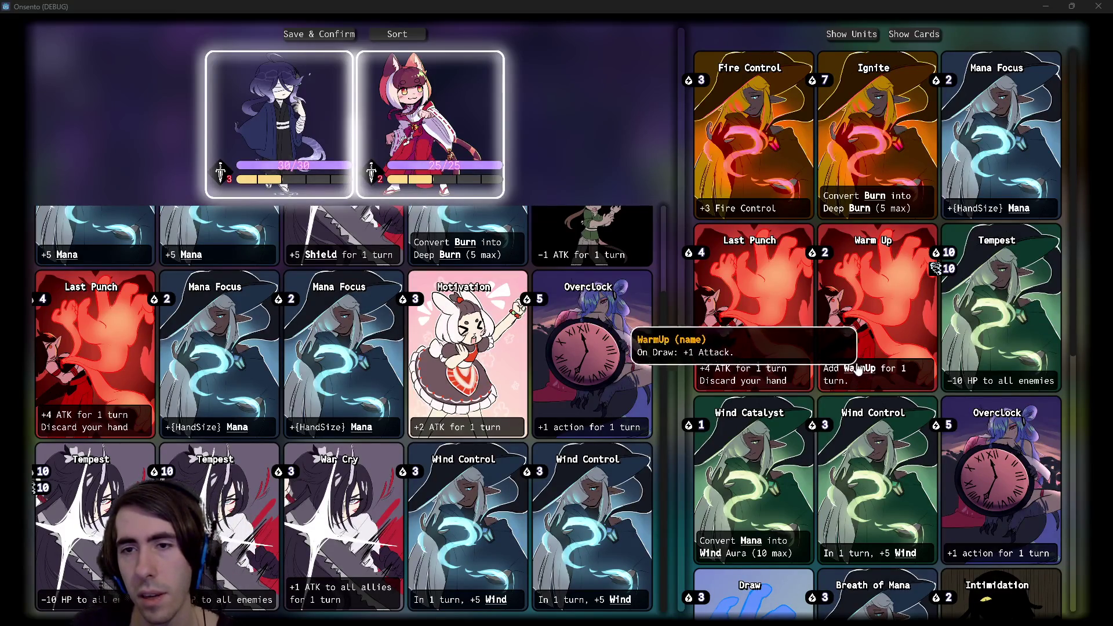
pyautogui.scroll(-2, 854, 355)
pyautogui.scroll(-5, 854, 354)
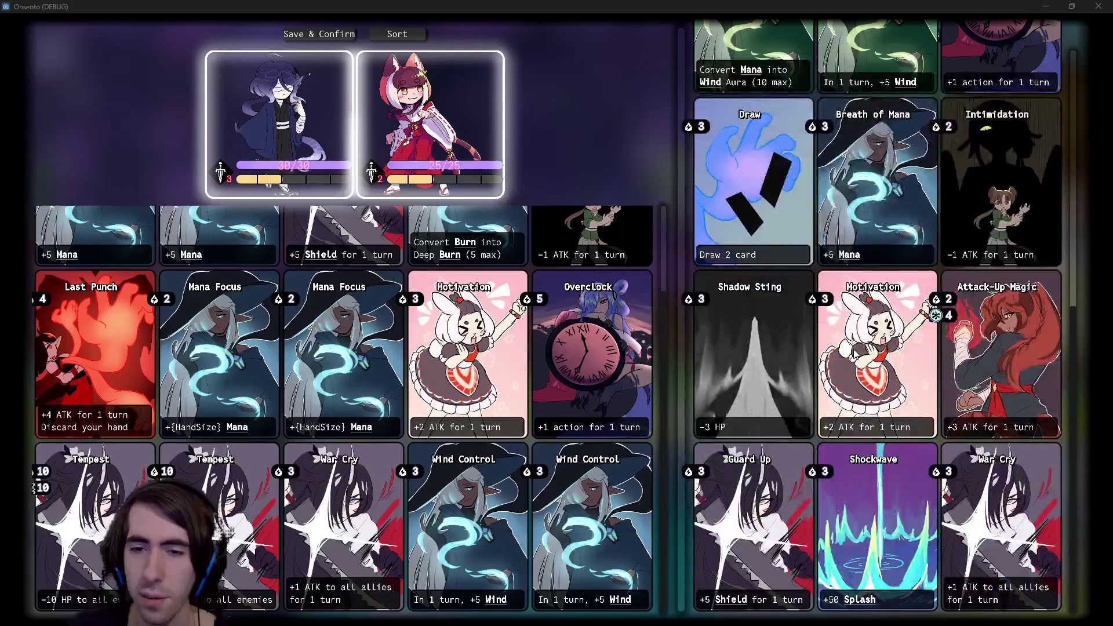
pyautogui.scroll(3, 855, 355)
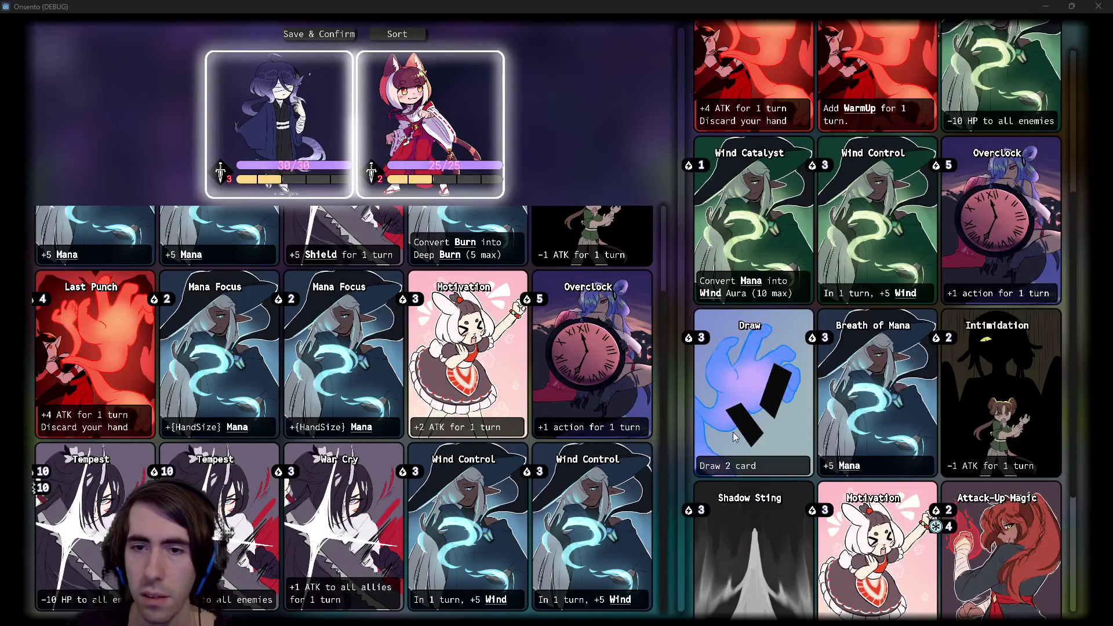
pyautogui.scroll(2, 749, 383)
pyautogui.scroll(-1, 767, 444)
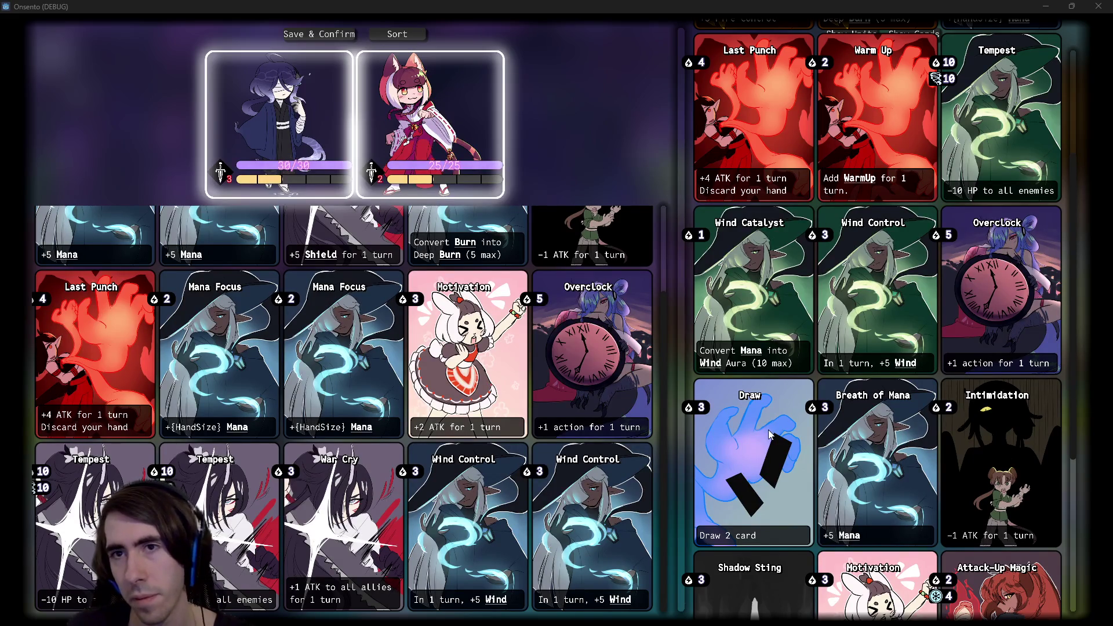
pyautogui.scroll(4, 770, 431)
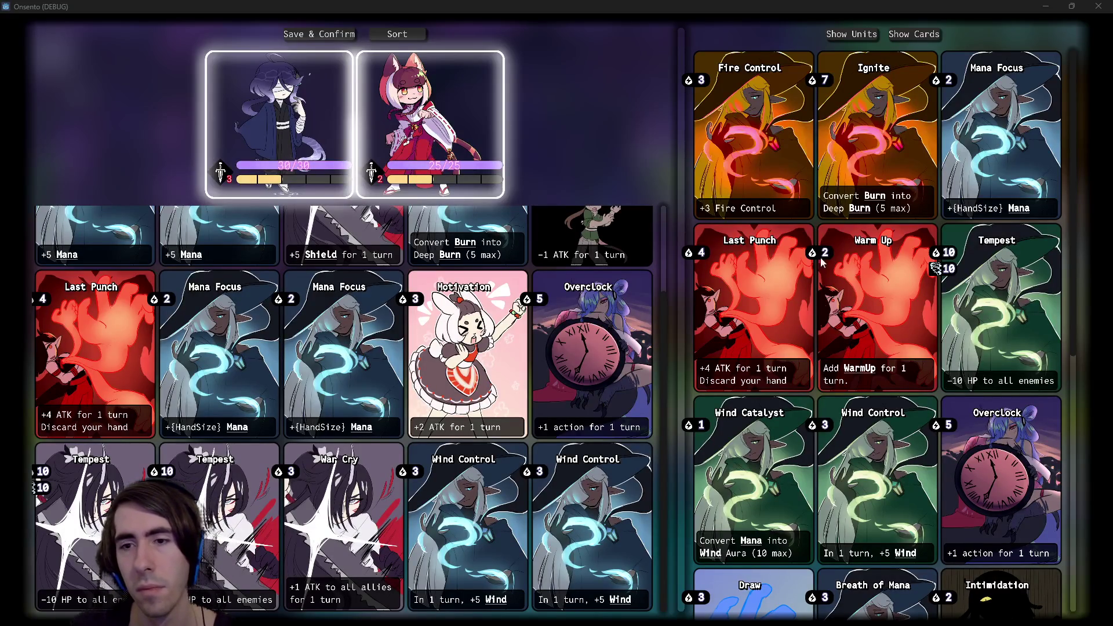
pyautogui.scroll(-8, 822, 250)
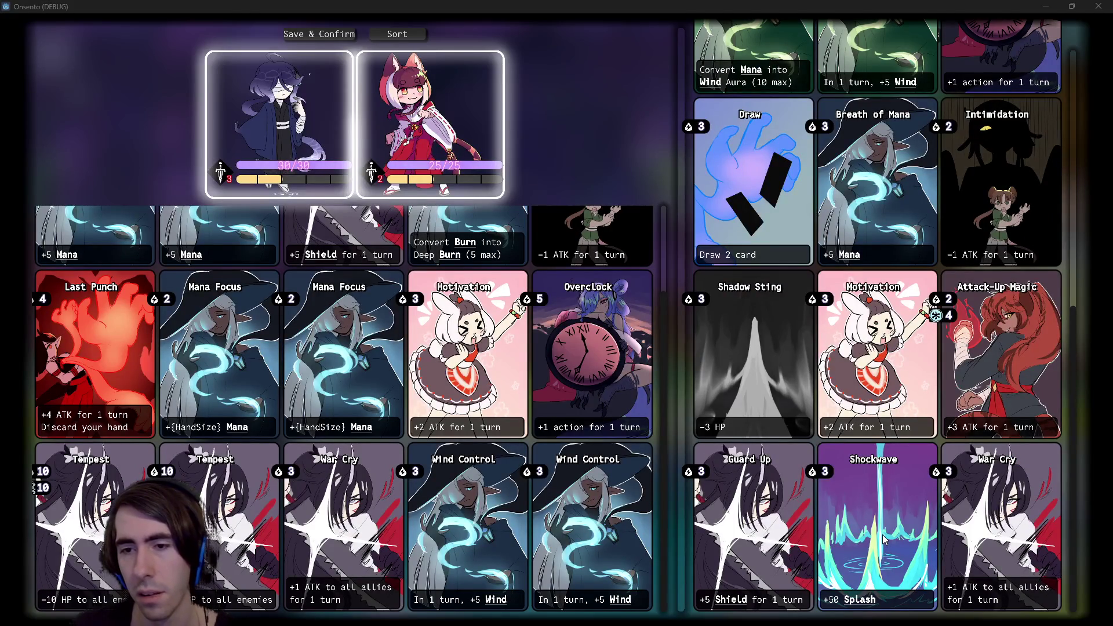
pyautogui.scroll(8, 882, 534)
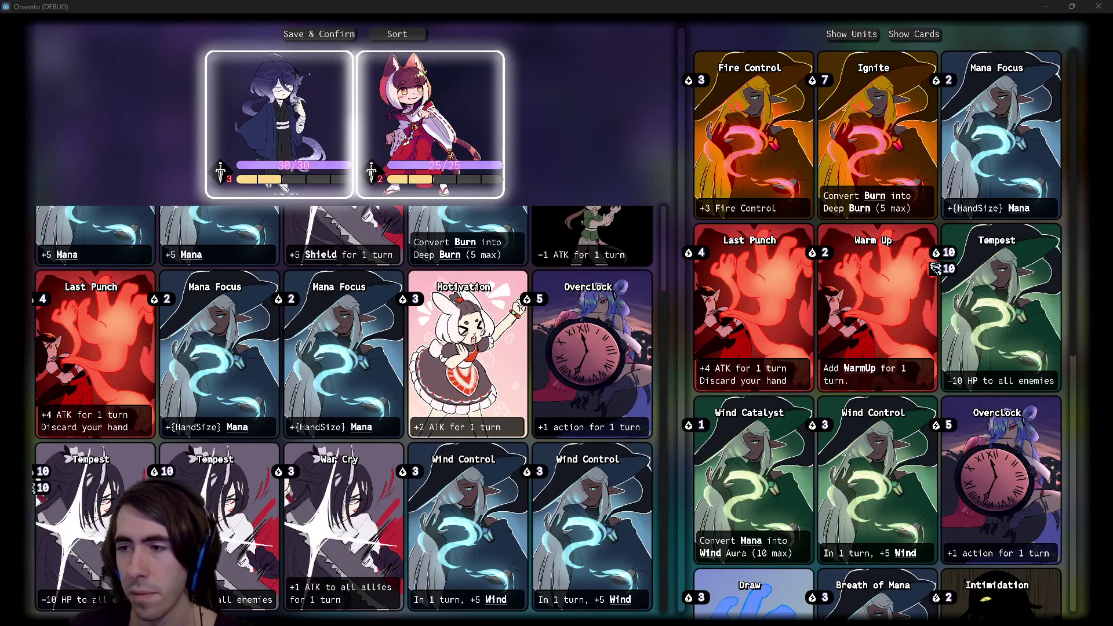
# Minimize the cardContent folder and duplicate the shockwaveCard layer in GIMP.
pyautogui.hotkey('alt', 'Tab')
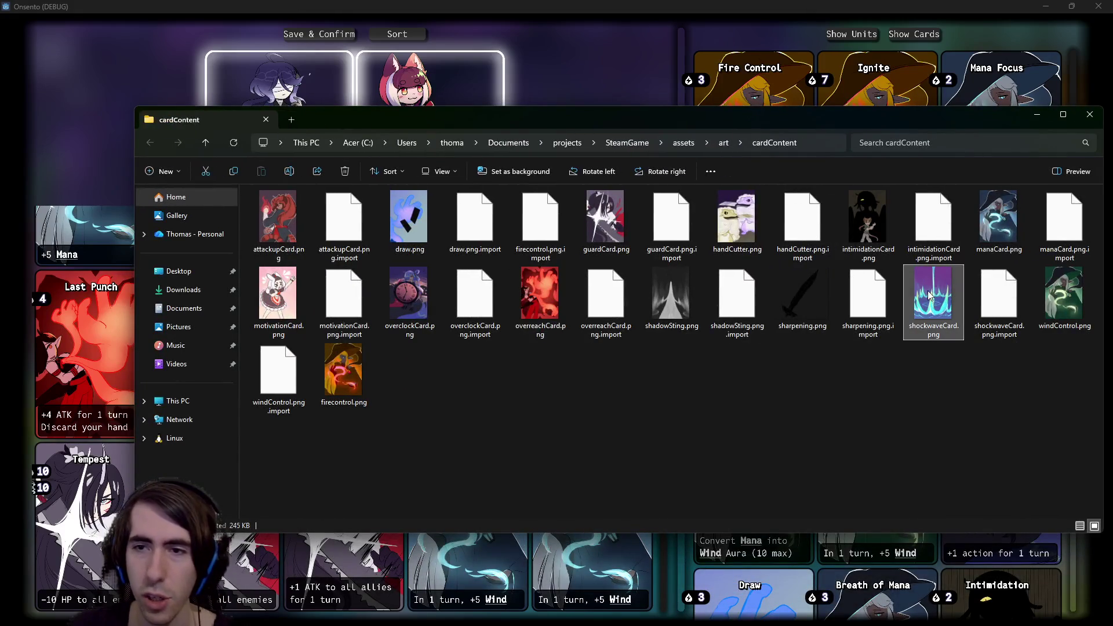
pyautogui.click(1037, 115)
pyautogui.hotkey('alt', 'Tab')
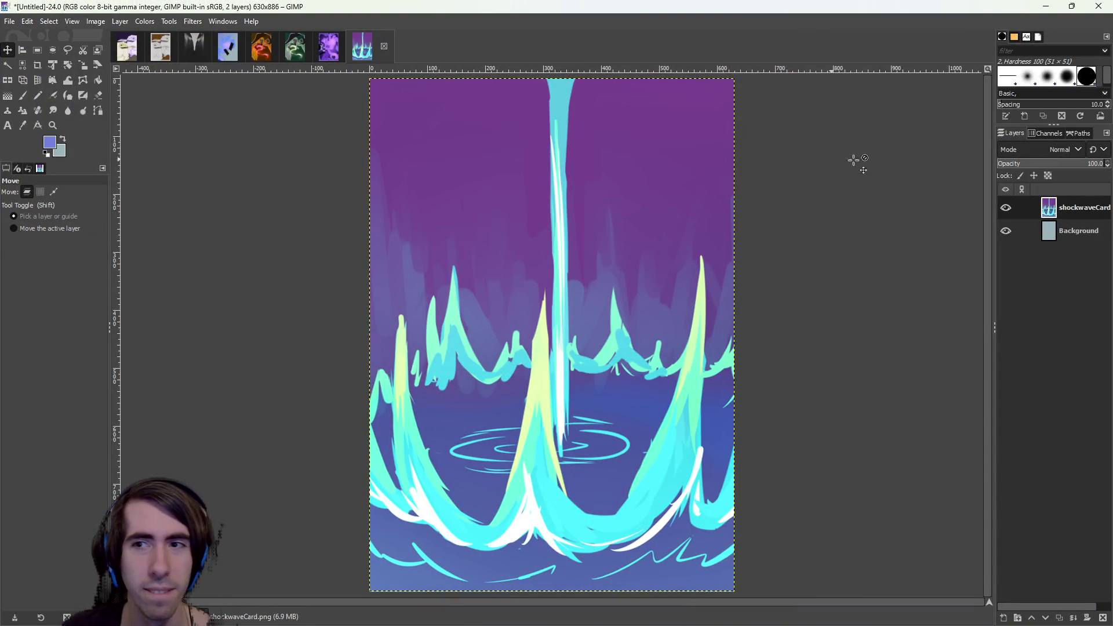
pyautogui.rightClick(1079, 207)
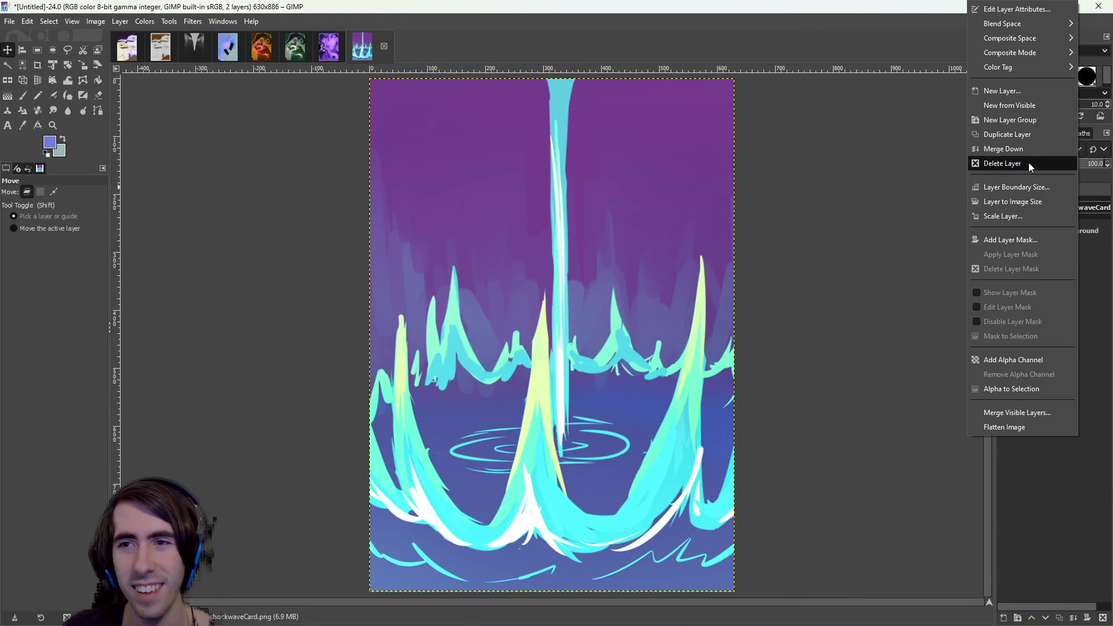
pyautogui.click(1027, 135)
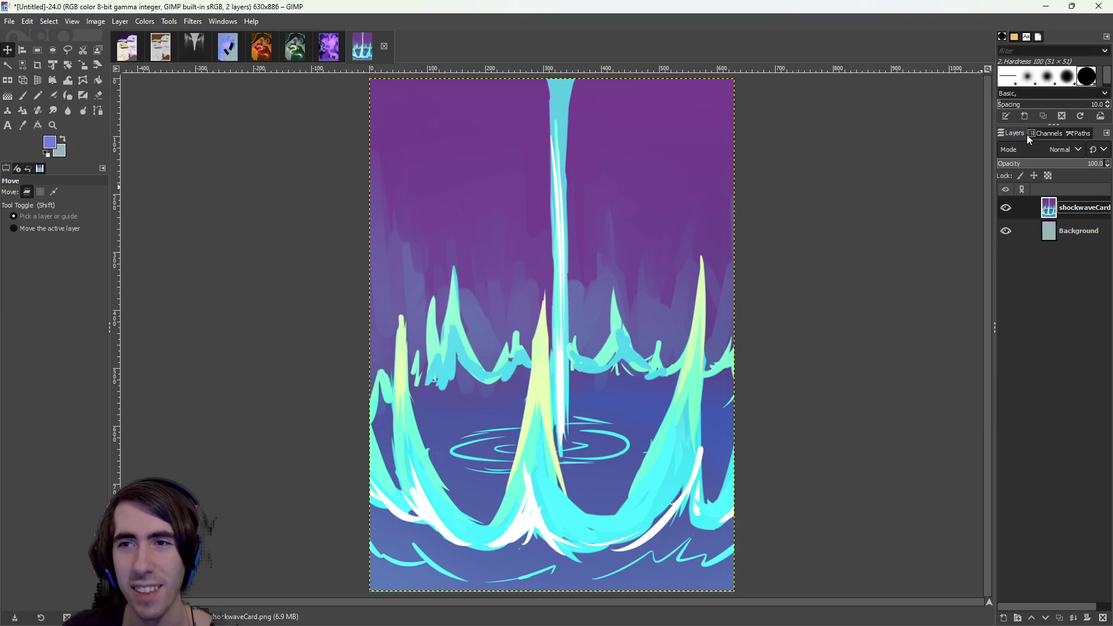
pyautogui.click(145, 22)
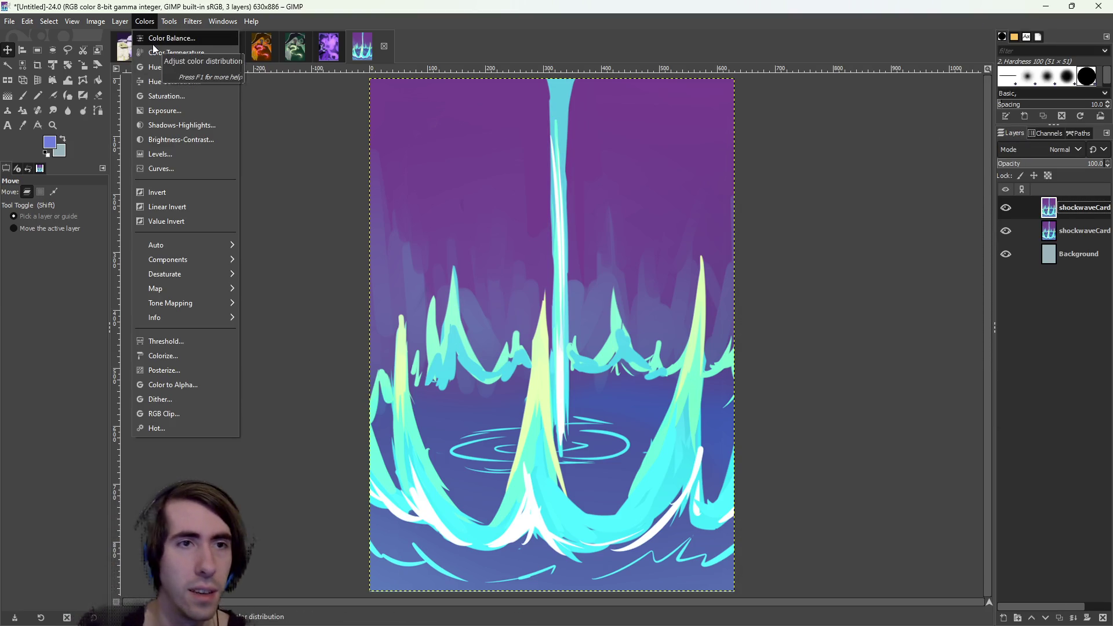
pyautogui.click(173, 68)
pyautogui.moveTo(170, 188); pyautogui.dragTo(297, 186)
pyautogui.moveTo(231, 201)
pyautogui.mouseDown()
pyautogui.moveTo(220, 201)
pyautogui.moveTo(268, 203)
pyautogui.moveTo(158, 200)
pyautogui.moveTo(168, 187)
pyautogui.moveTo(284, 187)
pyautogui.moveTo(214, 201)
pyautogui.moveTo(273, 201)
pyautogui.moveTo(129, 216)
pyautogui.moveTo(168, 221)
pyautogui.moveTo(131, 216)
pyautogui.moveTo(277, 185)
pyautogui.moveTo(93, 188)
pyautogui.moveTo(126, 198)
pyautogui.moveTo(136, 191)
pyautogui.moveTo(87, 188)
pyautogui.moveTo(115, 191)
pyautogui.mouseUp()
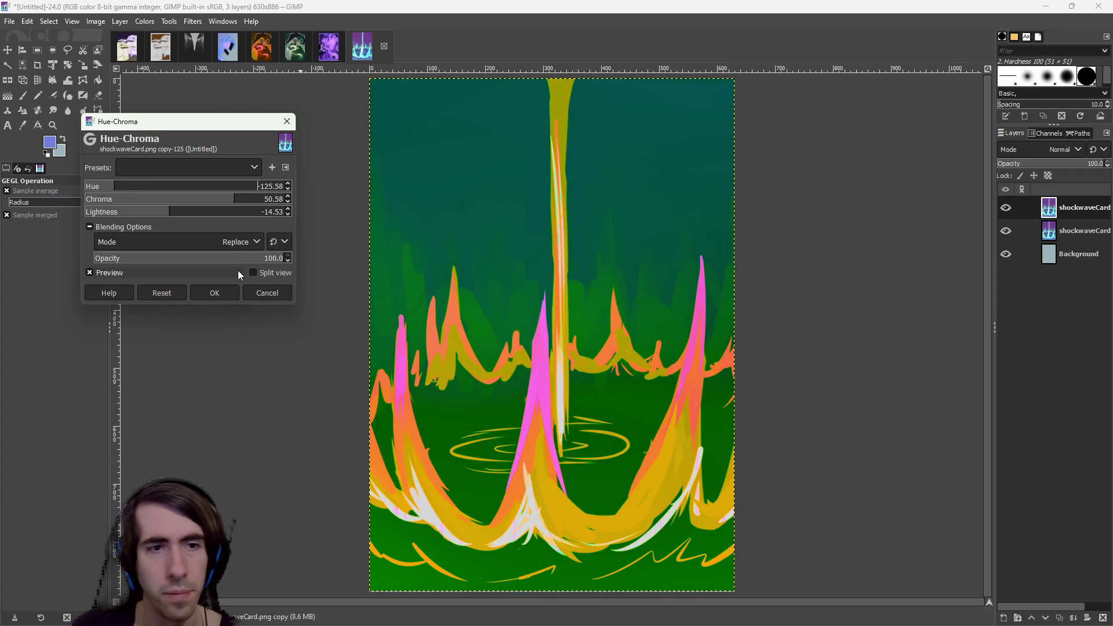
pyautogui.click(268, 292)
pyautogui.click(145, 22)
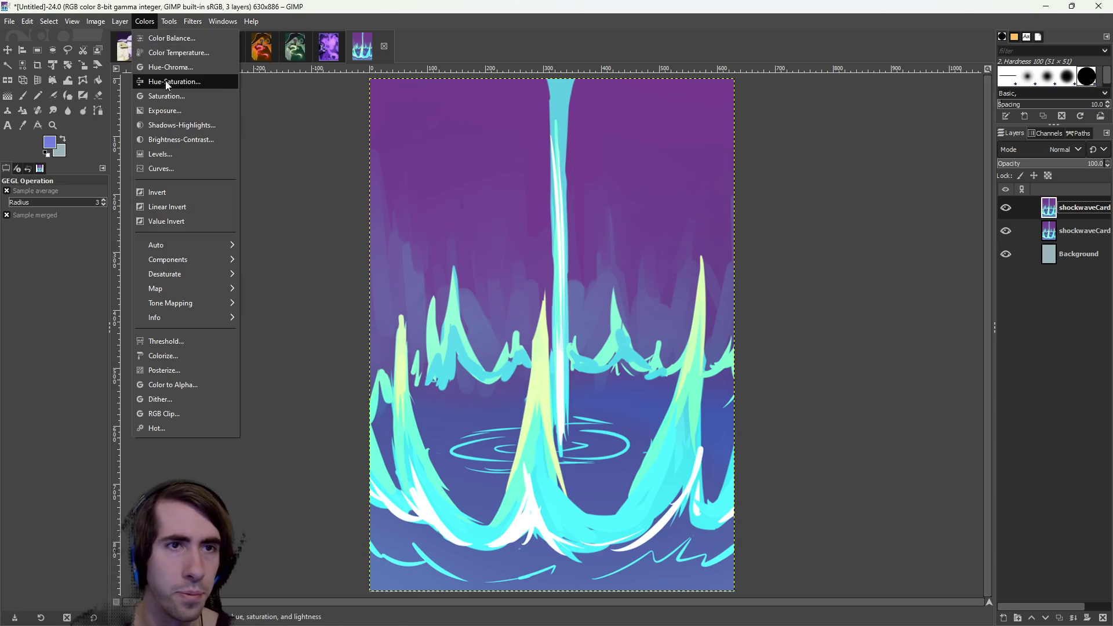
pyautogui.click(186, 40)
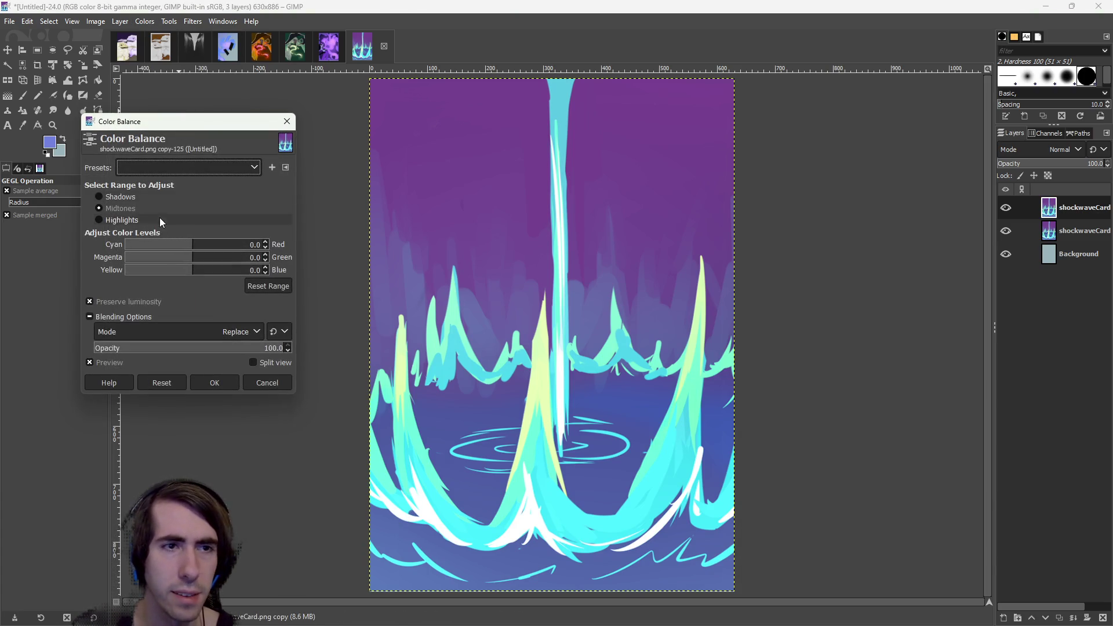
# Reset midtones cyan-red to 0 and set the shadows' cyan-red balance near neutral.
pyautogui.moveTo(189, 245)
pyautogui.mouseDown()
pyautogui.moveTo(232, 244)
pyautogui.moveTo(132, 242)
pyautogui.moveTo(207, 245)
pyautogui.moveTo(194, 244)
pyautogui.mouseUp()
pyautogui.write('0')
pyautogui.press('Return')
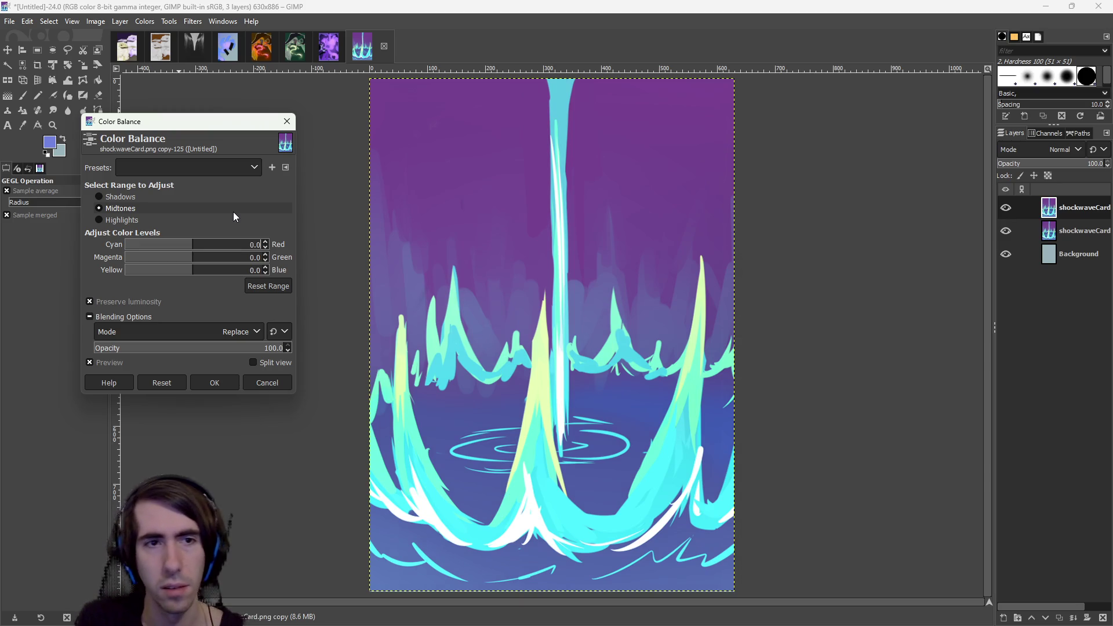
pyautogui.click(204, 193)
pyautogui.moveTo(213, 244)
pyautogui.mouseDown()
pyautogui.moveTo(232, 243)
pyautogui.moveTo(83, 246)
pyautogui.mouseUp()
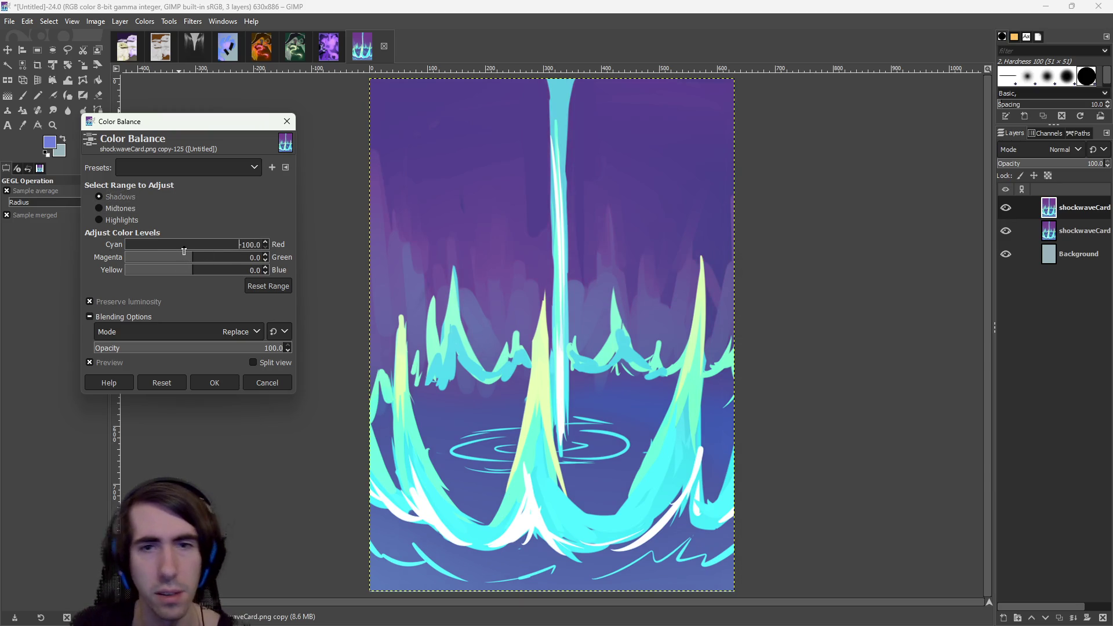
pyautogui.moveTo(183, 249); pyautogui.dragTo(192, 249)
# Tune the highlights' cyan-red, magenta-green and yellow-blue sliders toward red, magenta and yellow.
pyautogui.click(98, 220)
pyautogui.moveTo(194, 244)
pyautogui.mouseDown()
pyautogui.moveTo(254, 245)
pyautogui.moveTo(150, 259)
pyautogui.moveTo(184, 270)
pyautogui.mouseUp()
pyautogui.click(231, 258)
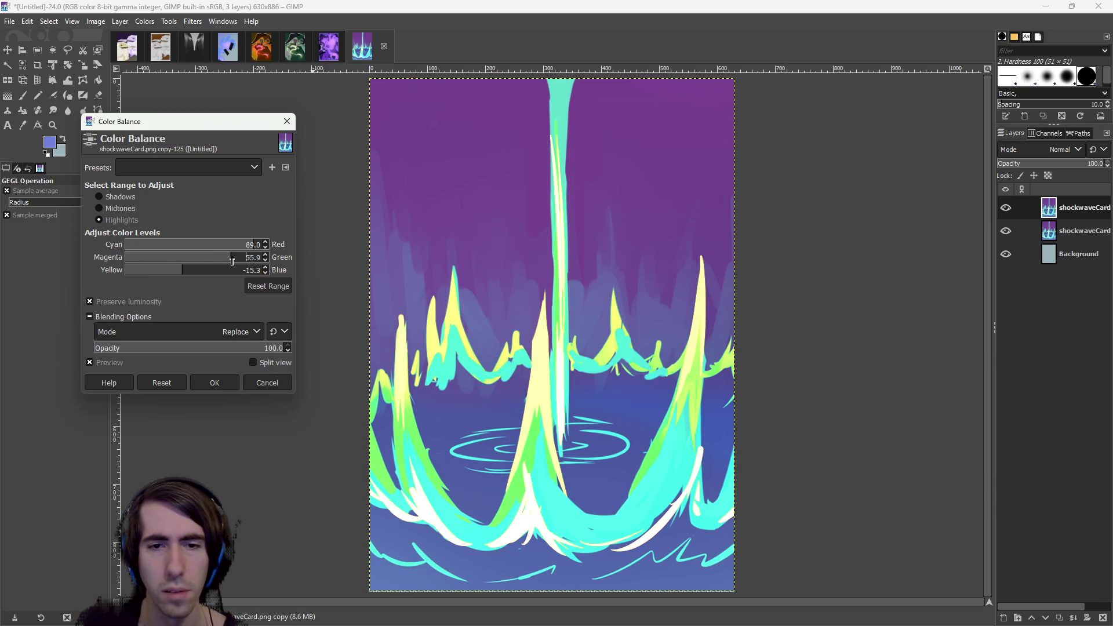
pyautogui.moveTo(260, 261)
pyautogui.mouseDown()
pyautogui.moveTo(129, 257)
pyautogui.moveTo(222, 257)
pyautogui.moveTo(131, 257)
pyautogui.moveTo(149, 262)
pyautogui.moveTo(163, 247)
pyautogui.moveTo(120, 247)
pyautogui.moveTo(264, 247)
pyautogui.moveTo(132, 260)
pyautogui.moveTo(250, 260)
pyautogui.moveTo(157, 259)
pyautogui.moveTo(182, 260)
pyautogui.mouseUp()
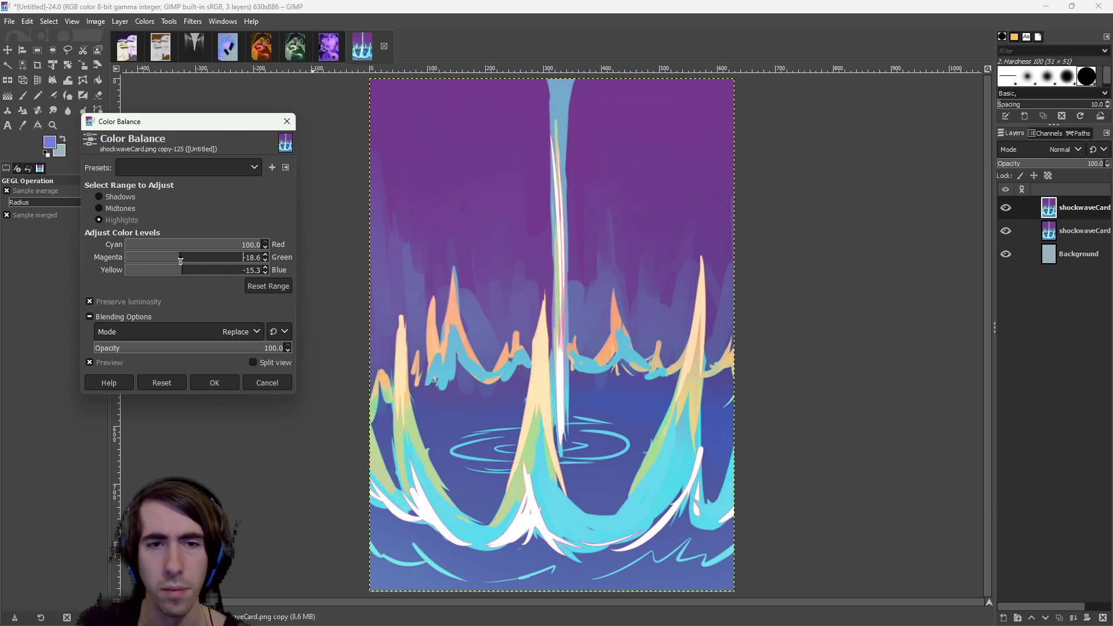
pyautogui.click(176, 270)
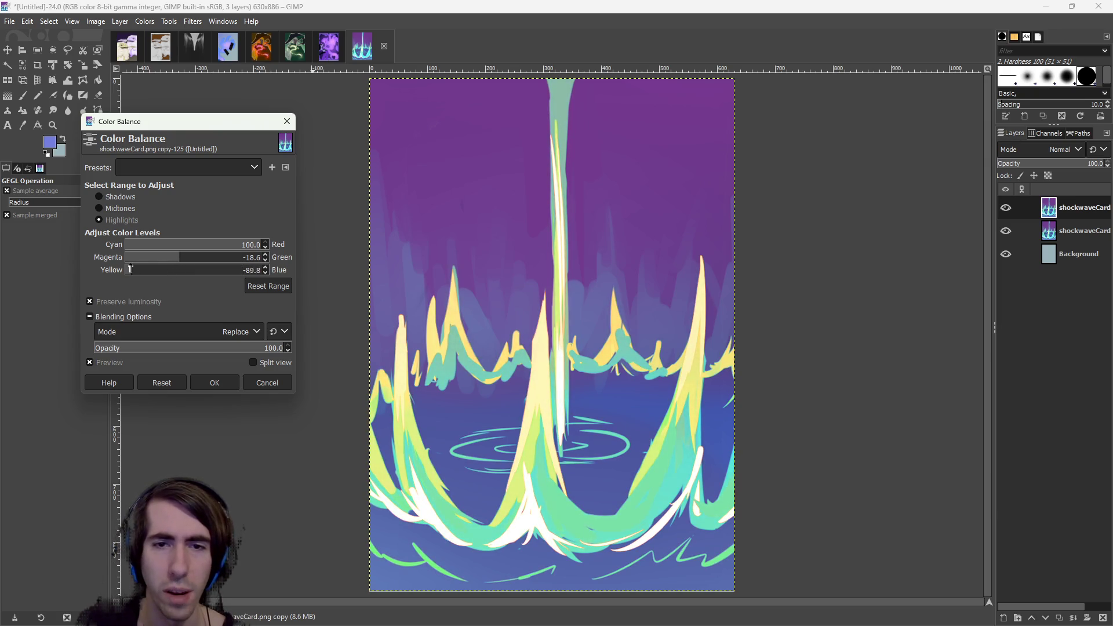
pyautogui.click(148, 269)
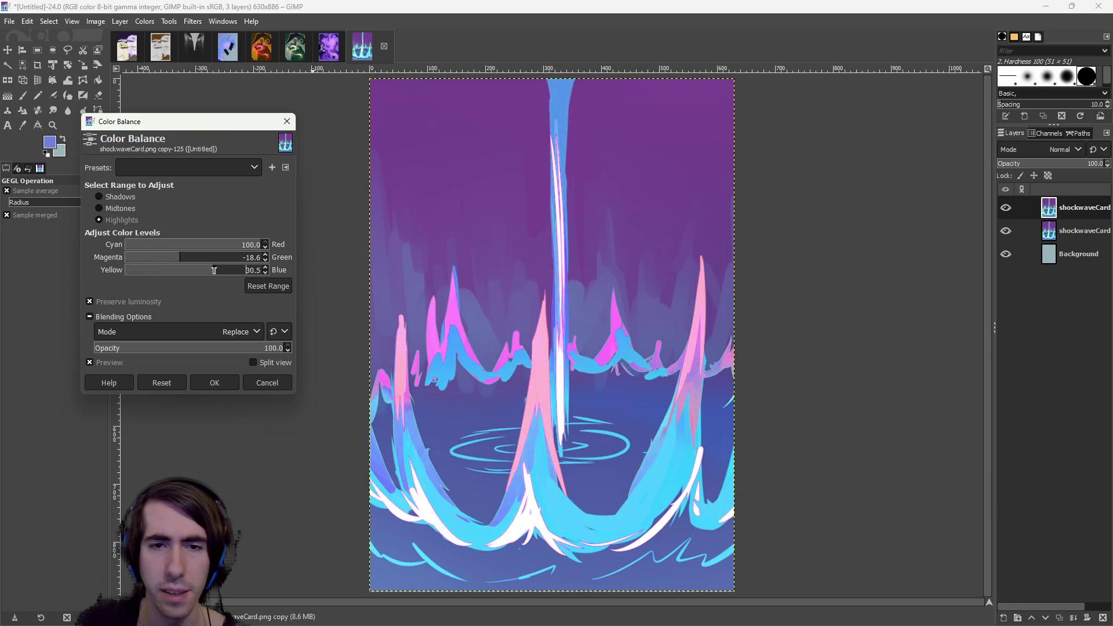
pyautogui.moveTo(141, 270); pyautogui.dragTo(196, 270)
pyautogui.click(132, 265)
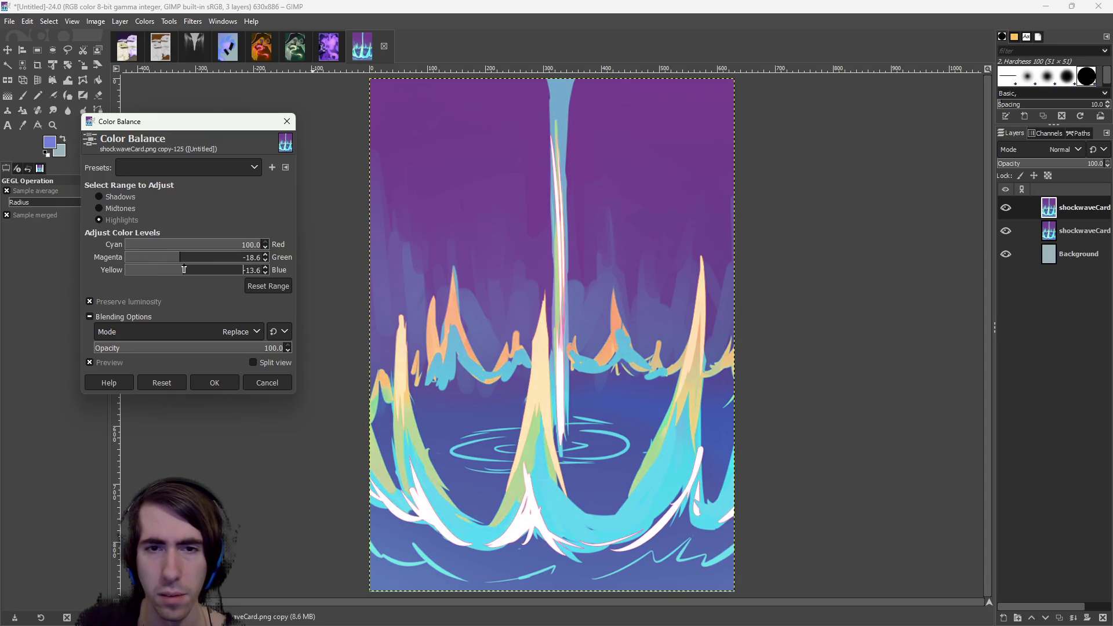
# Push the midtones' cyan-red balance strongly toward red.
pyautogui.click(116, 208)
pyautogui.click(220, 246)
pyautogui.moveTo(220, 247)
pyautogui.mouseDown()
pyautogui.moveTo(267, 252)
pyautogui.moveTo(145, 257)
pyautogui.mouseUp()
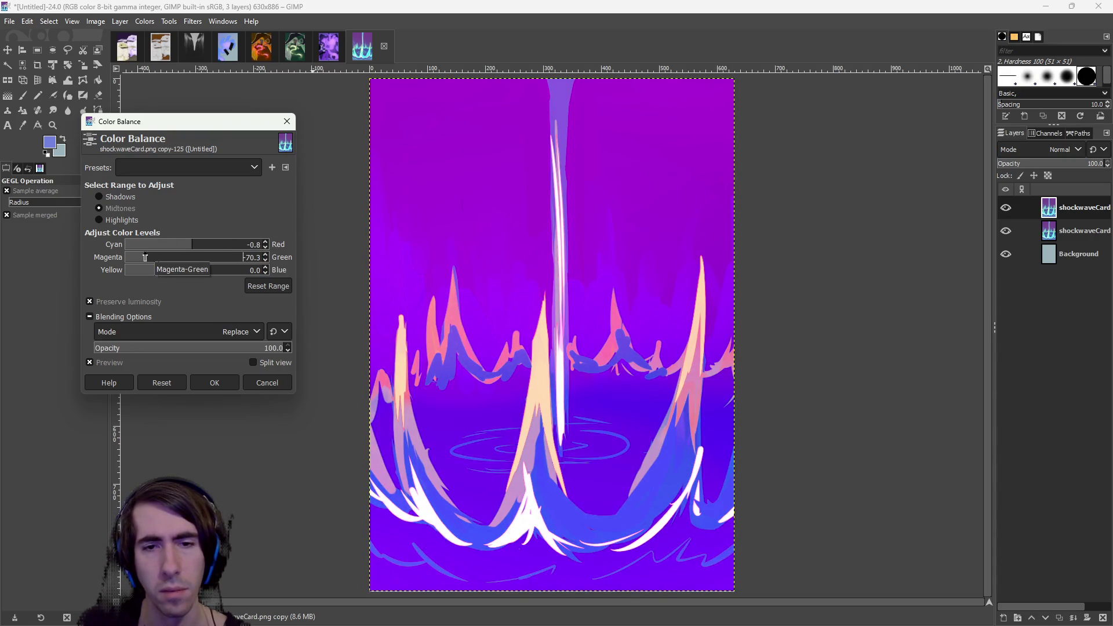
# Set midtones red to 18.6 with magenta-green and yellow-blue cleared to 0.
pyautogui.click(201, 259)
pyautogui.moveTo(210, 274)
pyautogui.mouseDown()
pyautogui.moveTo(244, 273)
pyautogui.moveTo(149, 273)
pyautogui.moveTo(191, 244)
pyautogui.moveTo(227, 253)
pyautogui.moveTo(192, 249)
pyautogui.moveTo(278, 245)
pyautogui.mouseUp()
pyautogui.click(144, 258)
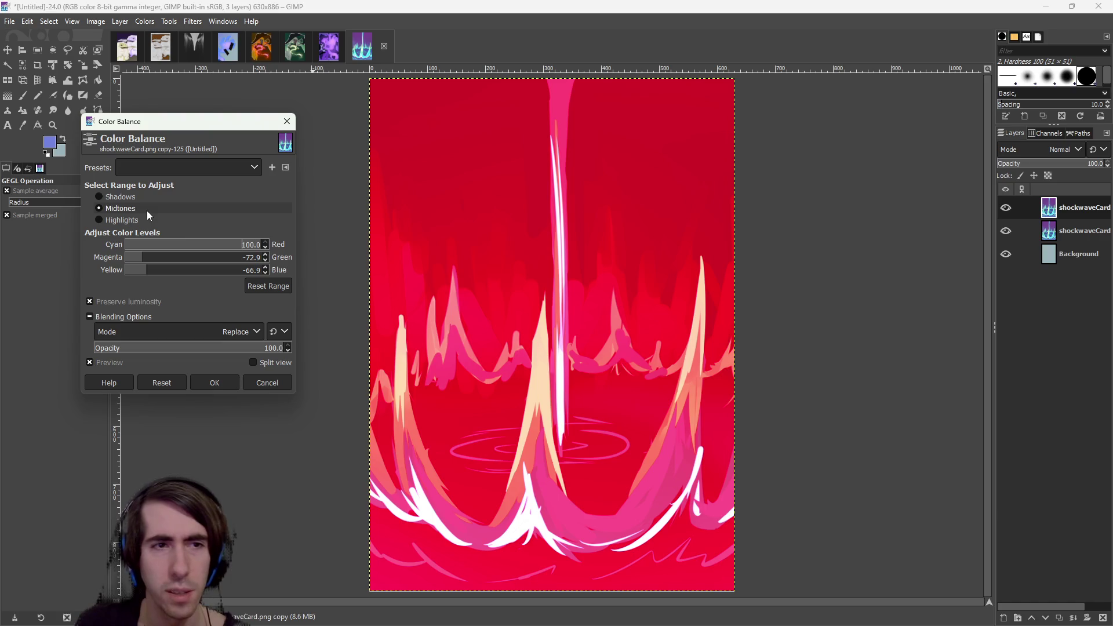
pyautogui.click(205, 245)
pyautogui.press('Tab')
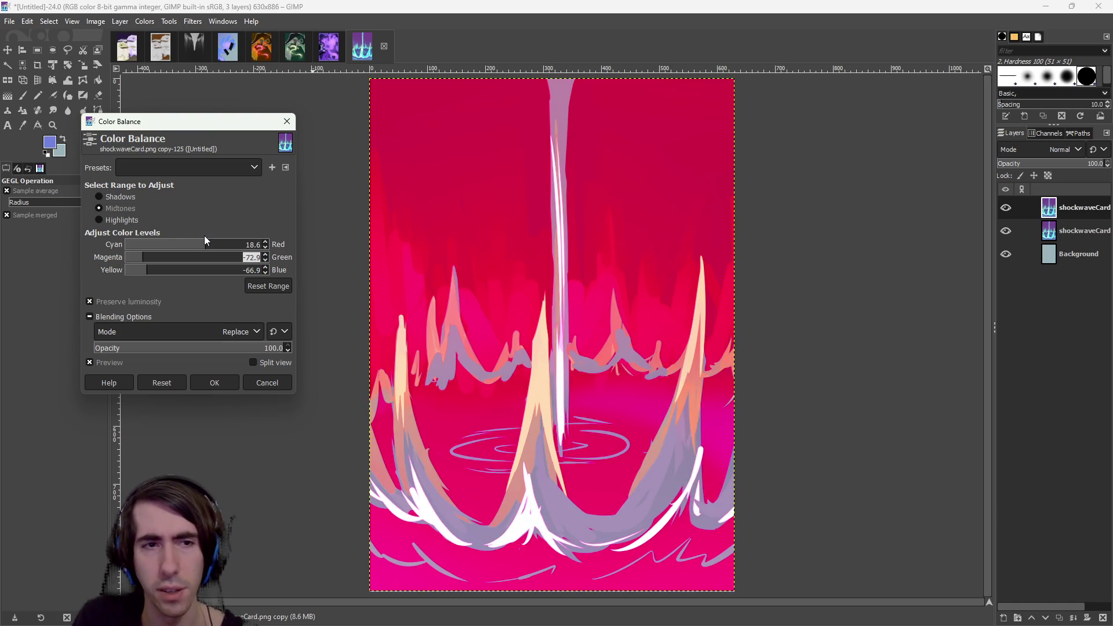
pyautogui.write('0')
pyautogui.press('Tab')
pyautogui.write('0')
pyautogui.press('Tab')
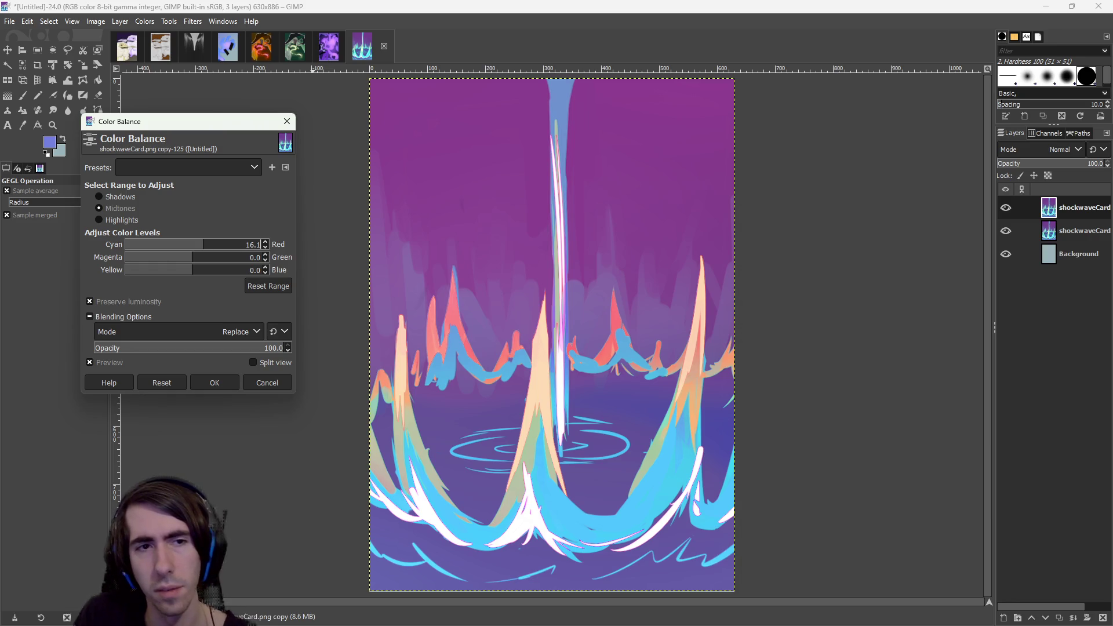
# Set the shadows to cyan -100, magenta -83.1 and blue 100.
pyautogui.click(122, 198)
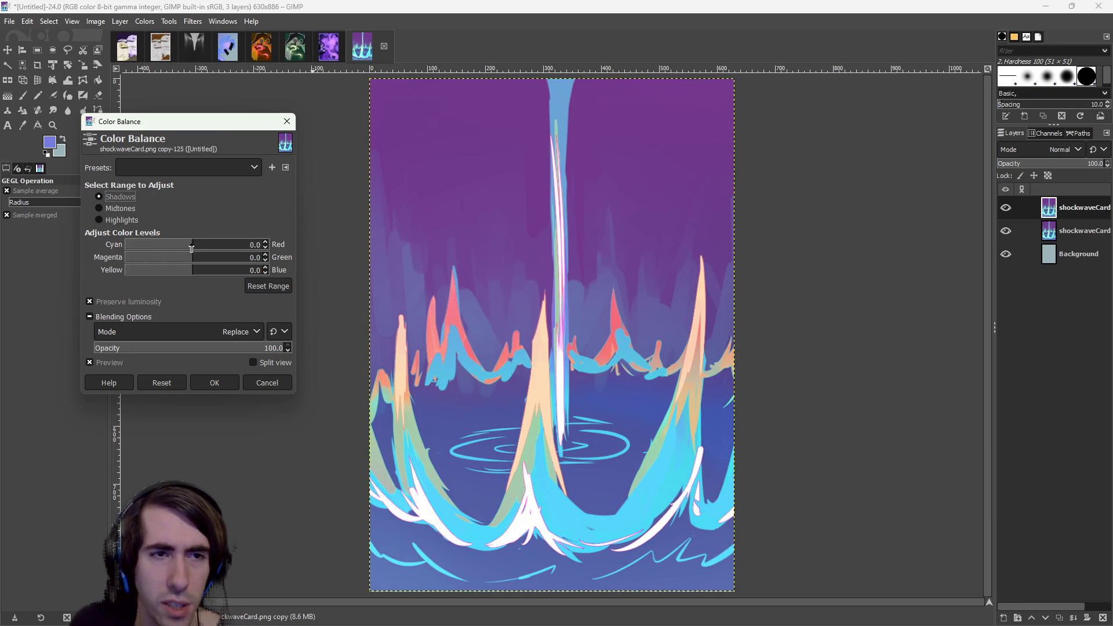
pyautogui.click(265, 241)
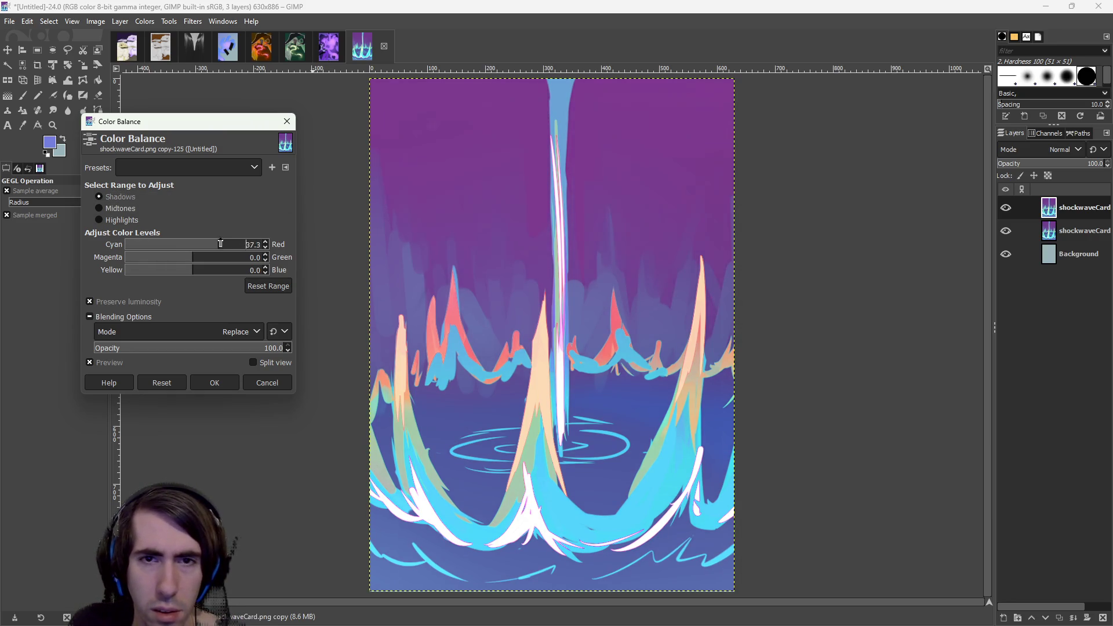
pyautogui.write('-')
pyautogui.press('Tab')
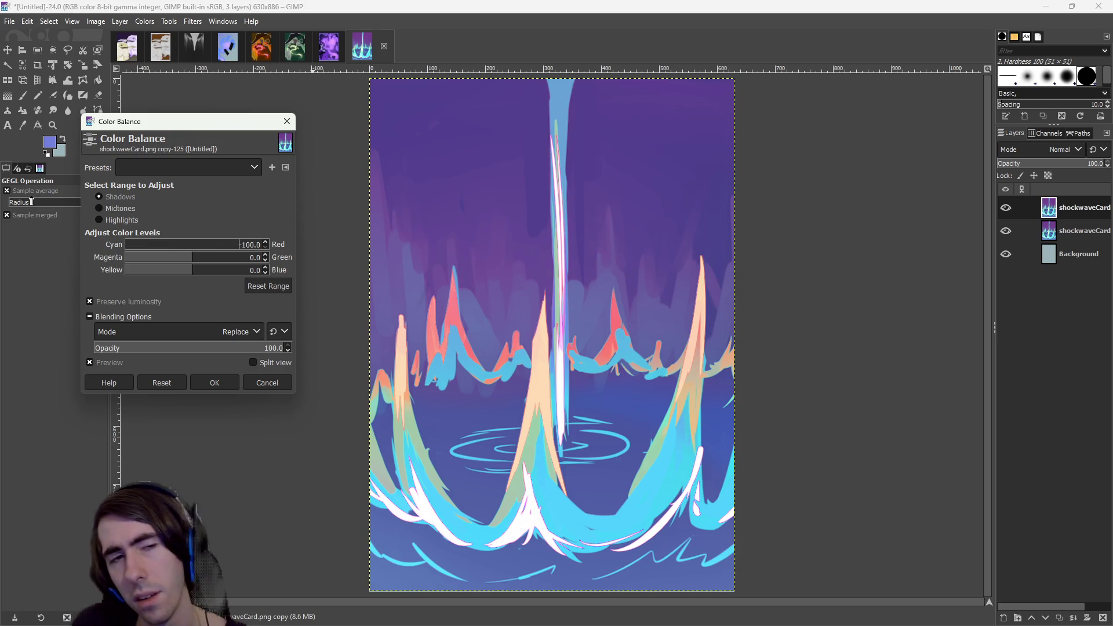
pyautogui.press('Down')
pyautogui.press('Down')
pyautogui.press('Down')
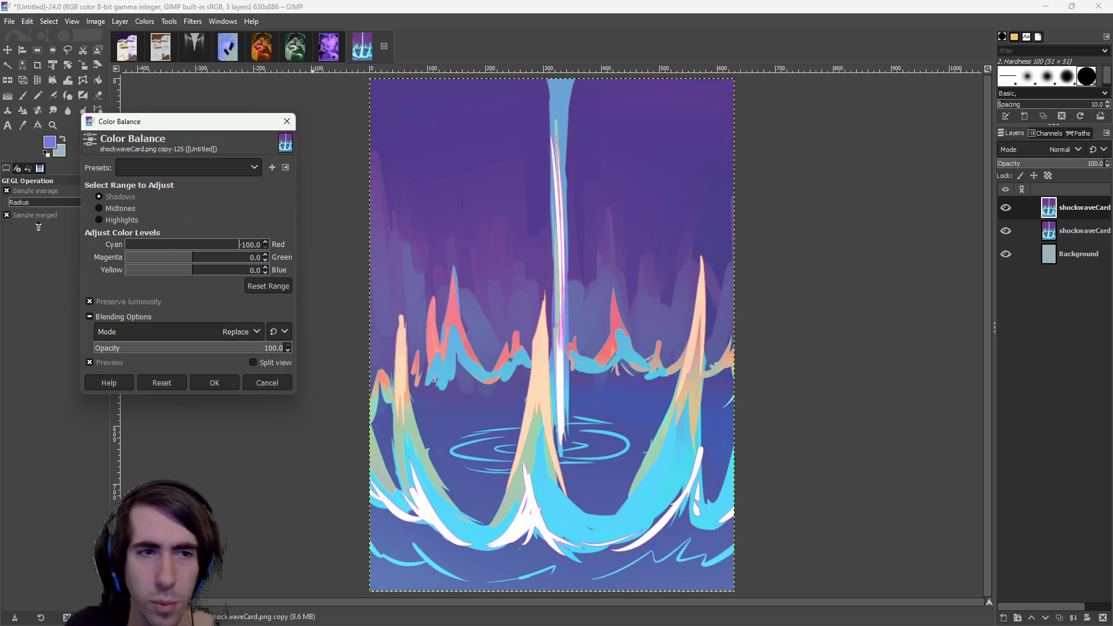
pyautogui.moveTo(189, 257); pyautogui.dragTo(136, 250)
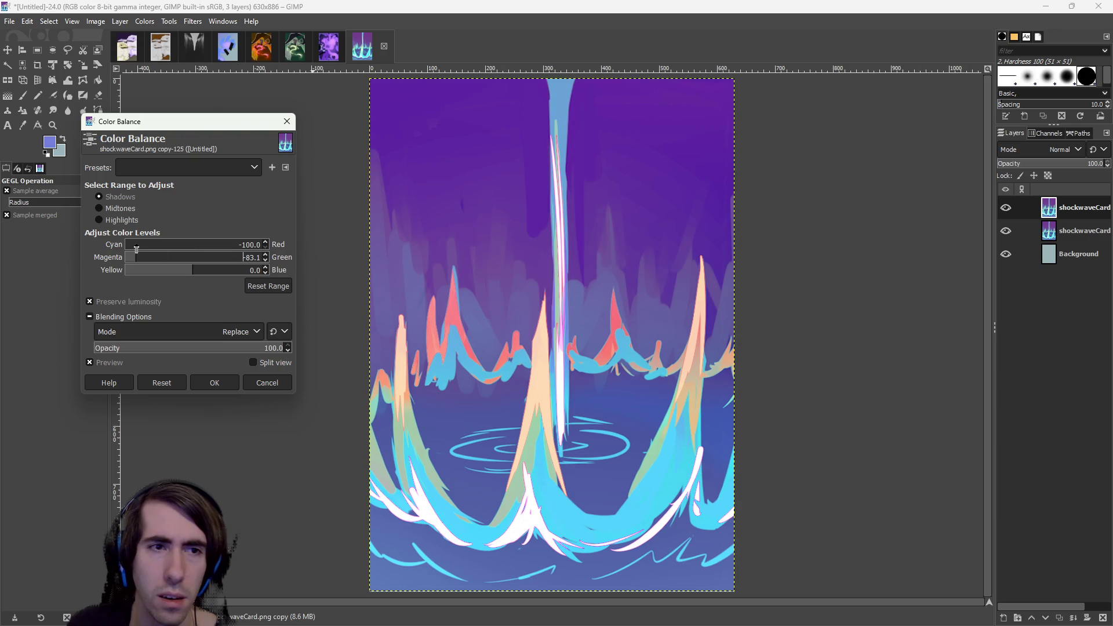
pyautogui.moveTo(197, 271); pyautogui.dragTo(271, 273)
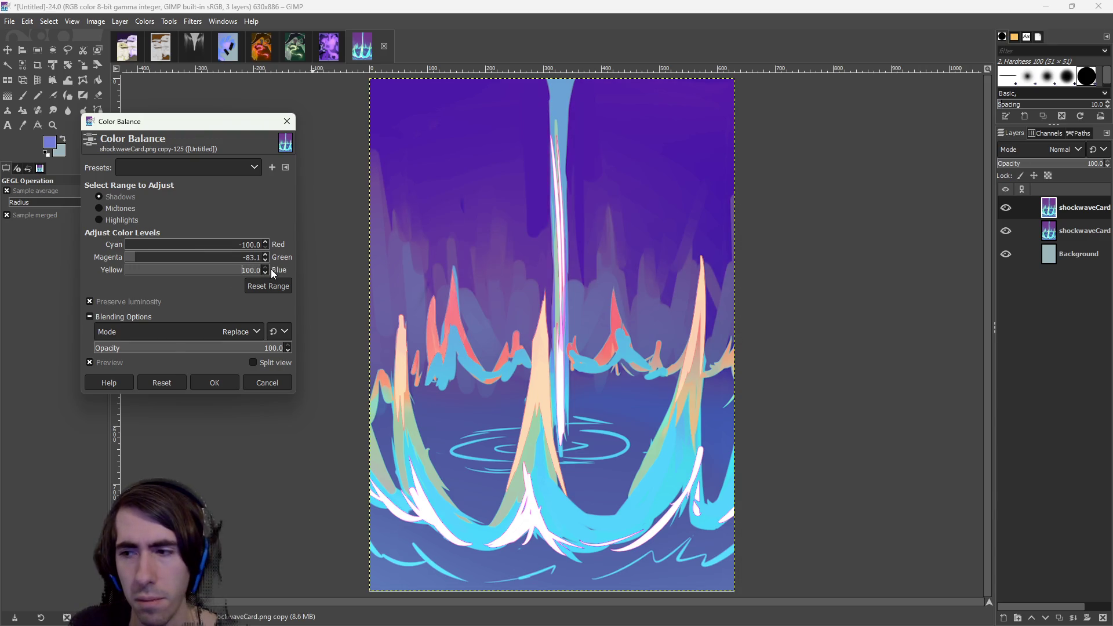
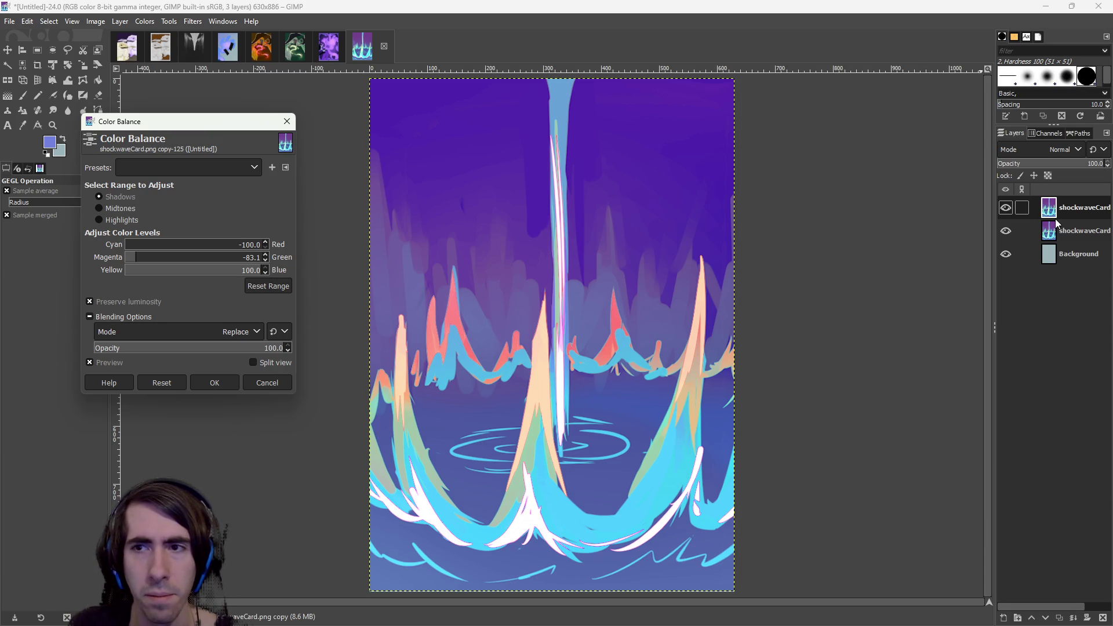
# Hide the colour-adjusted top layer, duplicate the original artwork layer, and add an alpha channel to the copy.
pyautogui.click(1009, 212)
pyautogui.rightClick(1011, 232)
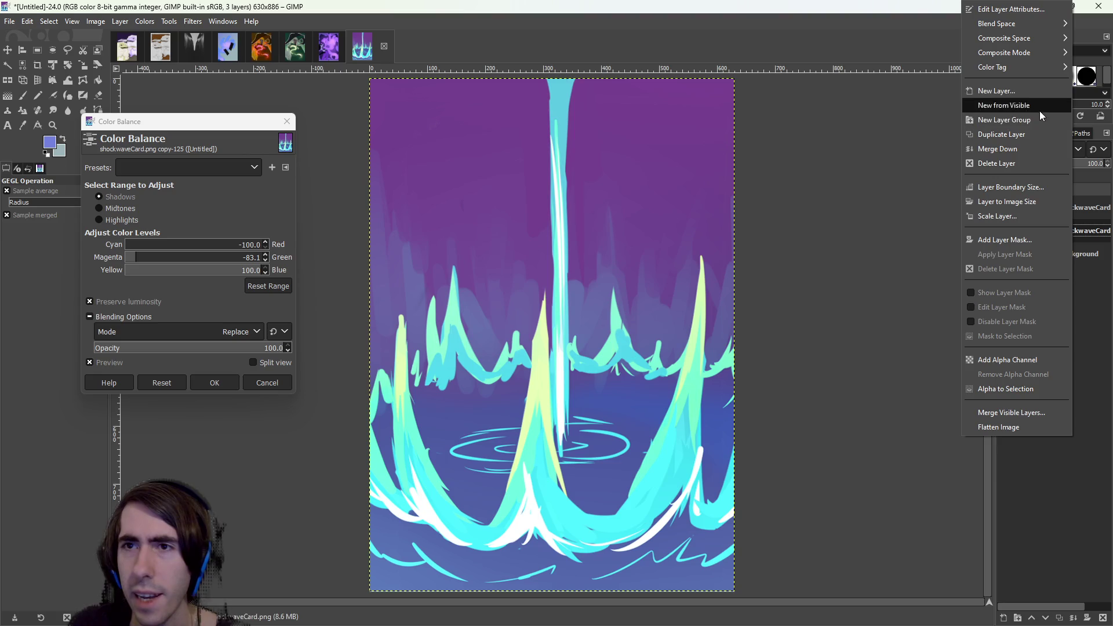
pyautogui.click(1014, 132)
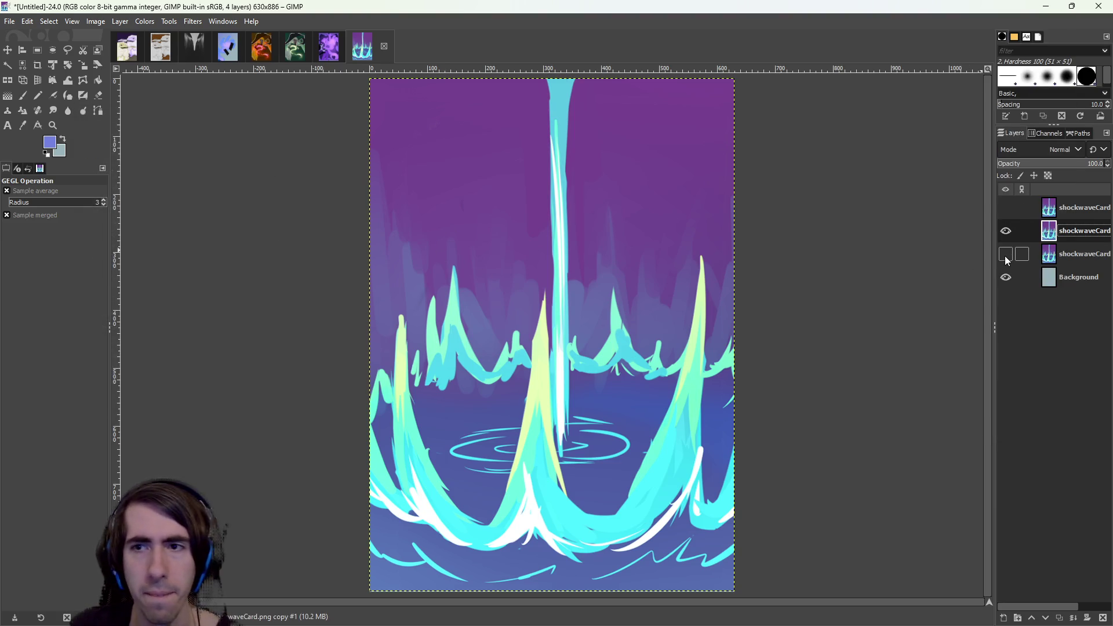
pyautogui.click(120, 22)
pyautogui.moveTo(164, 160)
pyautogui.click(276, 163)
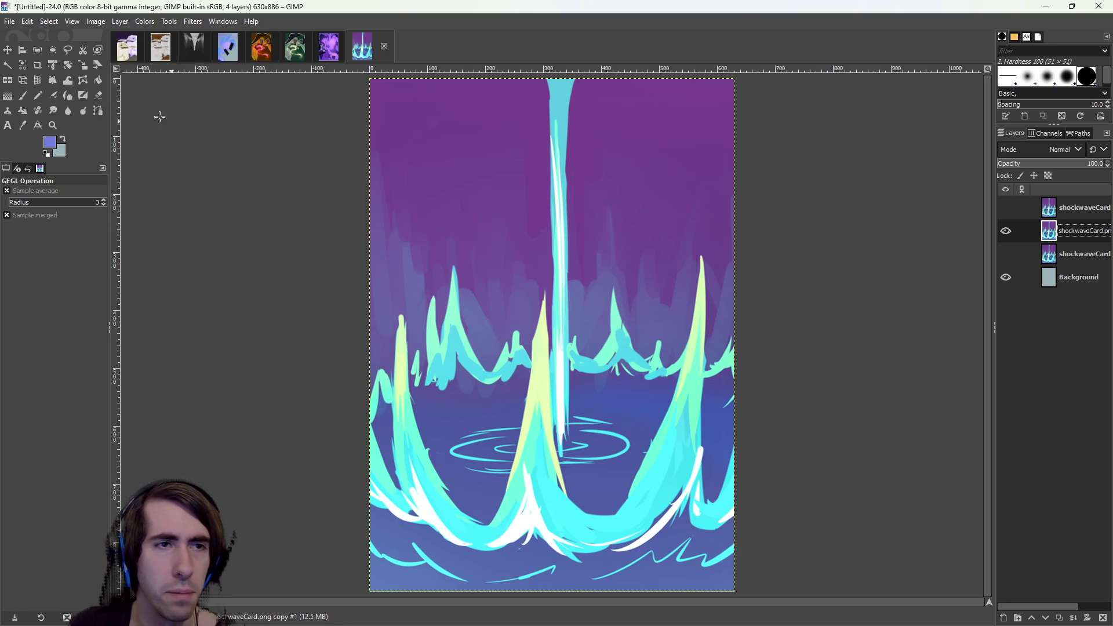
# Select the purple sky by colour and delete it, then undo the deletion.
pyautogui.click(8, 65)
pyautogui.click(638, 160)
pyautogui.press('Delete')
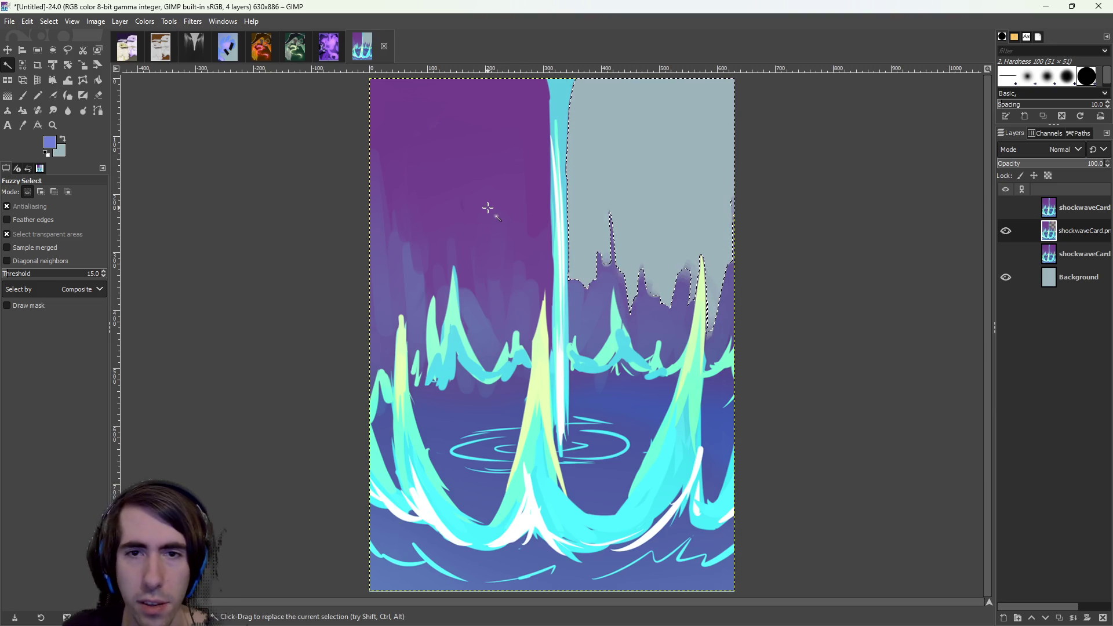
pyautogui.hotkey('ctrl', 'z')
pyautogui.hotkey('ctrl', 'z')
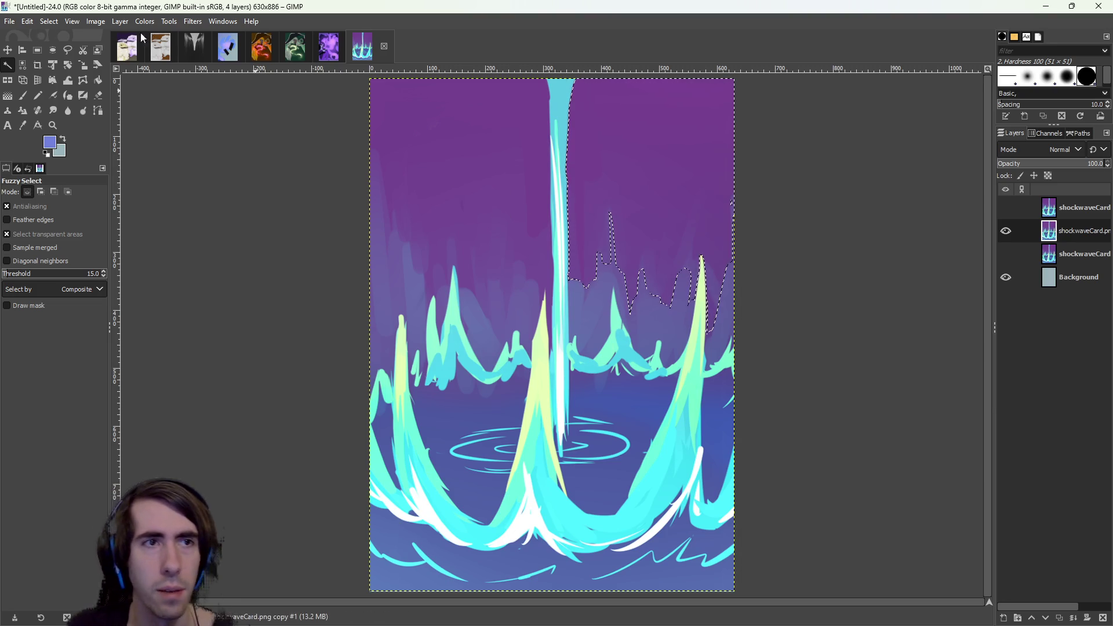
pyautogui.click(37, 51)
# Apply Color Balance to shadows (Cyan–Red 100, Magenta–Green -100, Yellow–Blue -100), then select the magenta sky.
pyautogui.click(145, 22)
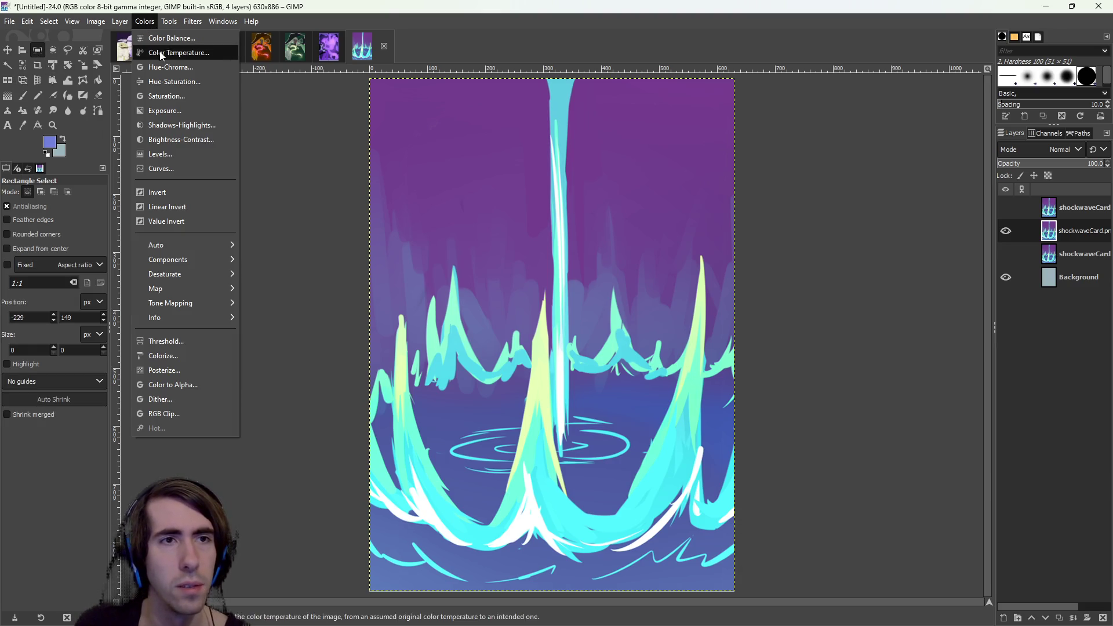
pyautogui.click(157, 39)
pyautogui.click(127, 197)
pyautogui.moveTo(174, 245)
pyautogui.mouseDown()
pyautogui.moveTo(110, 246)
pyautogui.moveTo(278, 244)
pyautogui.mouseUp()
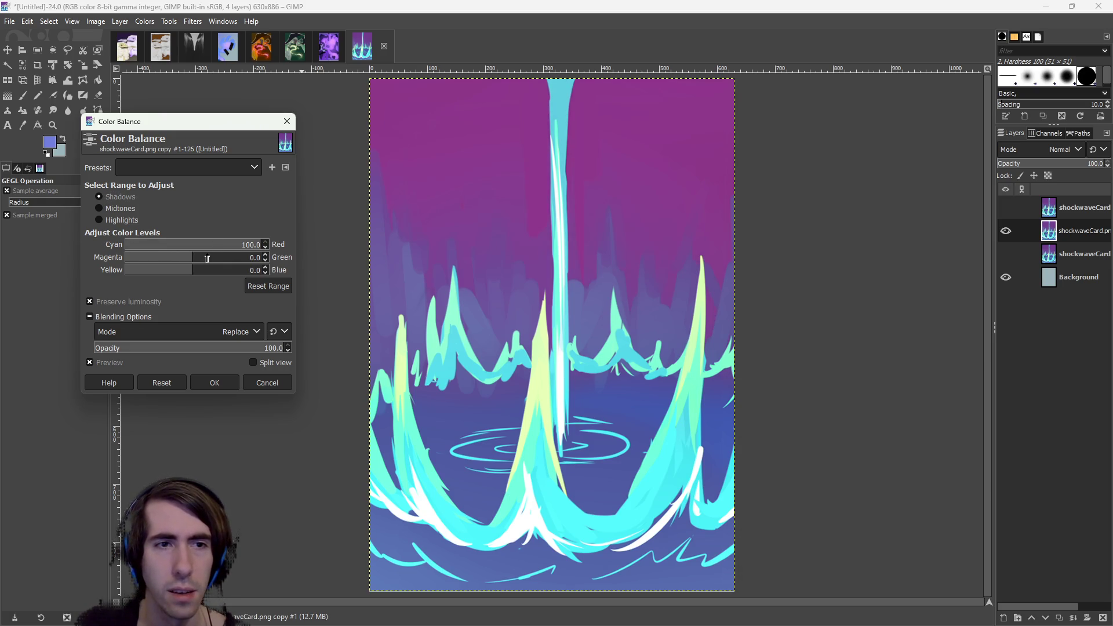
pyautogui.moveTo(208, 259); pyautogui.dragTo(334, 253)
pyautogui.moveTo(223, 274)
pyautogui.mouseDown()
pyautogui.moveTo(373, 270)
pyautogui.moveTo(1, 262)
pyautogui.mouseUp()
pyautogui.moveTo(159, 261); pyautogui.dragTo(1, 260)
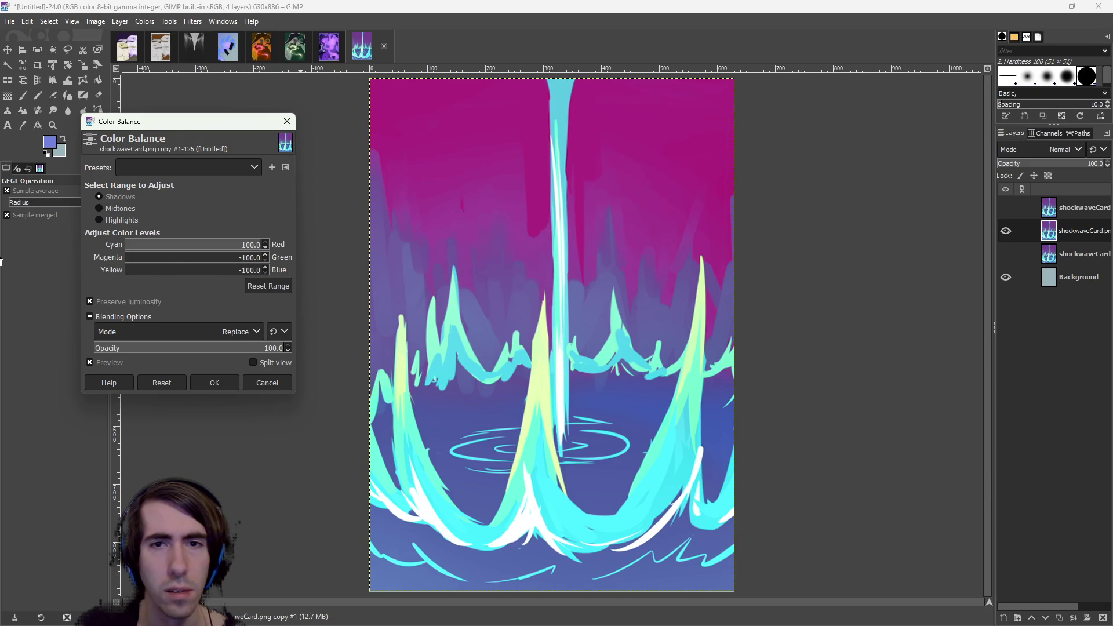
pyautogui.click(206, 379)
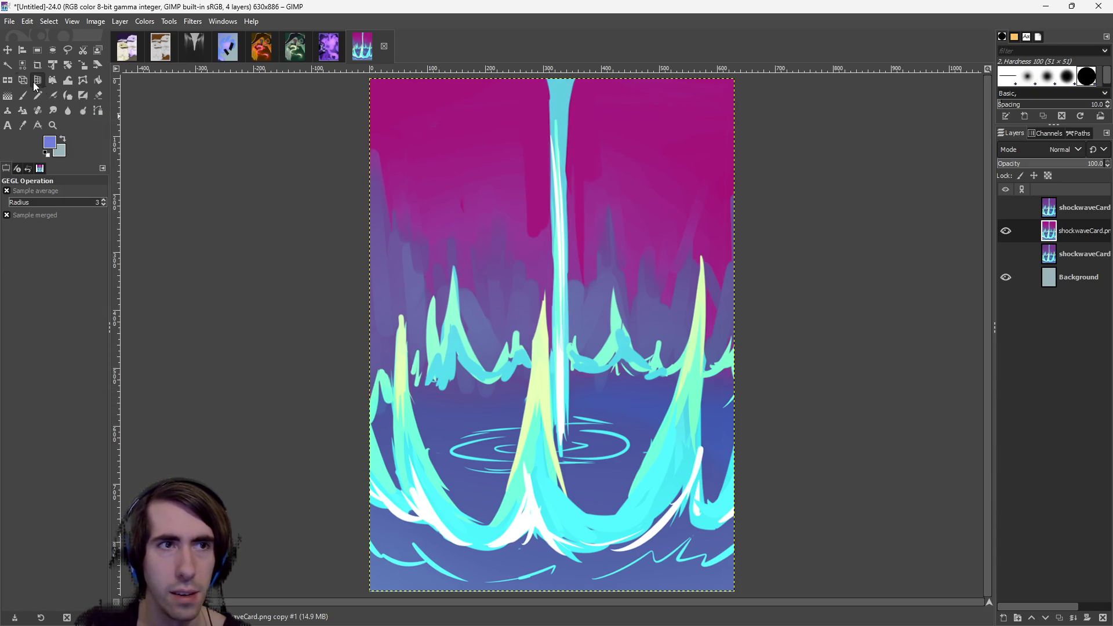
pyautogui.click(8, 65)
pyautogui.click(510, 129)
pyautogui.keyDown('shift'); pyautogui.click(701, 105); pyautogui.keyUp('shift')
pyautogui.click(665, 164)
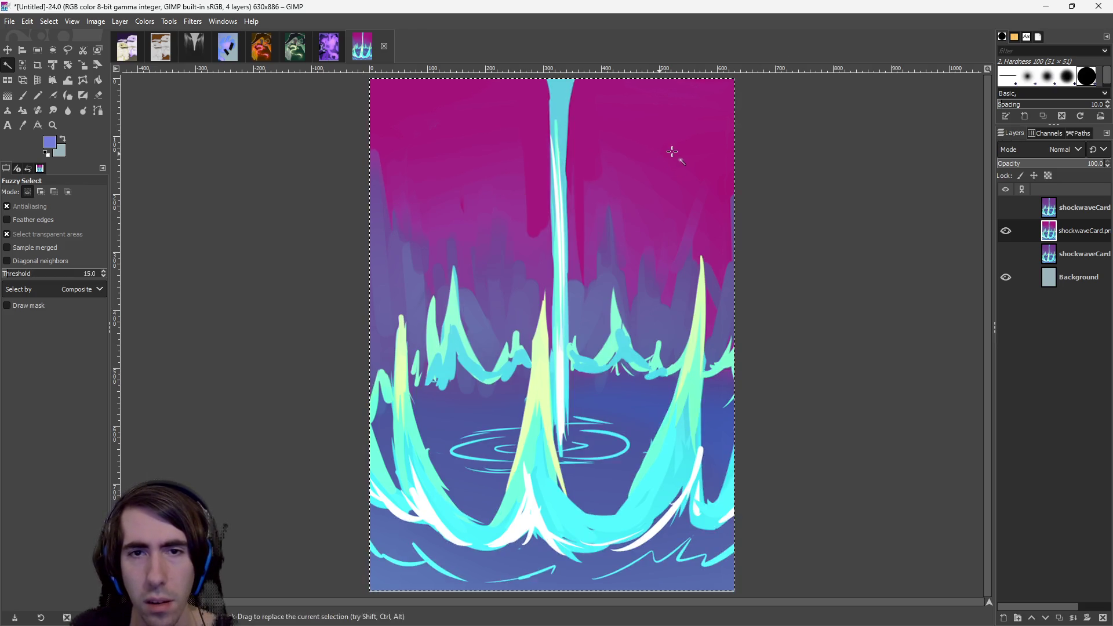
pyautogui.press('Delete')
pyautogui.click(478, 175)
pyautogui.press('Delete')
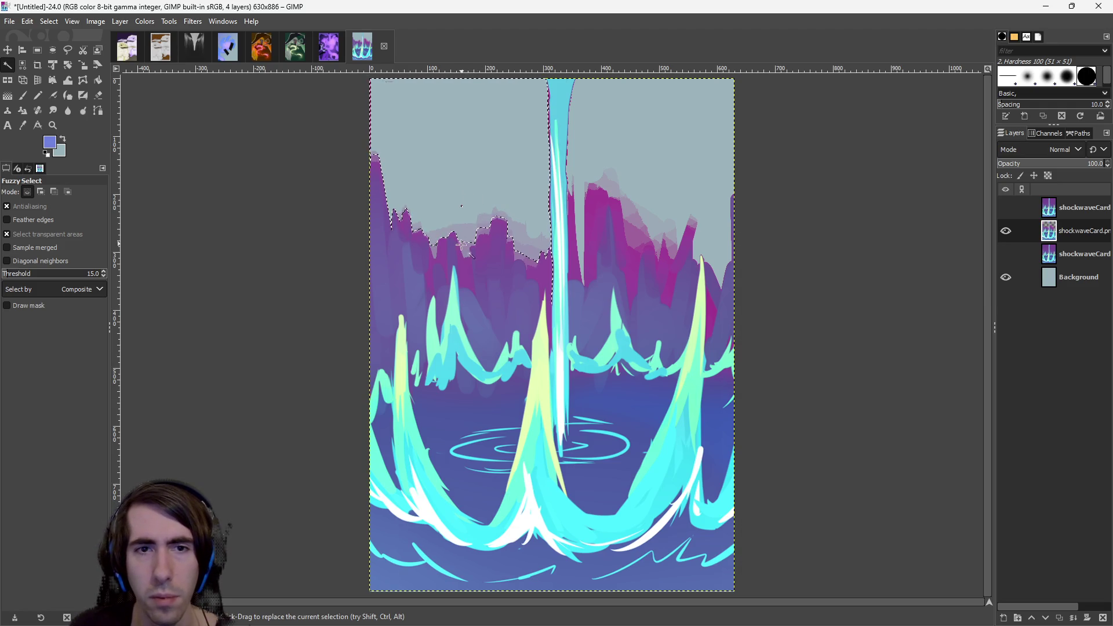
pyautogui.click(383, 302)
pyautogui.press('Delete')
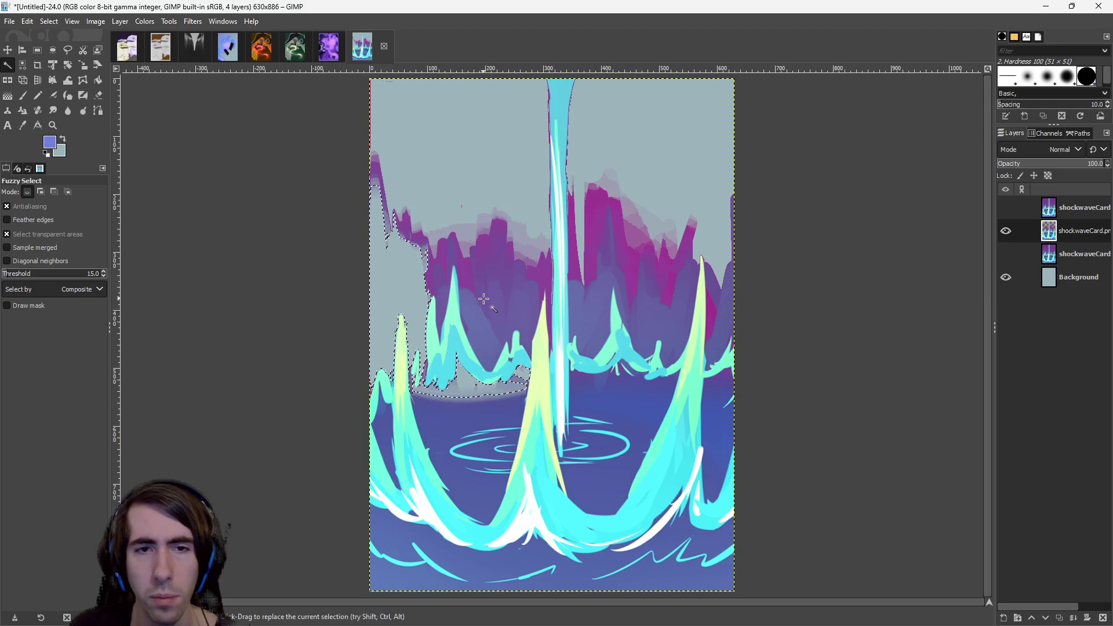
pyautogui.click(489, 328)
pyautogui.press('Delete')
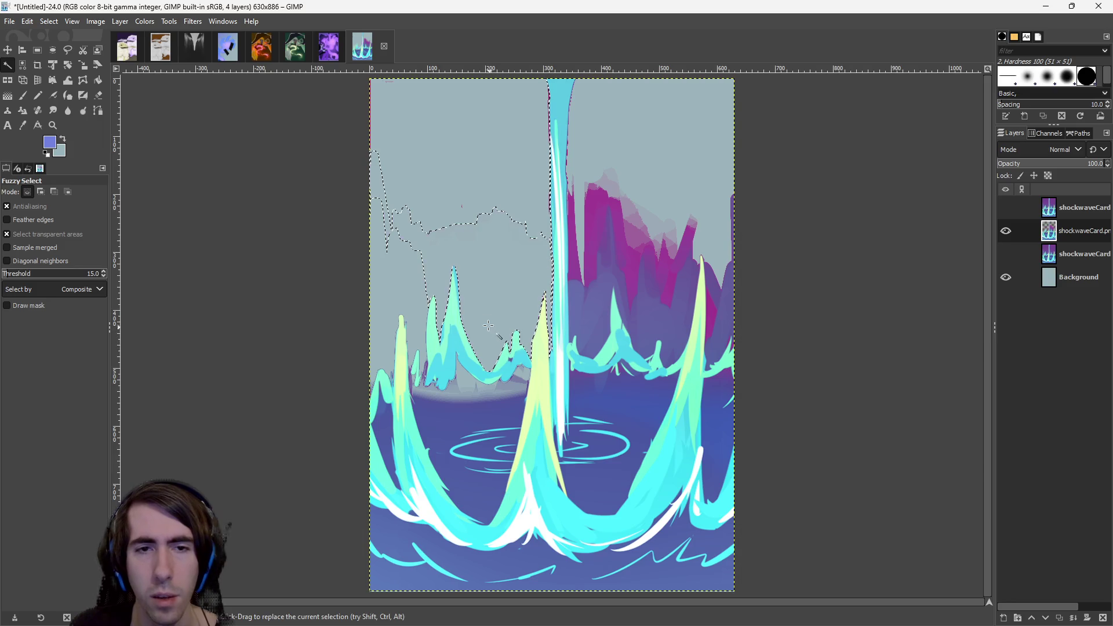
pyautogui.click(594, 345)
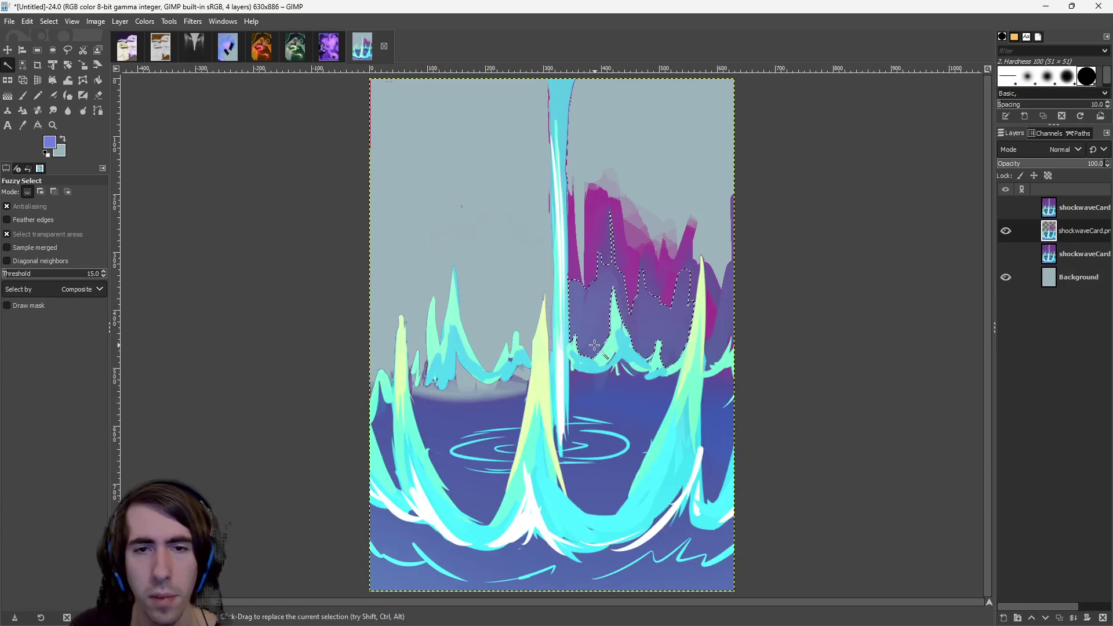
pyautogui.press('Delete')
pyautogui.click(710, 345)
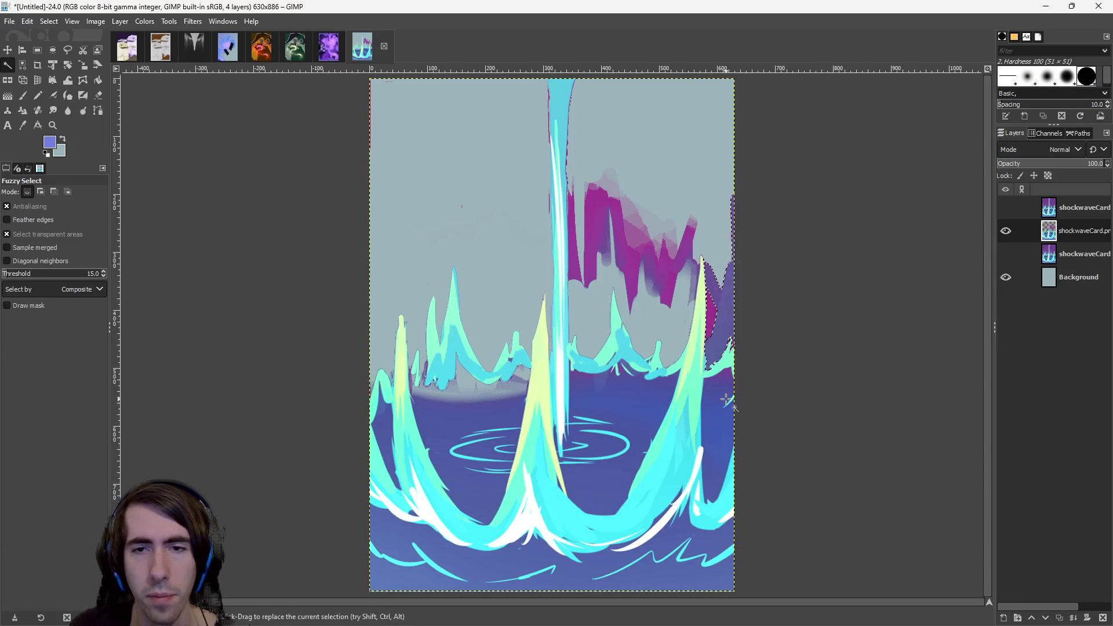
pyautogui.press('Delete')
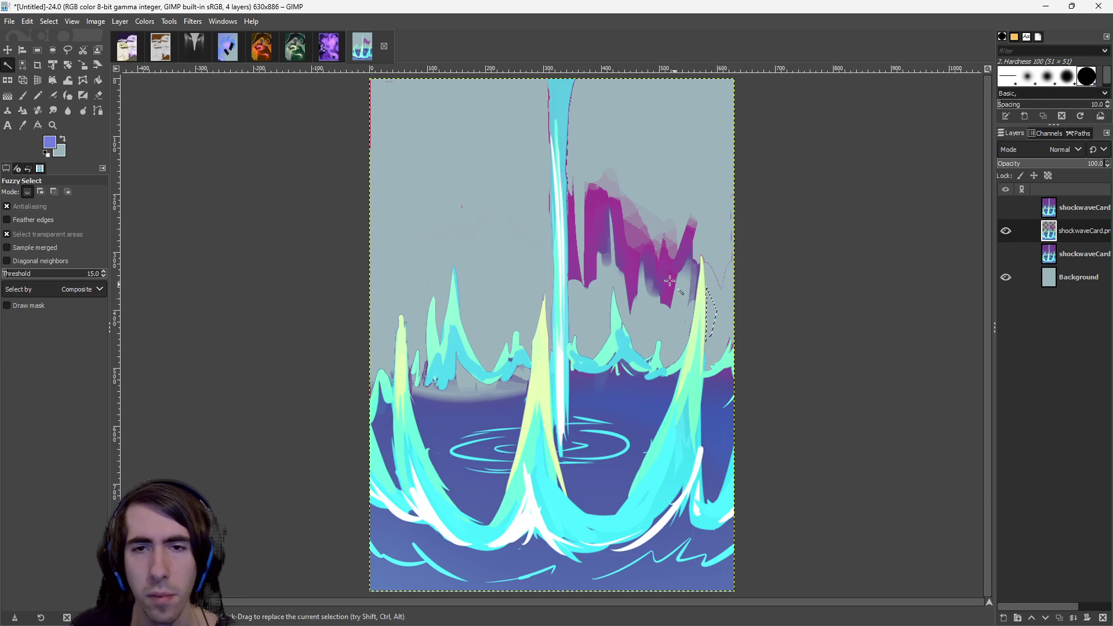
pyautogui.moveTo(719, 443)
pyautogui.mouseDown()
pyautogui.moveTo(732, 534)
pyautogui.moveTo(733, 497)
pyautogui.moveTo(710, 495)
pyautogui.mouseUp()
pyautogui.press('Delete')
pyautogui.click(719, 575)
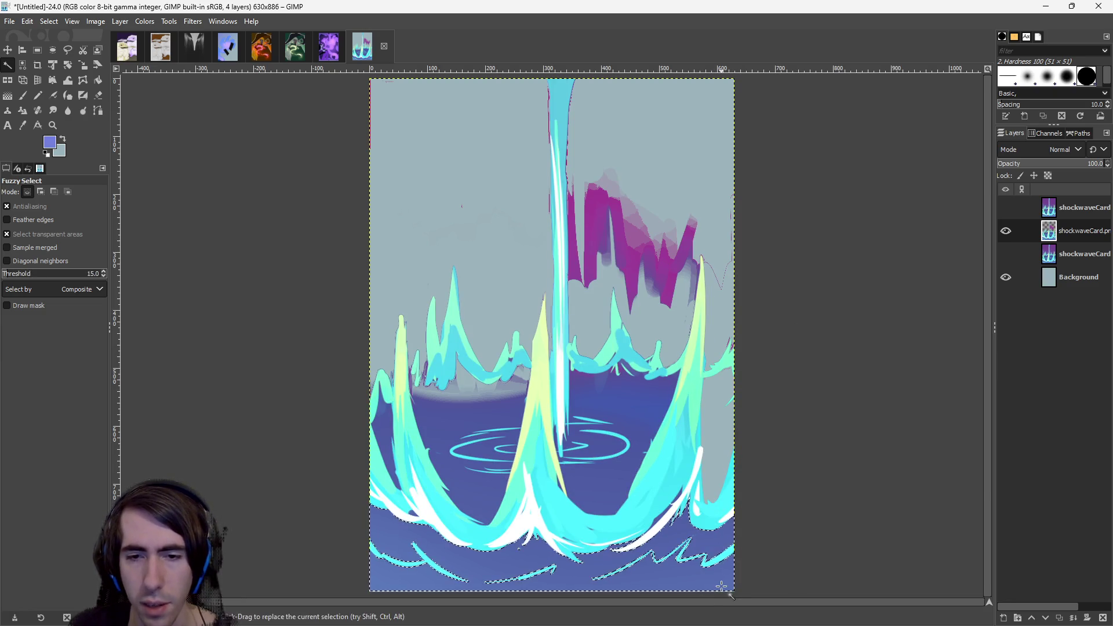
pyautogui.press('Delete')
pyautogui.click(567, 473)
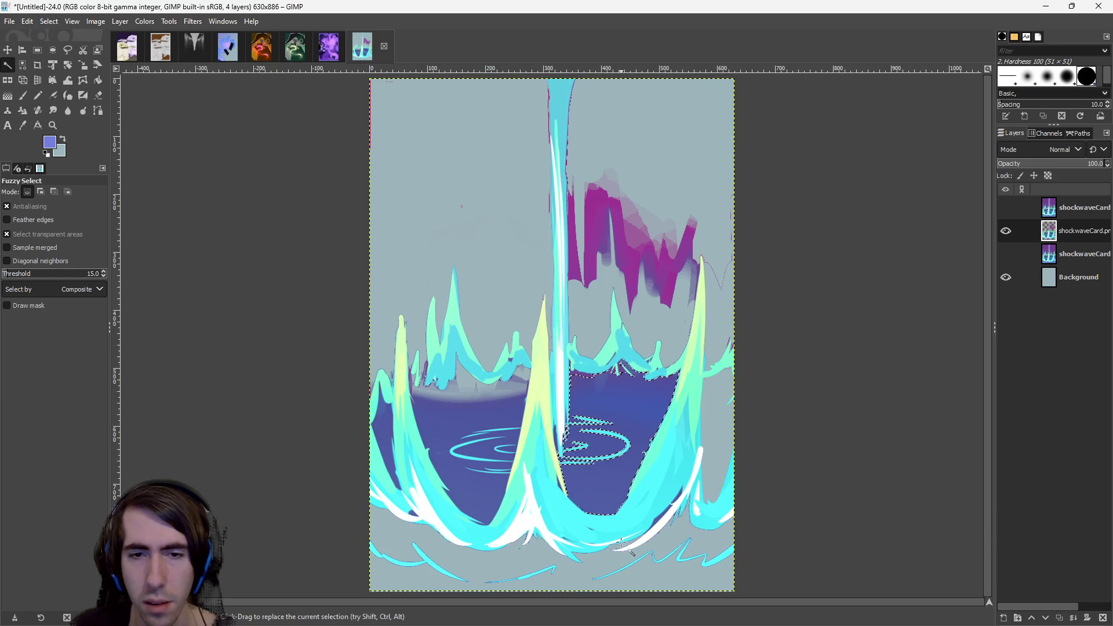
pyautogui.press('Delete')
pyautogui.click(475, 501)
pyautogui.press('Delete')
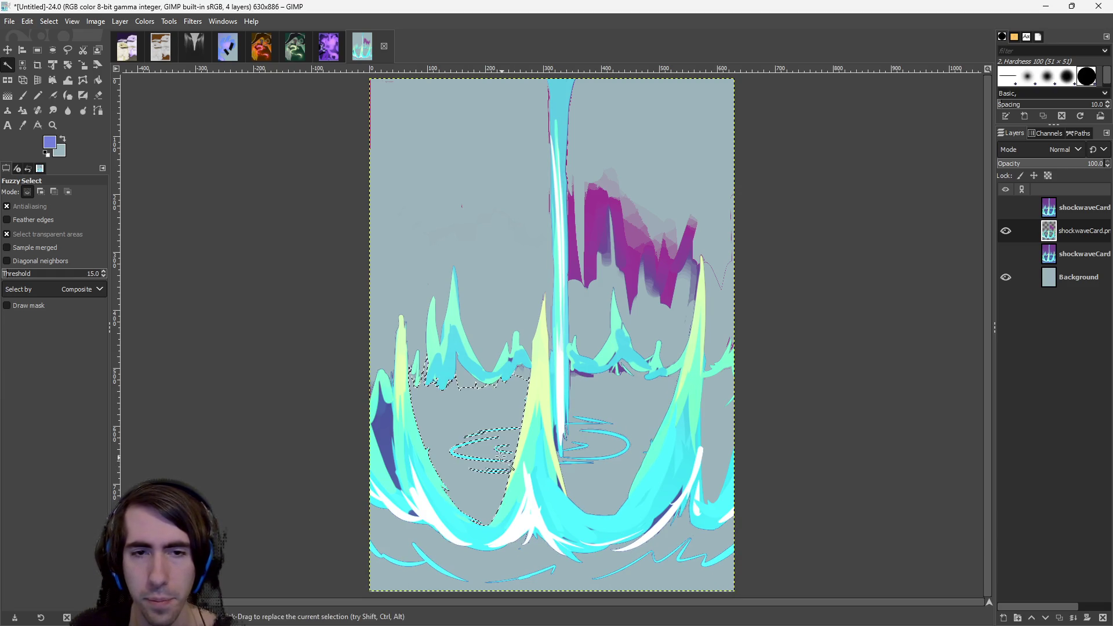
pyautogui.click(380, 435)
pyautogui.press('Delete')
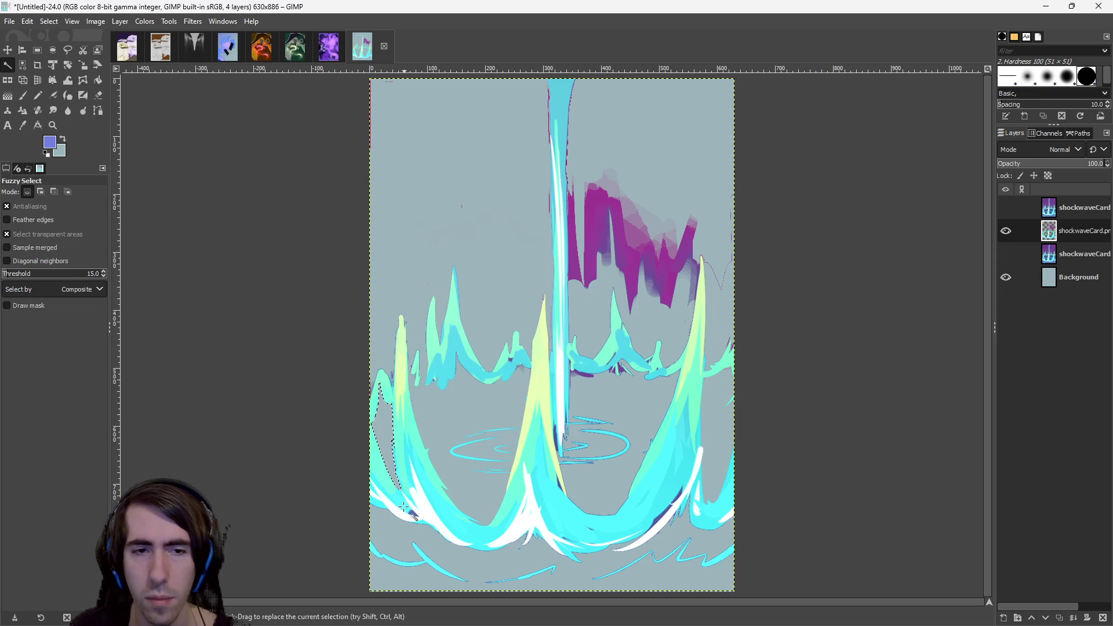
pyautogui.click(634, 299)
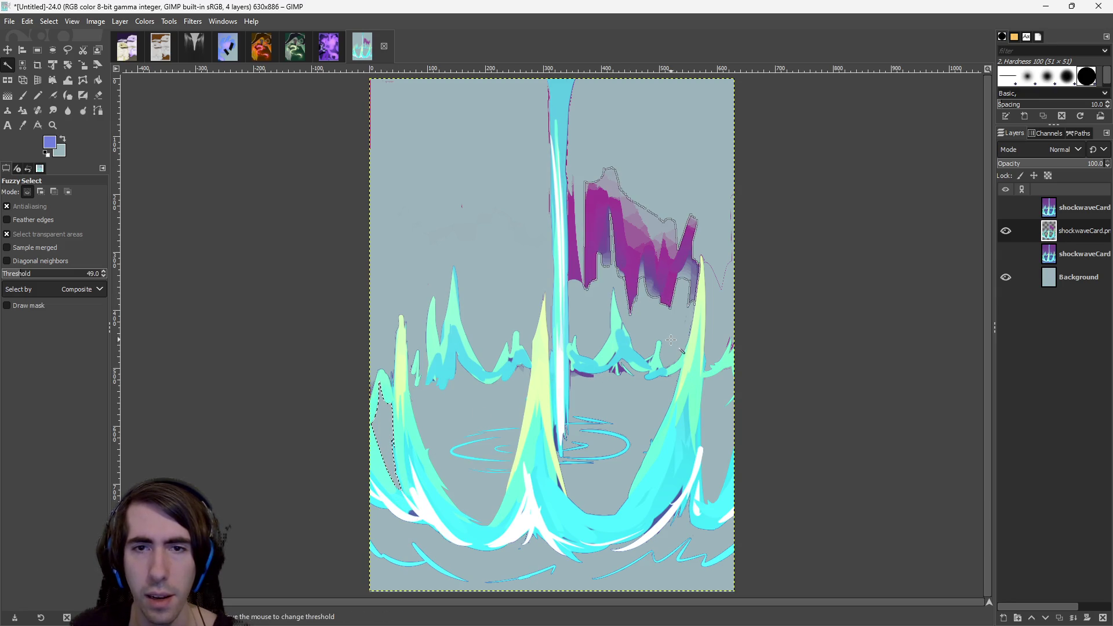
pyautogui.press('Delete')
pyautogui.click(576, 276)
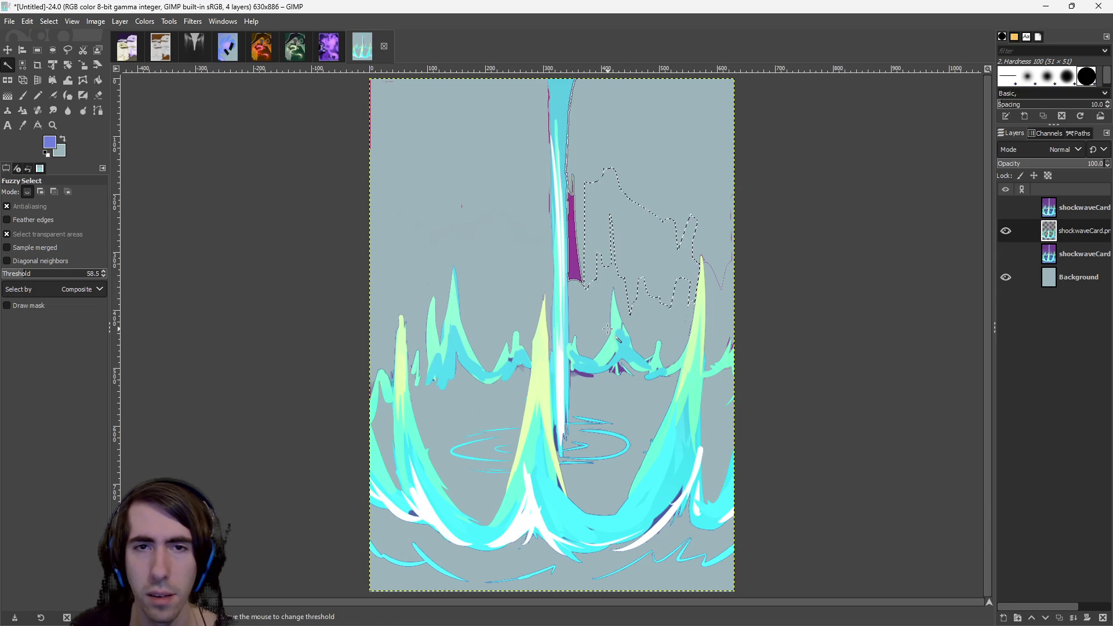
pyautogui.press('Delete')
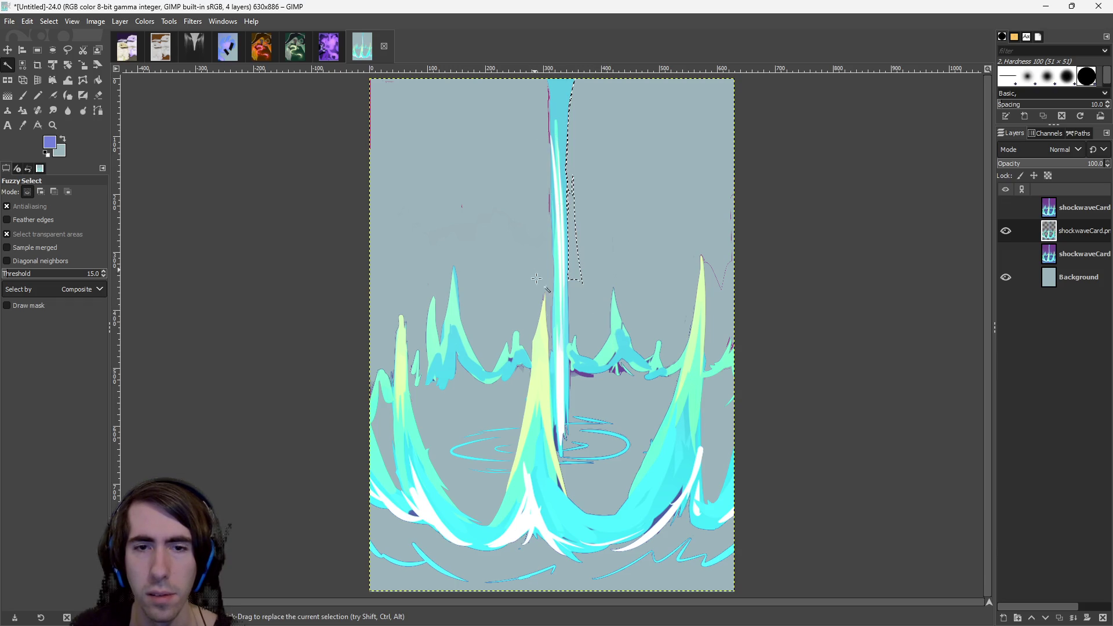
pyautogui.click(590, 376)
pyautogui.press('Delete')
pyautogui.scroll(-1, 593, 551)
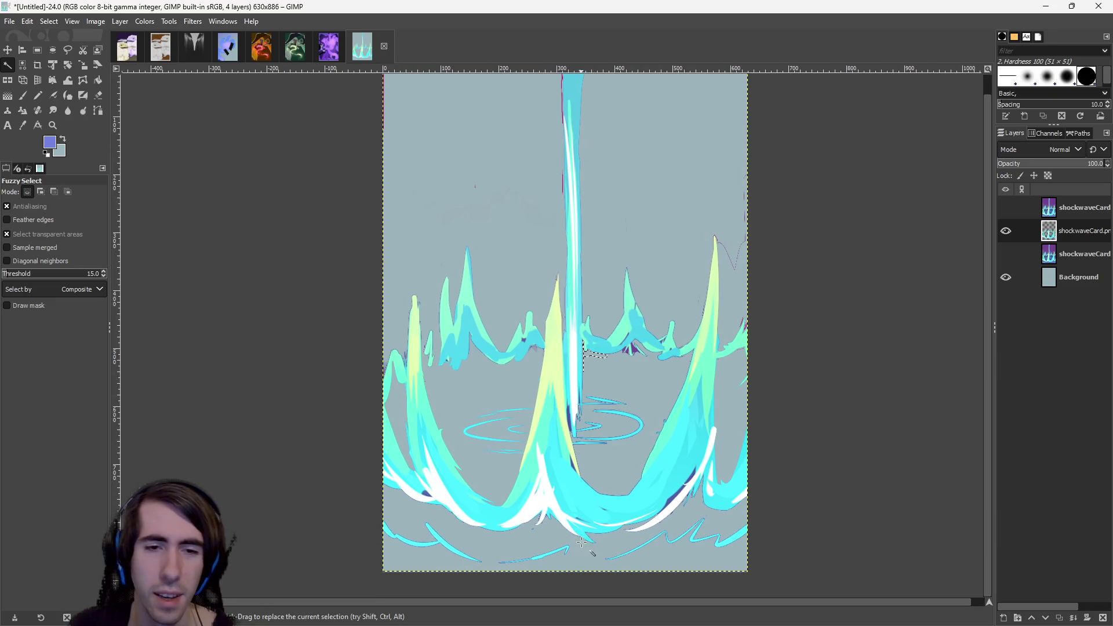
pyautogui.click(425, 493)
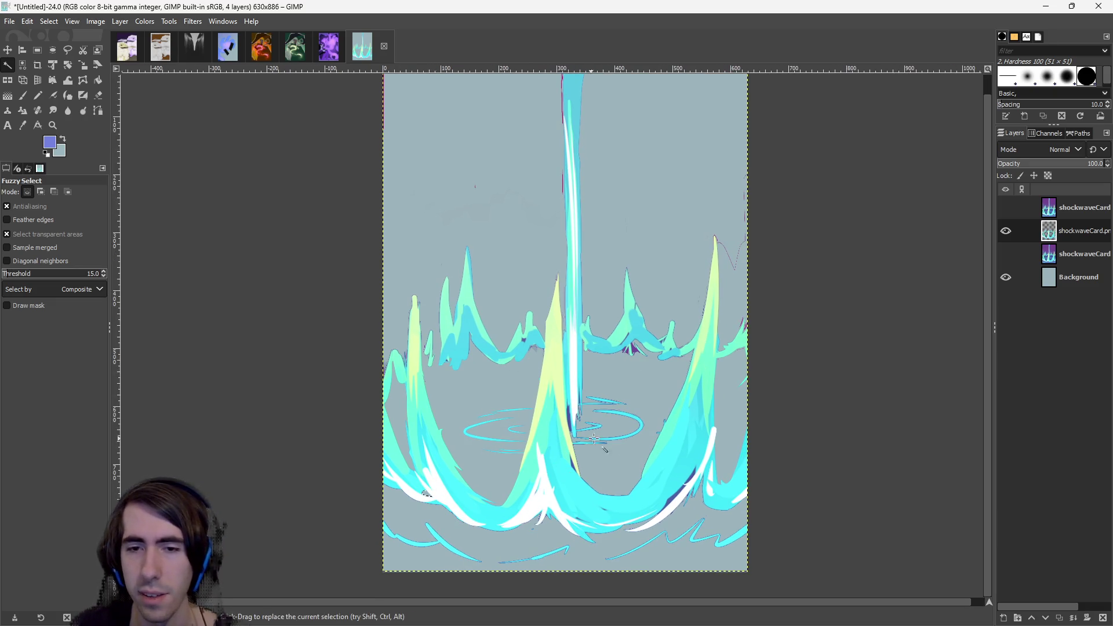
pyautogui.scroll(1, 698, 500)
pyautogui.click(699, 475)
pyautogui.hotkey('ctrl', 'shift', 'a')
pyautogui.click(513, 376)
pyautogui.moveTo(520, 447); pyautogui.dragTo(519, 443)
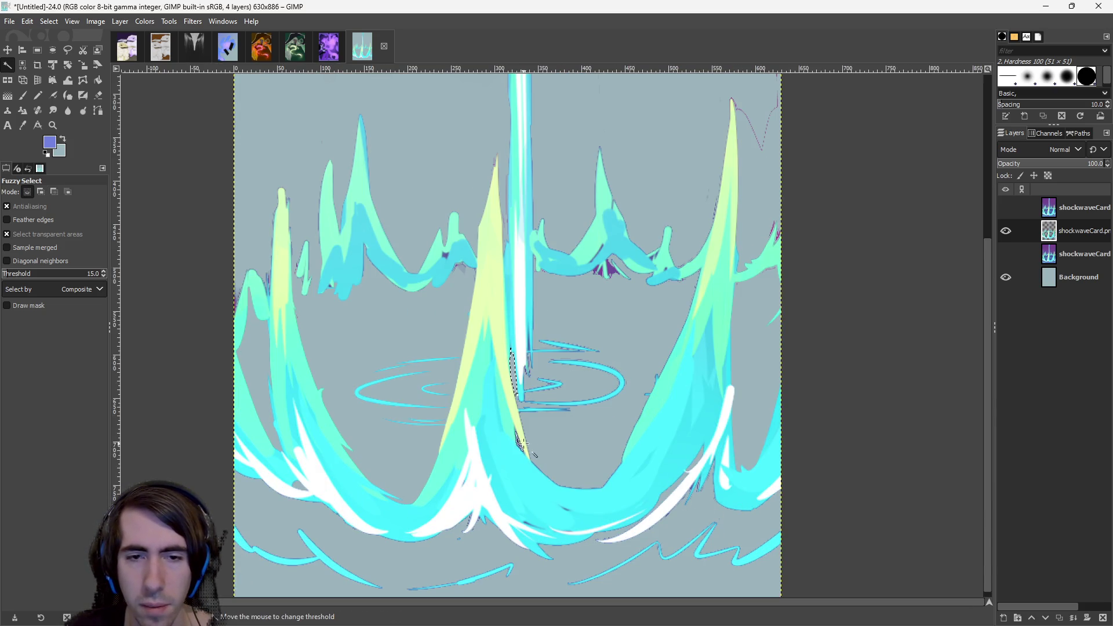
pyautogui.moveTo(642, 419); pyautogui.dragTo(630, 418)
pyautogui.scroll(5, 545, 416)
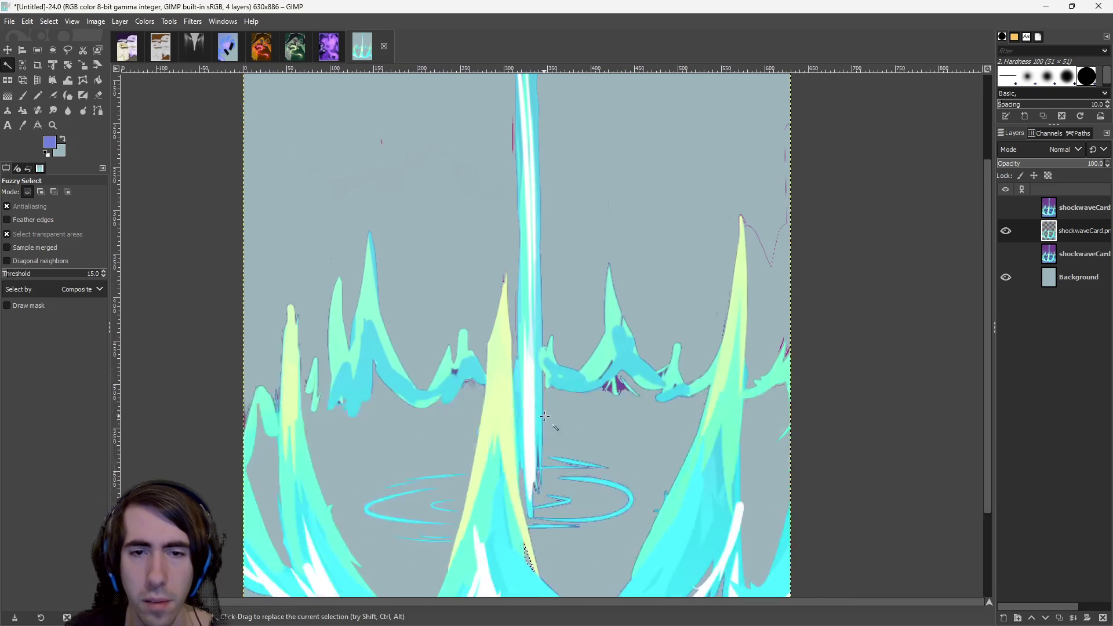
pyautogui.scroll(3, 642, 378)
pyautogui.click(609, 362)
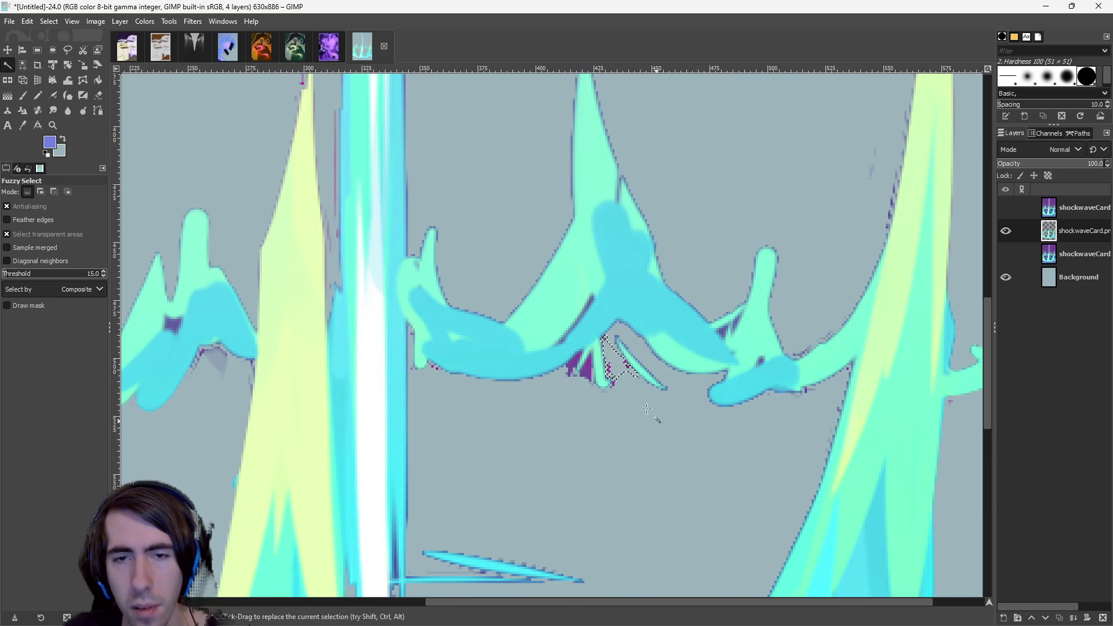
pyautogui.click(587, 369)
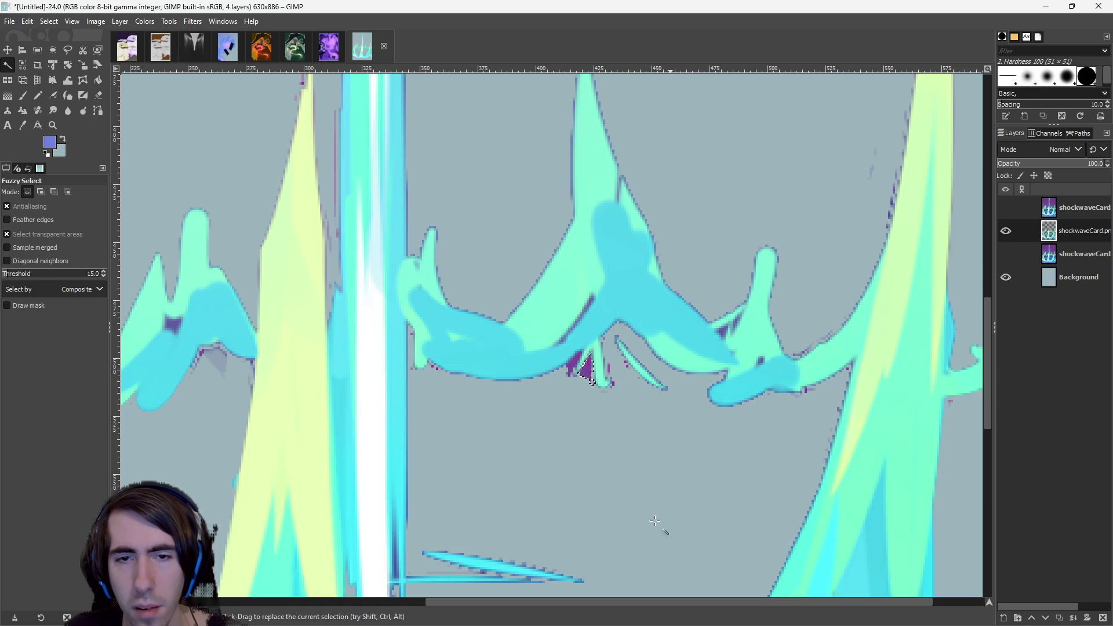
pyautogui.click(570, 366)
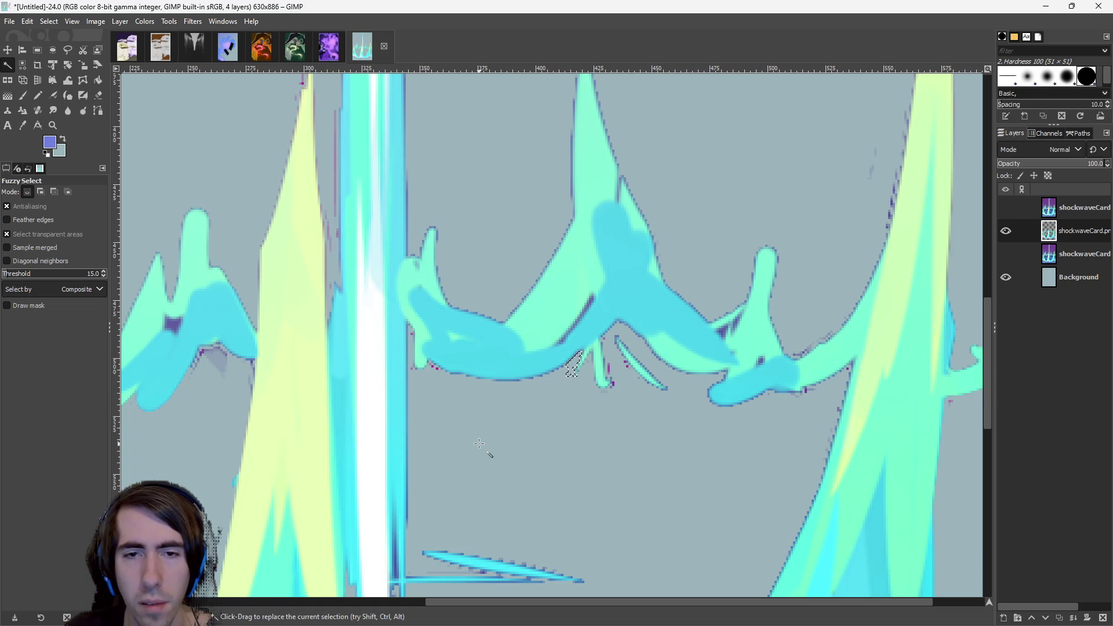
pyautogui.moveTo(479, 444); pyautogui.dragTo(561, 448)
pyautogui.scroll(-10, 650, 427)
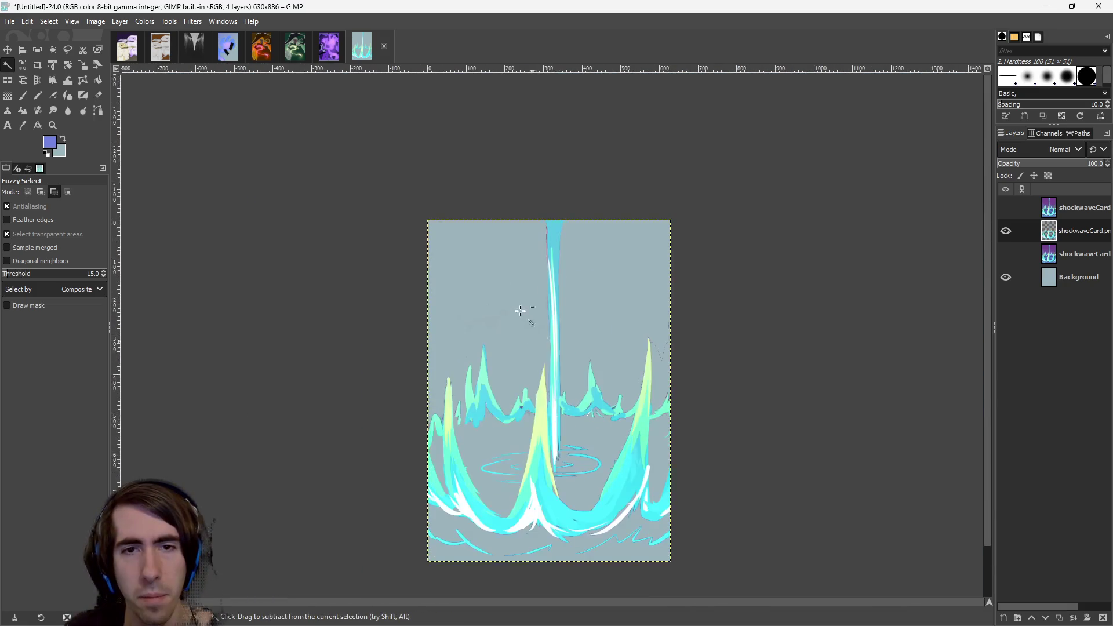
# Zoom in and try Rectangle Select boxes over the upper background.
pyautogui.scroll(8, 584, 342)
pyautogui.click(36, 51)
pyautogui.moveTo(365, 207)
pyautogui.mouseDown()
pyautogui.moveTo(701, 489)
pyautogui.moveTo(808, 496)
pyautogui.mouseUp()
pyautogui.scroll(-2, 521, 463)
pyautogui.moveTo(365, 432); pyautogui.dragTo(449, 482)
pyautogui.moveTo(298, 441); pyautogui.dragTo(398, 524)
pyautogui.scroll(2, 430, 344)
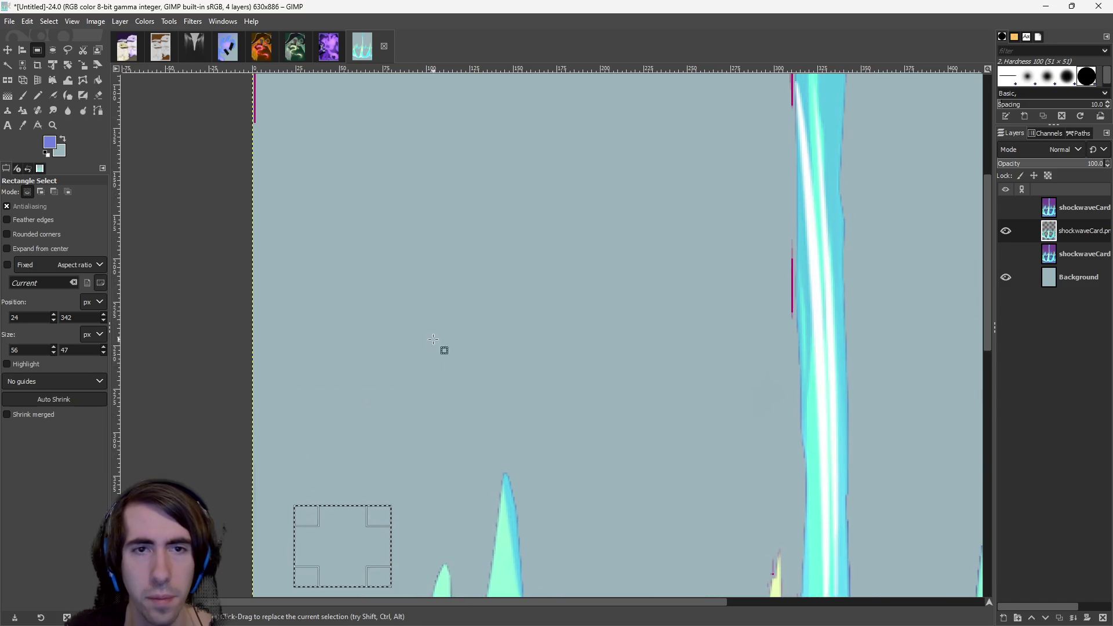
pyautogui.hscroll(3, 431, 343)
pyautogui.scroll(-2, 350, 404)
pyautogui.scroll(2, 325, 363)
pyautogui.moveTo(236, 170); pyautogui.dragTo(515, 381)
# Select the top-right region, the tall strip beside the right spike, and a spike-tip patch.
pyautogui.hscroll(3, 485, 192)
pyautogui.moveTo(464, 163); pyautogui.dragTo(748, 417)
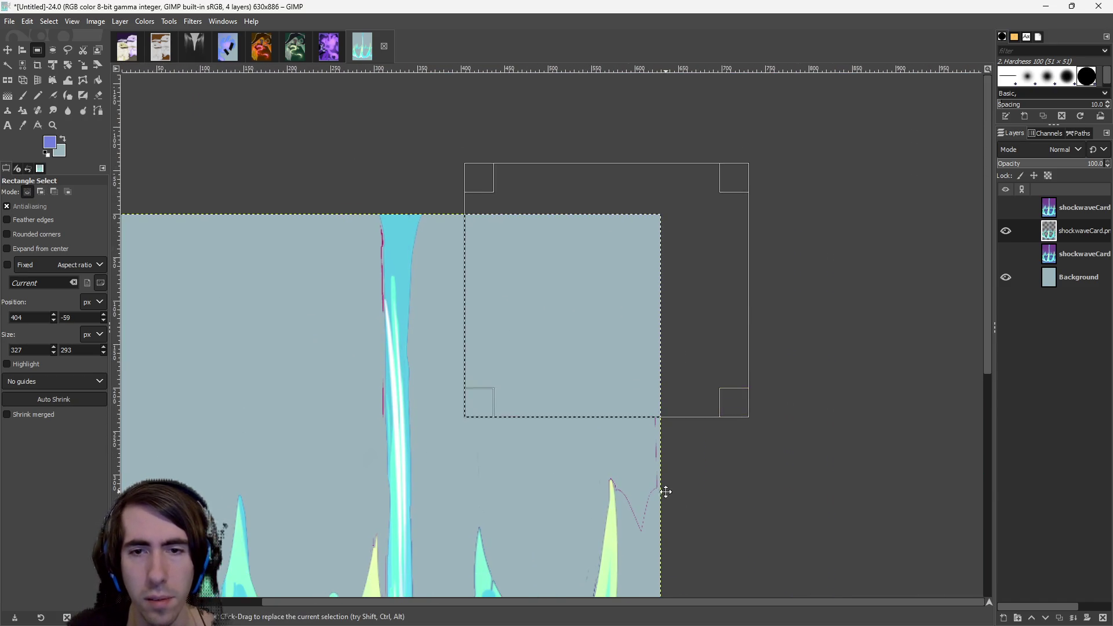
pyautogui.scroll(-2, 672, 470)
pyautogui.hscroll(1, 680, 450)
pyautogui.scroll(2, 672, 481)
pyautogui.moveTo(624, 457)
pyautogui.mouseDown()
pyautogui.moveTo(524, 117)
pyautogui.moveTo(493, 79)
pyautogui.mouseUp()
pyautogui.click(506, 280)
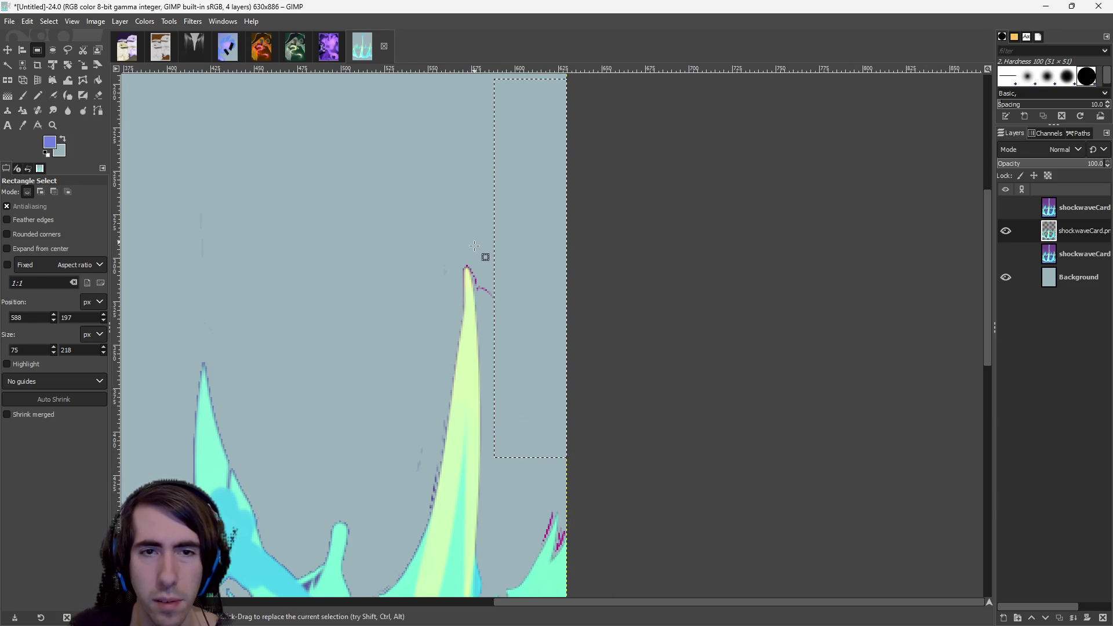
pyautogui.moveTo(473, 268); pyautogui.dragTo(506, 308)
pyautogui.scroll(-1, 519, 400)
pyautogui.click(515, 444)
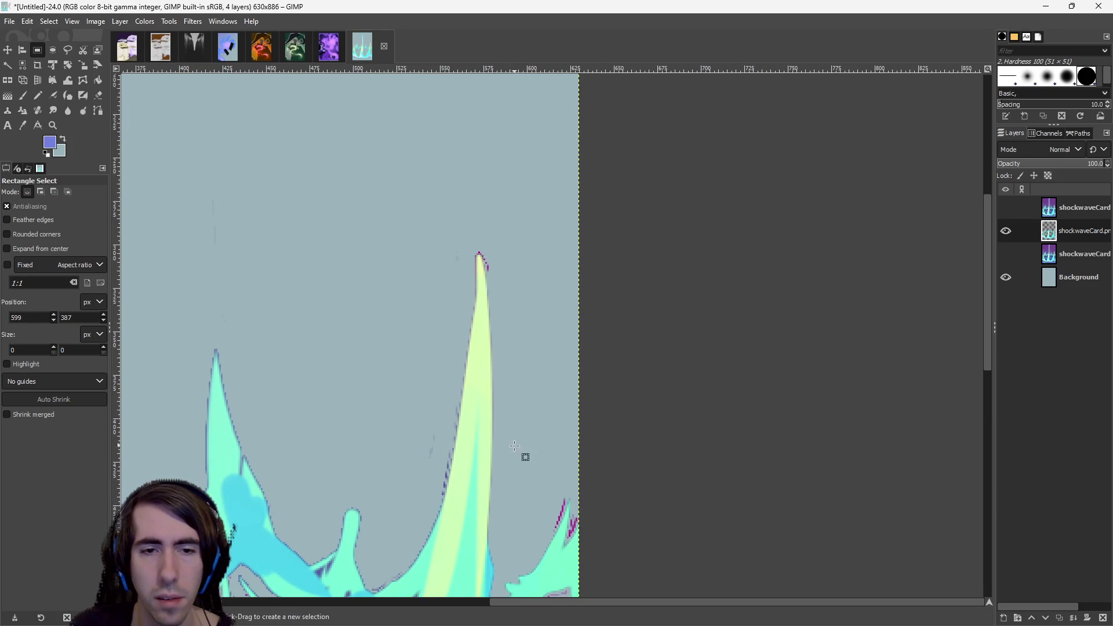
# Select a small area beside the spike, then deselect and pan to the purple pixels.
pyautogui.scroll(-1, 492, 406)
pyautogui.hscroll(-1, 492, 405)
pyautogui.moveTo(455, 348); pyautogui.dragTo(489, 406)
pyautogui.click(635, 449)
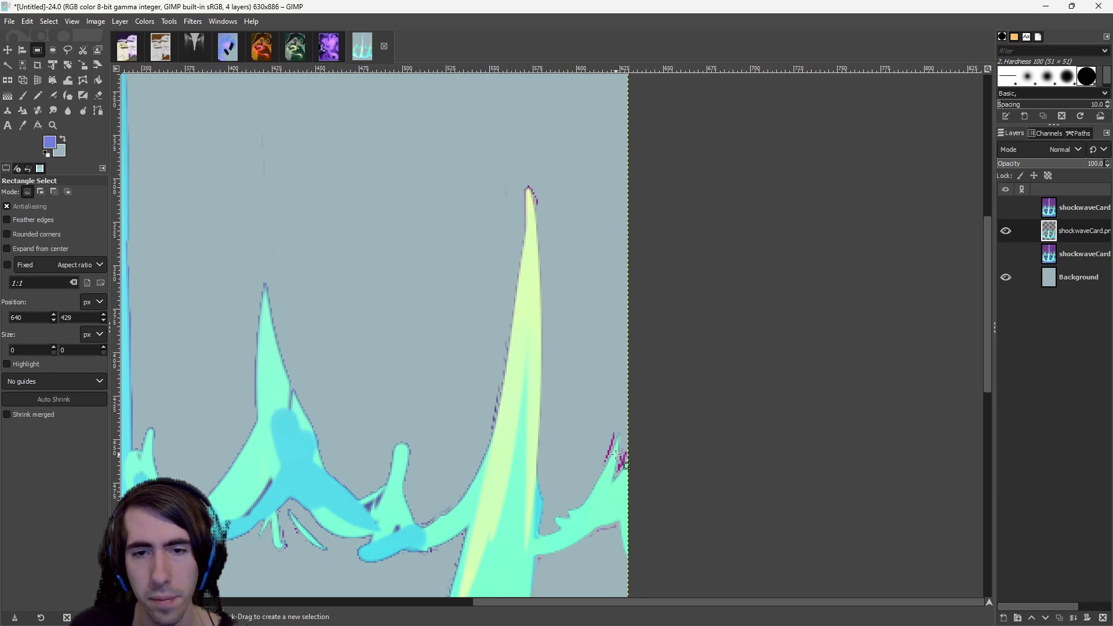
pyautogui.scroll(-2, 615, 456)
pyautogui.hscroll(-2, 486, 460)
pyautogui.scroll(-3, 613, 522)
pyautogui.scroll(3, 595, 429)
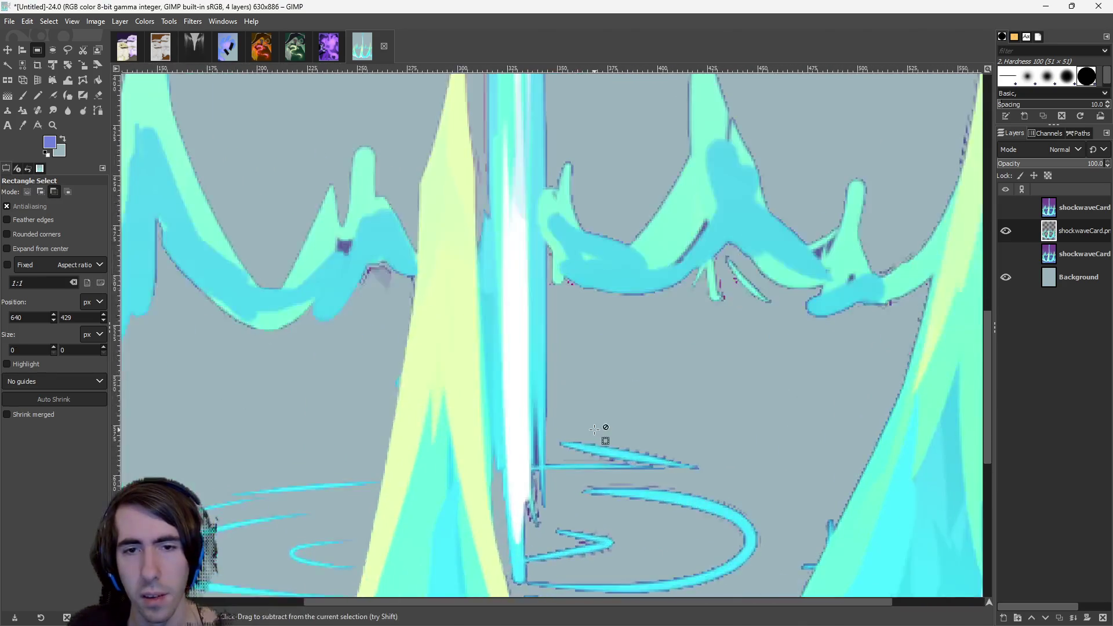
pyautogui.scroll(-2, 595, 428)
pyautogui.scroll(1, 580, 406)
pyautogui.scroll(5, 721, 315)
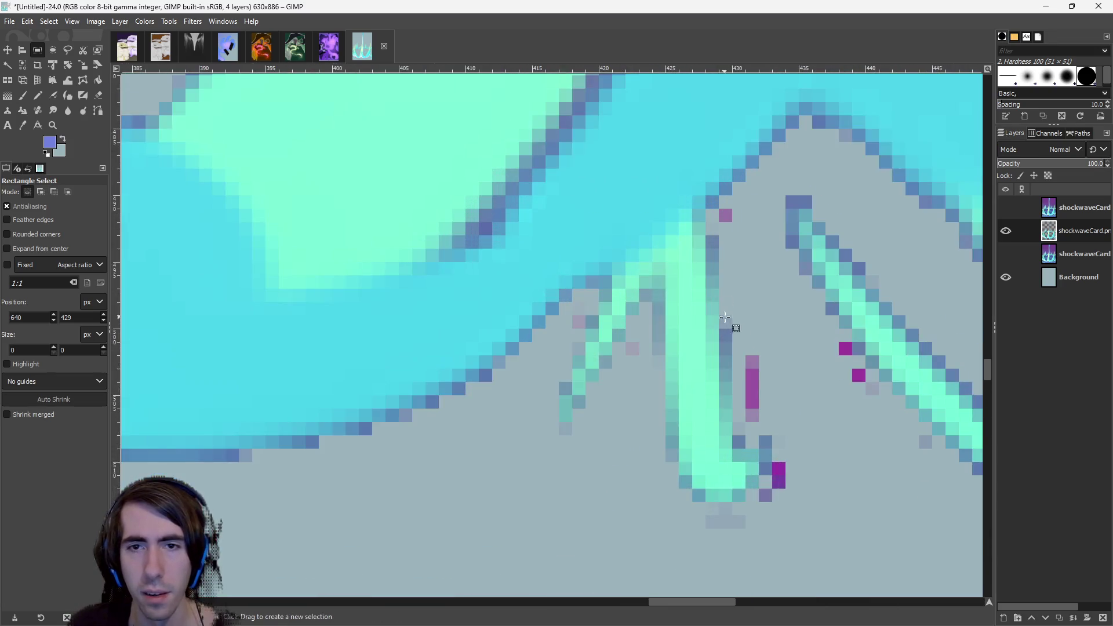
# Box and delete the strips of stray purple and magenta pixels, undoing one deletion.
pyautogui.moveTo(747, 351)
pyautogui.mouseDown()
pyautogui.moveTo(808, 514)
pyautogui.moveTo(798, 501)
pyautogui.mouseUp()
pyautogui.press('Delete')
pyautogui.hotkey('ctrl', 'z')
pyautogui.moveTo(773, 449); pyautogui.dragTo(784, 487)
pyautogui.press('Delete')
pyautogui.moveTo(839, 344); pyautogui.dragTo(865, 382)
pyautogui.press('Delete')
pyautogui.press('Delete')
pyautogui.moveTo(719, 210); pyautogui.dragTo(735, 228)
pyautogui.press('Delete')
# Delete the magenta fringe along the spike edge and the cluster below it.
pyautogui.scroll(-3, 666, 406)
pyautogui.scroll(-5, 602, 380)
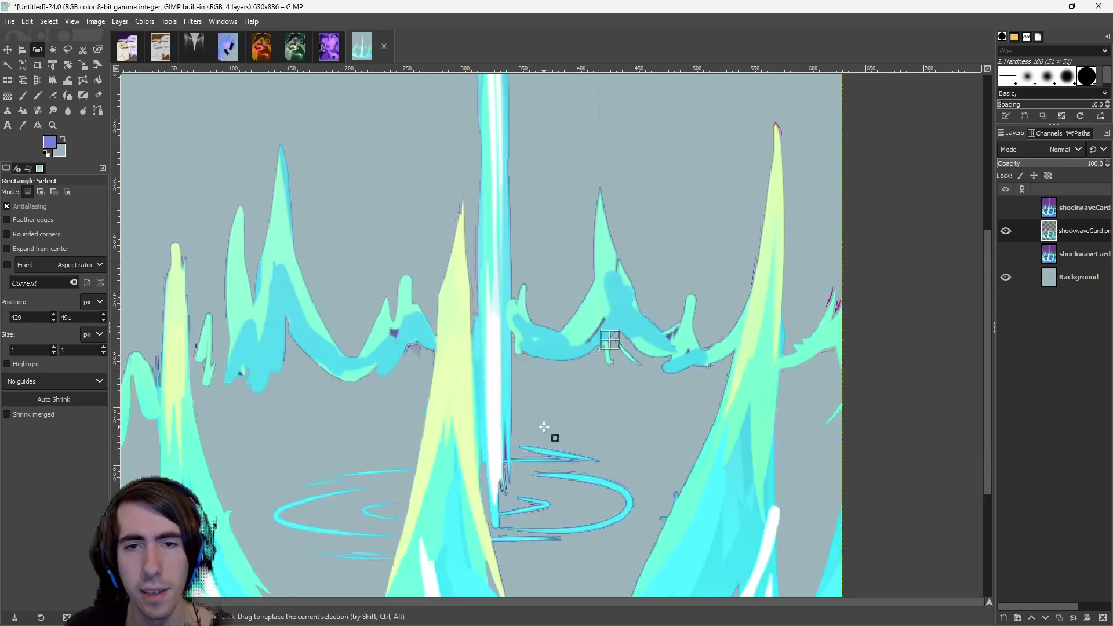
pyautogui.scroll(10, 597, 348)
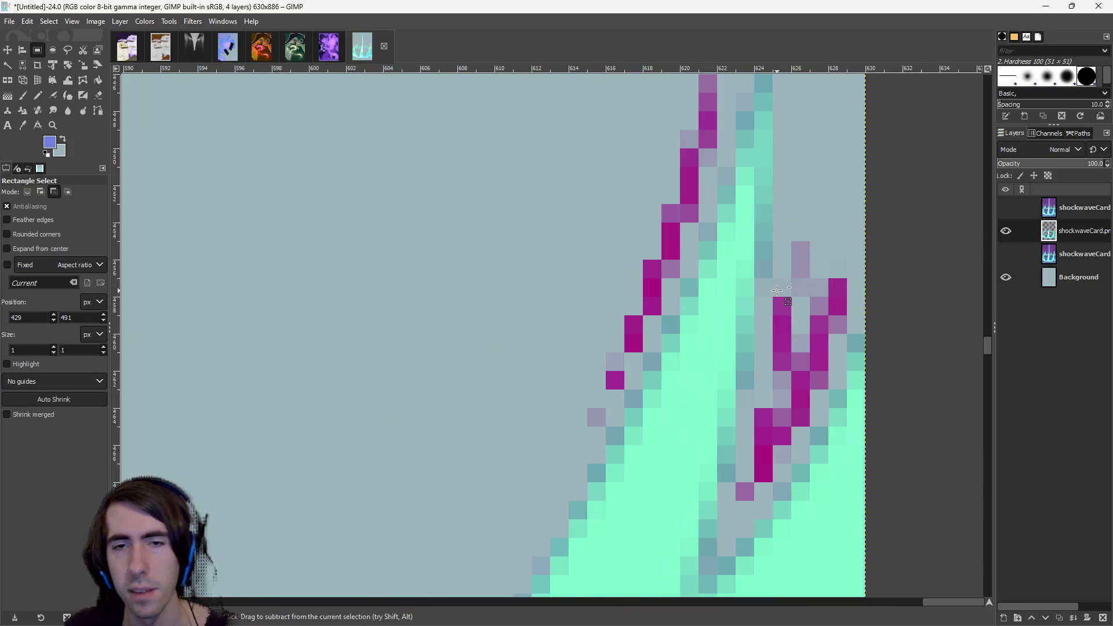
pyautogui.scroll(-1, 726, 347)
pyautogui.moveTo(638, 163); pyautogui.dragTo(704, 269)
pyautogui.press('Delete')
pyautogui.moveTo(639, 243)
pyautogui.mouseDown()
pyautogui.moveTo(695, 313)
pyautogui.moveTo(638, 429)
pyautogui.mouseUp()
pyautogui.press('Delete')
# Erase the successive magenta columns along the spike edge.
pyautogui.press('Delete')
pyautogui.press('Delete')
pyautogui.press('Delete')
pyautogui.press('Delete')
pyautogui.moveTo(799, 323); pyautogui.dragTo(757, 401)
pyautogui.press('Delete')
pyautogui.moveTo(771, 350)
pyautogui.mouseDown()
pyautogui.moveTo(759, 429)
pyautogui.moveTo(746, 423)
pyautogui.mouseUp()
pyautogui.press('Delete')
pyautogui.click(770, 363)
pyautogui.press('Delete')
pyautogui.moveTo(791, 387); pyautogui.dragTo(757, 434)
pyautogui.press('Delete')
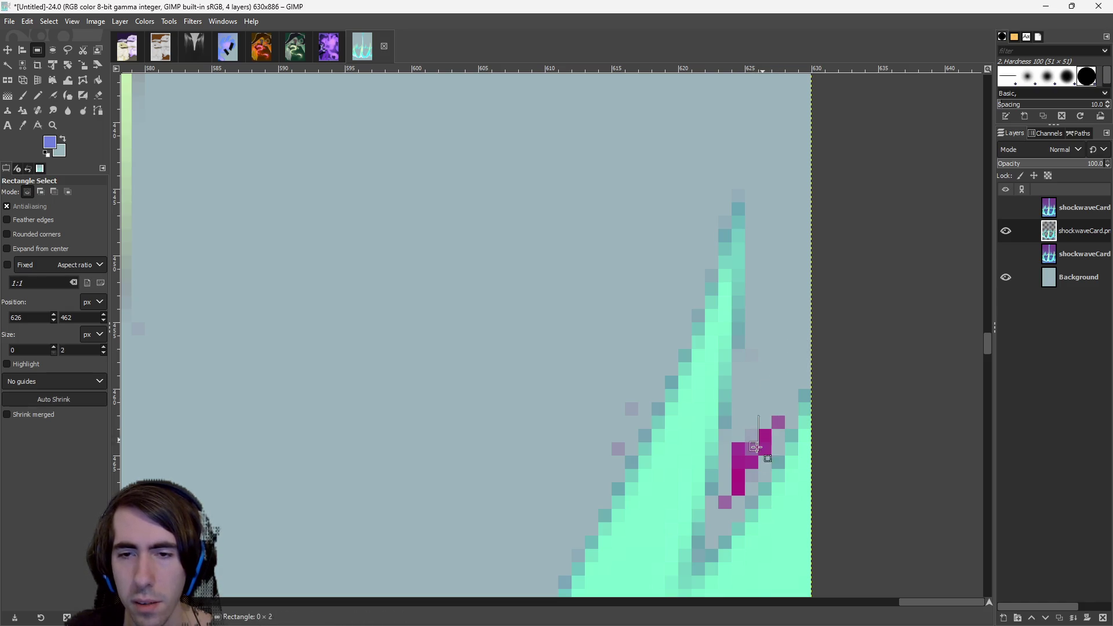
pyautogui.moveTo(739, 481); pyautogui.dragTo(740, 481)
pyautogui.press('Delete')
pyautogui.click(778, 414)
# Delete the last stray purple pixel, magenta column and top magenta pixel.
pyautogui.press('Delete')
pyautogui.click(764, 432)
pyautogui.press('Delete')
pyautogui.moveTo(767, 458); pyautogui.dragTo(764, 436)
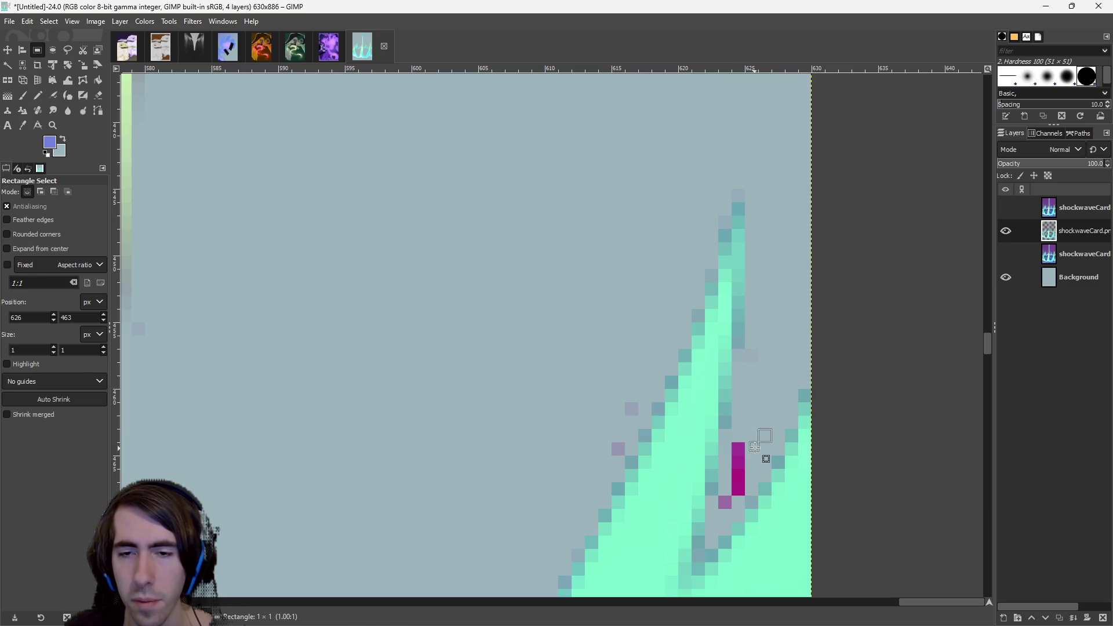
pyautogui.moveTo(735, 493); pyautogui.dragTo(735, 493)
pyautogui.press('Delete')
pyautogui.moveTo(732, 444)
pyautogui.mouseDown()
pyautogui.moveTo(744, 456)
pyautogui.moveTo(734, 503)
pyautogui.mouseUp()
pyautogui.press('Delete')
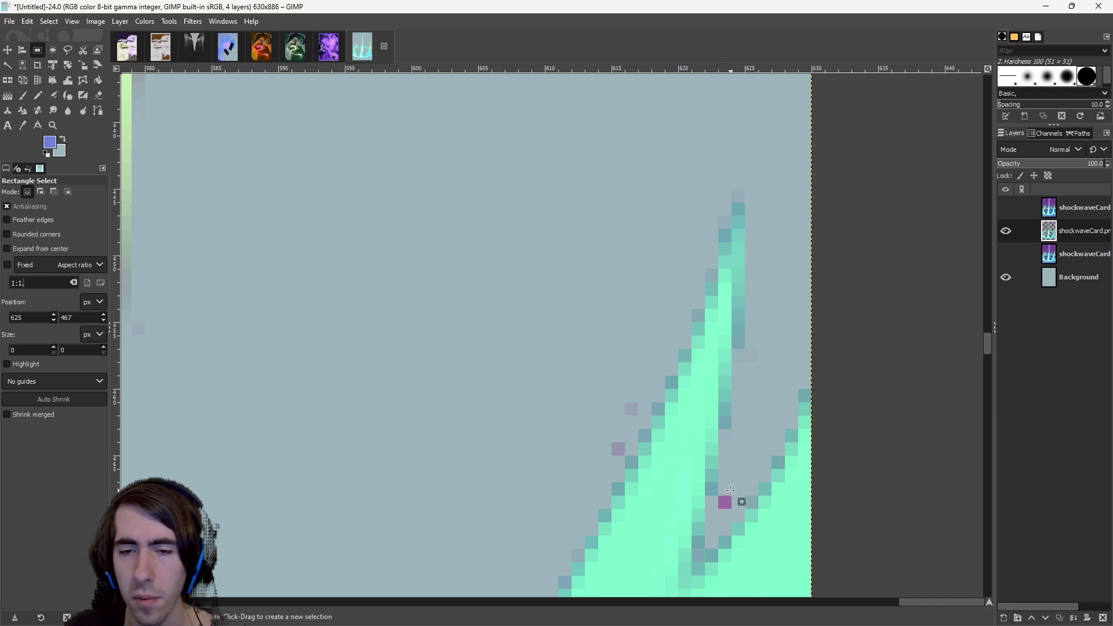
# Delete the row of magenta pixels and the stray pixels above it.
pyautogui.hscroll(-3, 723, 496)
pyautogui.keyDown('ctrl'); pyautogui.scroll(-2, 572, 392); pyautogui.keyUp('ctrl')
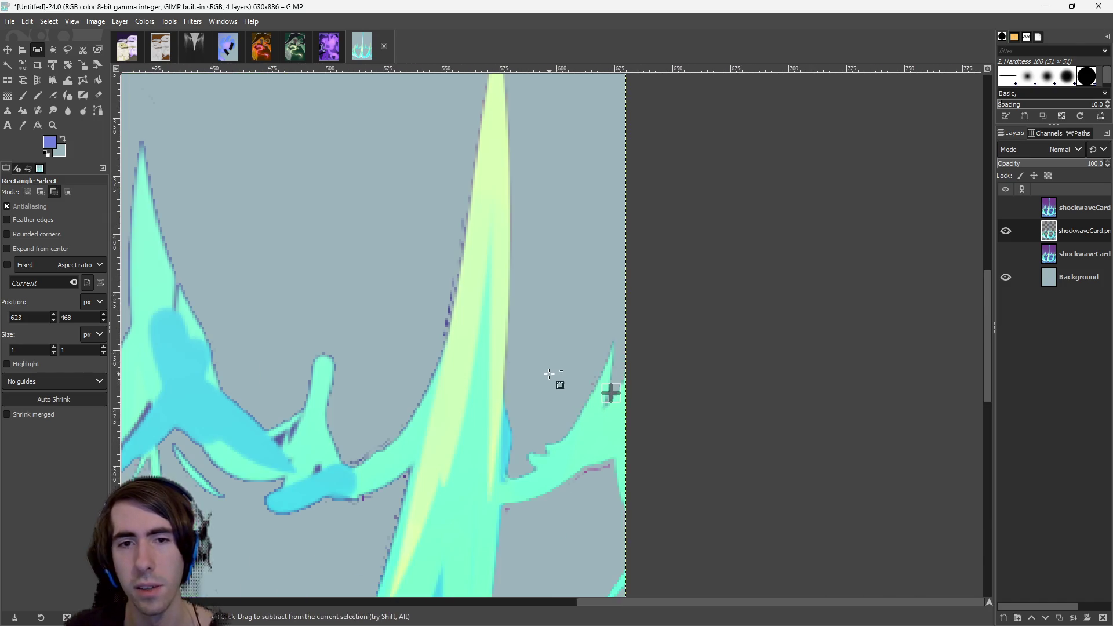
pyautogui.keyDown('ctrl'); pyautogui.scroll(3, 671, 324); pyautogui.keyUp('ctrl')
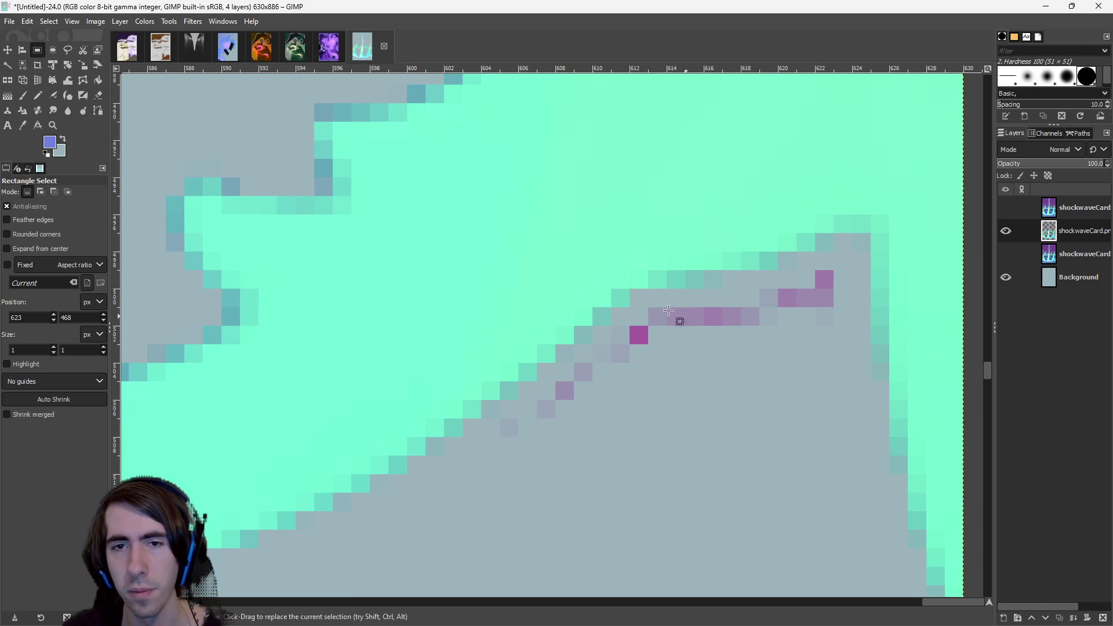
pyautogui.moveTo(637, 321); pyautogui.dragTo(667, 384)
pyautogui.moveTo(806, 384); pyautogui.dragTo(649, 310)
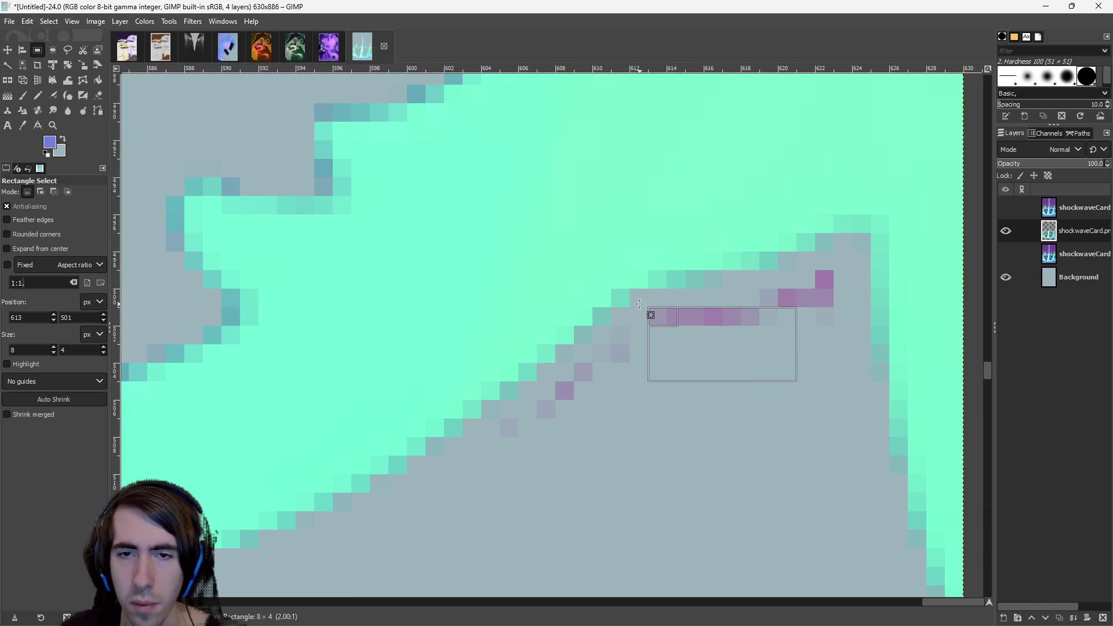
pyautogui.moveTo(829, 399); pyautogui.dragTo(782, 290)
pyautogui.press('Delete')
pyautogui.moveTo(829, 321); pyautogui.dragTo(823, 275)
pyautogui.press('Delete')
pyautogui.moveTo(802, 325); pyautogui.dragTo(760, 290)
pyautogui.press('Delete')
# Erase the remaining small magenta and pink stray pixels.
pyautogui.moveTo(648, 400); pyautogui.dragTo(570, 356)
pyautogui.moveTo(584, 445)
pyautogui.mouseDown()
pyautogui.moveTo(544, 382)
pyautogui.moveTo(554, 377)
pyautogui.mouseUp()
pyautogui.press('Delete')
pyautogui.click(601, 465)
pyautogui.scroll(-3, 689, 400)
pyautogui.scroll(2, 718, 348)
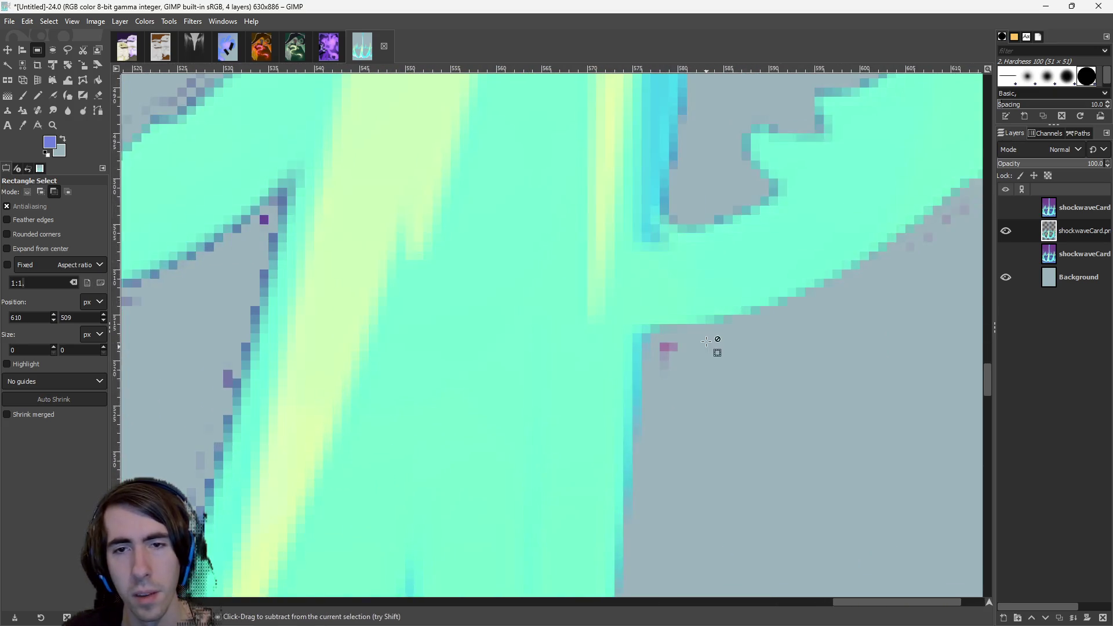
pyautogui.moveTo(687, 377); pyautogui.dragTo(663, 342)
pyautogui.press('Delete')
pyautogui.hscroll(5, 731, 385)
pyautogui.scroll(2, 730, 385)
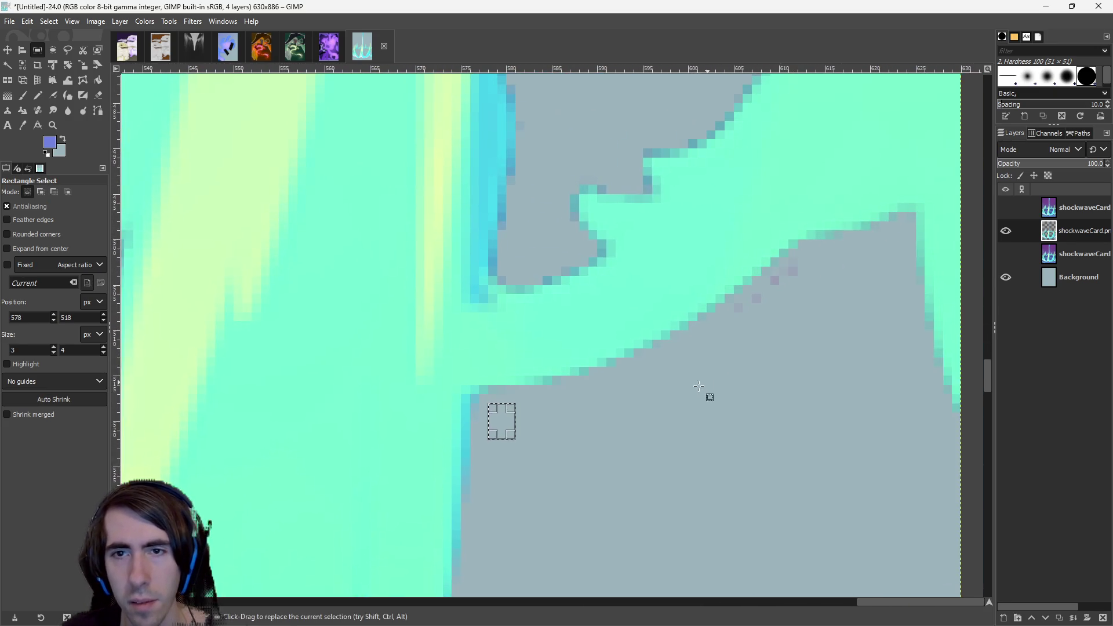
pyautogui.moveTo(775, 280); pyautogui.dragTo(799, 261)
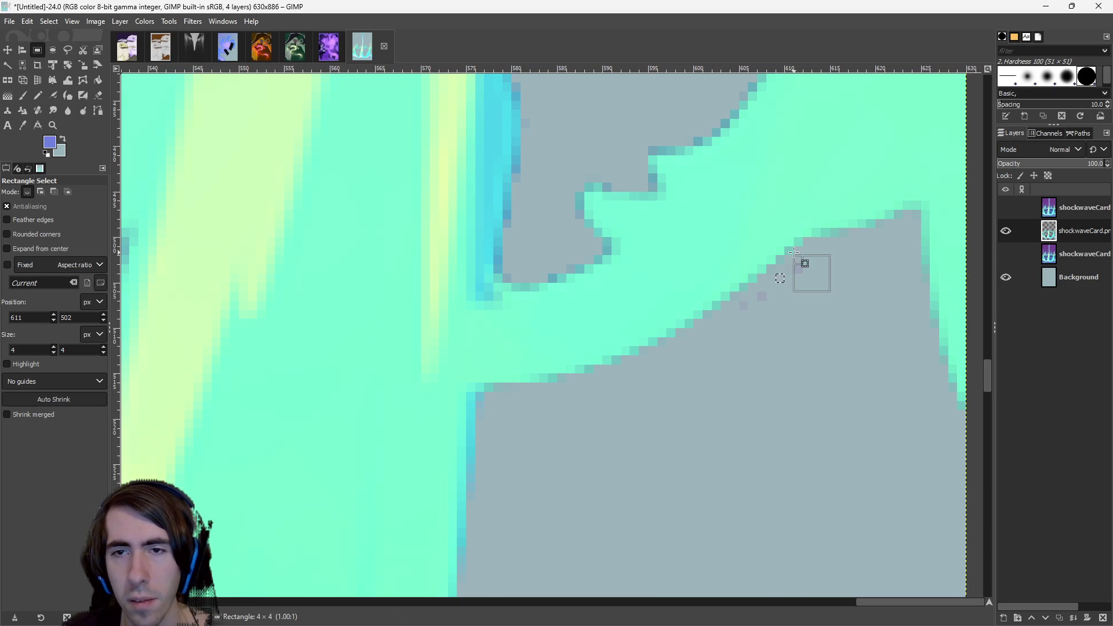
# Look at the colour adjustment options, then close them without applying anything.
pyautogui.hscroll(-5, 631, 360)
pyautogui.hscroll(-10, 597, 332)
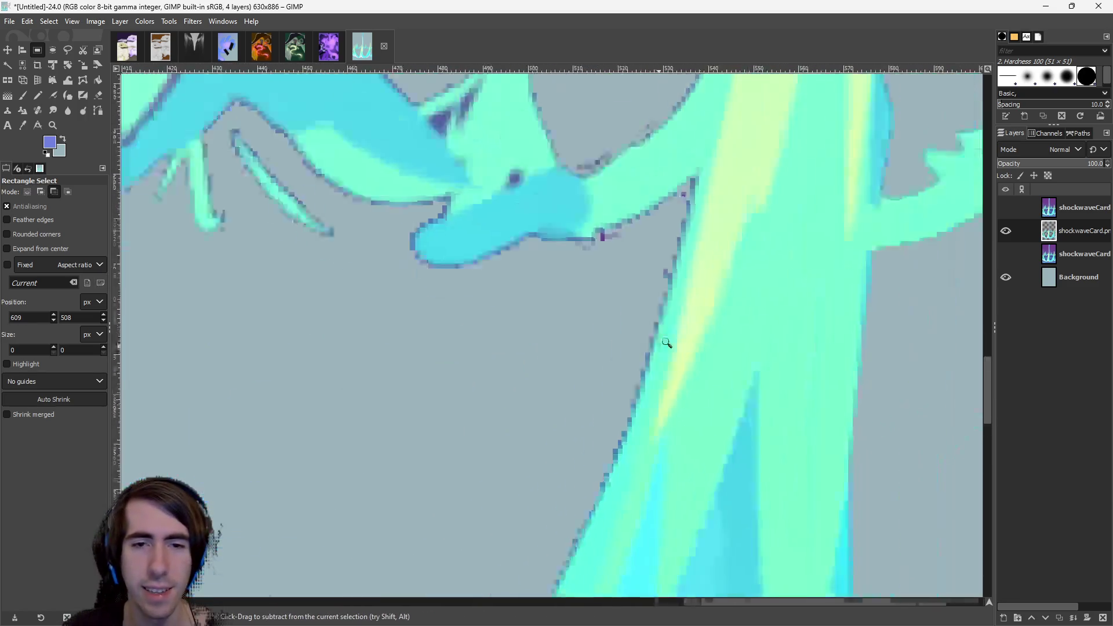
pyautogui.scroll(3, 616, 322)
pyautogui.scroll(-7, 688, 347)
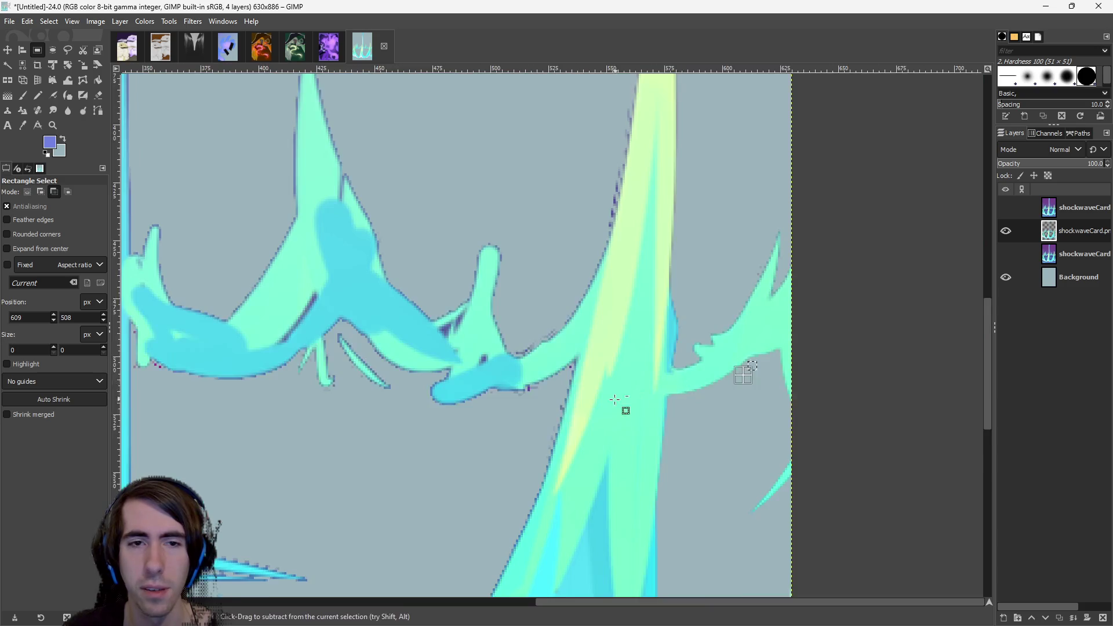
pyautogui.scroll(2, 623, 305)
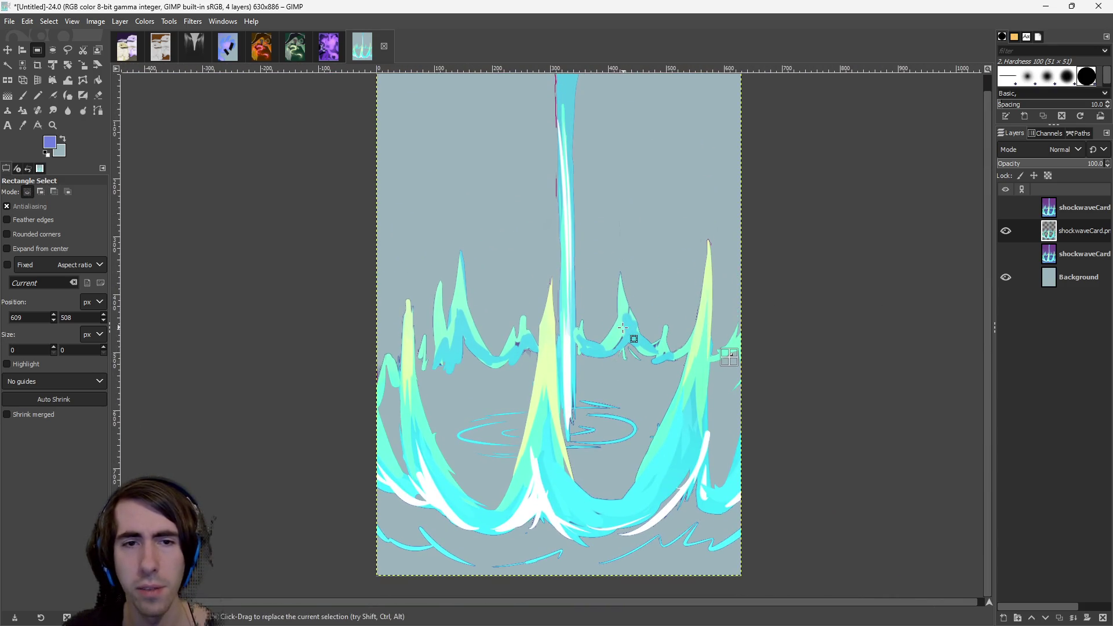
pyautogui.click(138, 24)
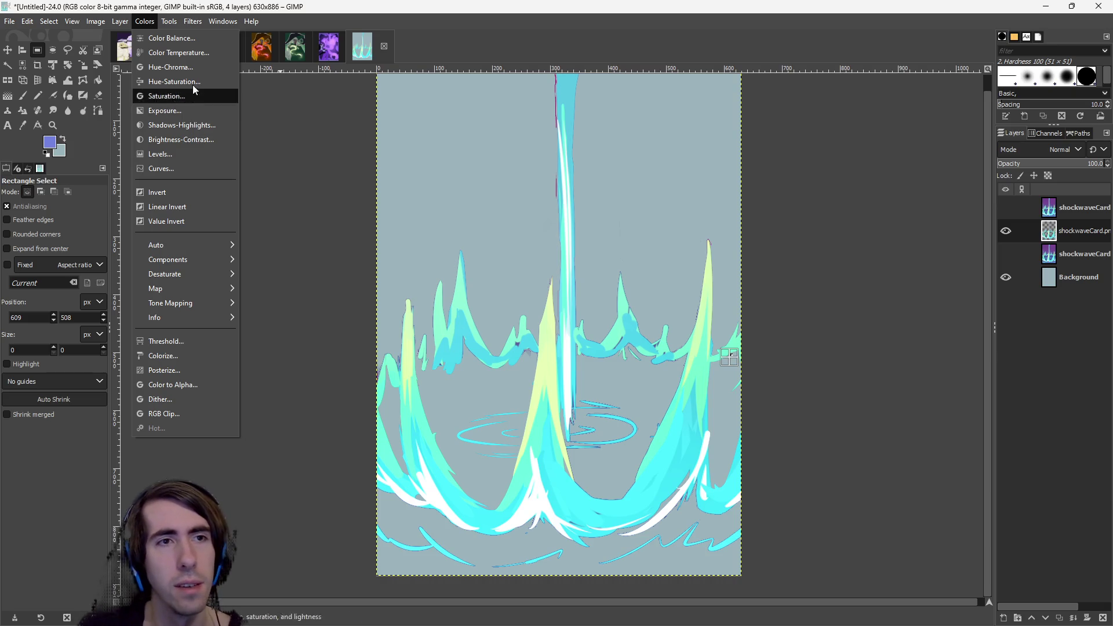
pyautogui.click(262, 57)
# Select the thin strip to the left of the beam, then deselect.
pyautogui.scroll(6, 574, 303)
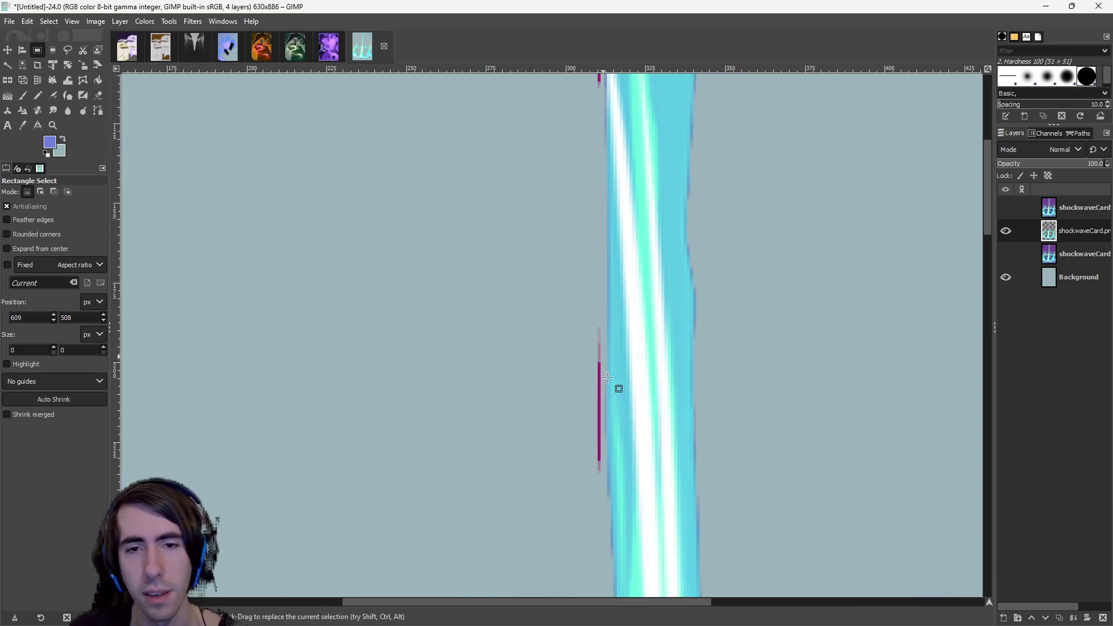
pyautogui.scroll(2, 600, 359)
pyautogui.moveTo(561, 231)
pyautogui.mouseDown()
pyautogui.moveTo(599, 330)
pyautogui.moveTo(589, 551)
pyautogui.moveTo(579, 550)
pyautogui.mouseUp()
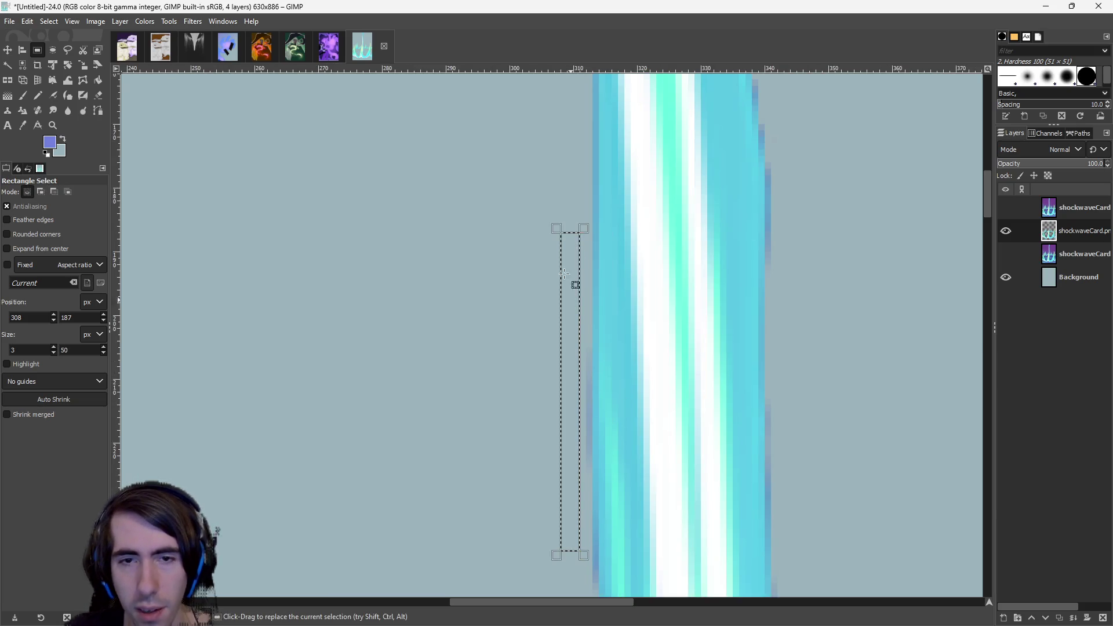
pyautogui.scroll(5, 565, 522)
pyautogui.moveTo(586, 500)
pyautogui.mouseDown()
pyautogui.moveTo(611, 403)
pyautogui.moveTo(616, 318)
pyautogui.mouseUp()
pyautogui.scroll(3, 580, 347)
pyautogui.moveTo(579, 425)
pyautogui.mouseDown()
pyautogui.moveTo(586, 440)
pyautogui.moveTo(604, 183)
pyautogui.mouseUp()
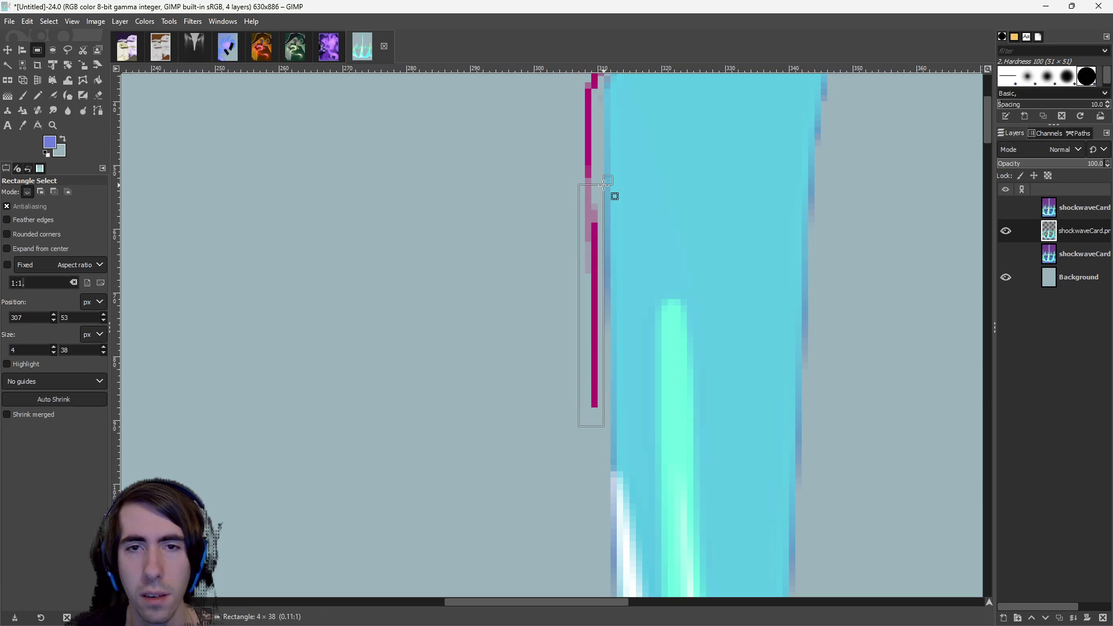
pyautogui.scroll(6, 580, 279)
pyautogui.click(547, 377)
pyautogui.scroll(-3, 528, 464)
# Select the magenta edge and small magenta patches near the top of the beam.
pyautogui.moveTo(526, 458); pyautogui.dragTo(565, 268)
pyautogui.scroll(2, 539, 261)
pyautogui.click(512, 251)
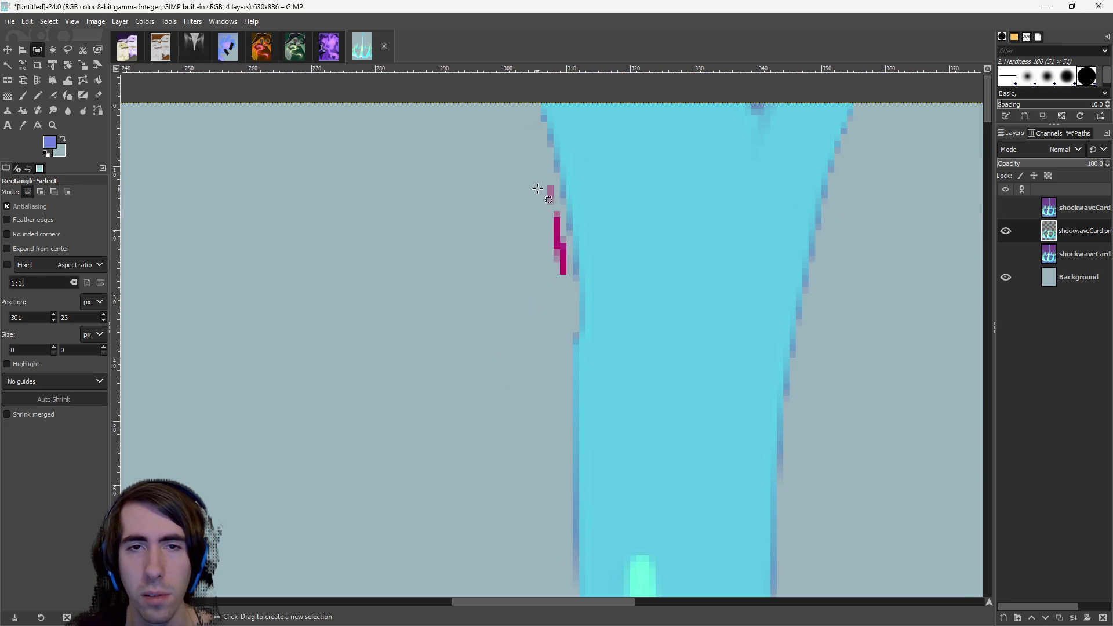
pyautogui.moveTo(557, 203); pyautogui.dragTo(554, 211)
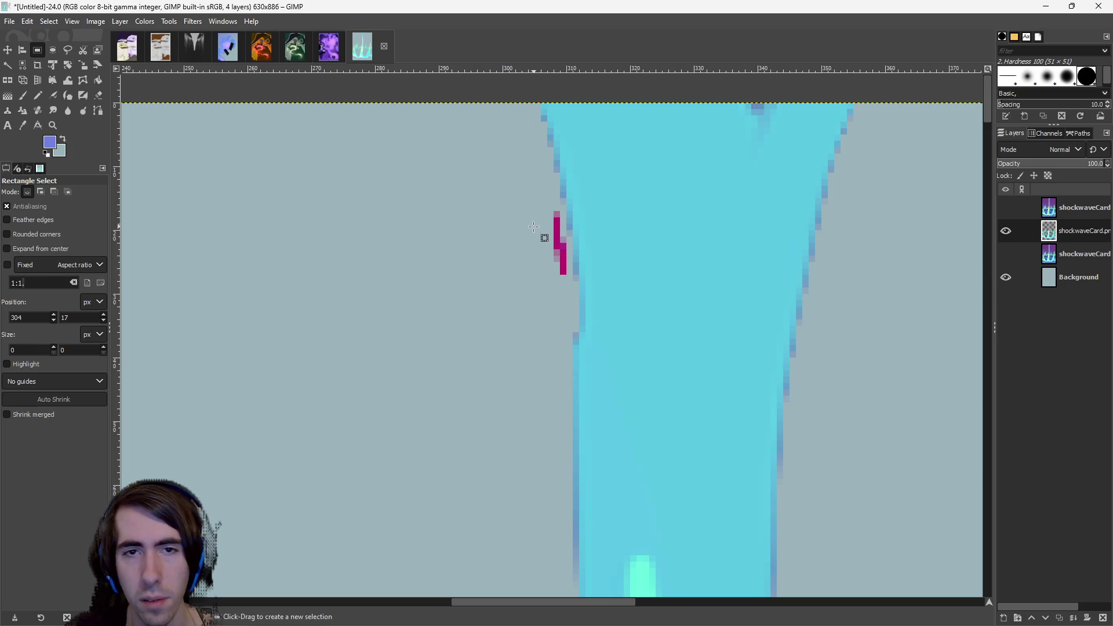
pyautogui.click(550, 307)
pyautogui.moveTo(573, 234); pyautogui.dragTo(576, 244)
pyautogui.scroll(-2, 557, 290)
pyautogui.click(556, 328)
pyautogui.scroll(-2, 544, 397)
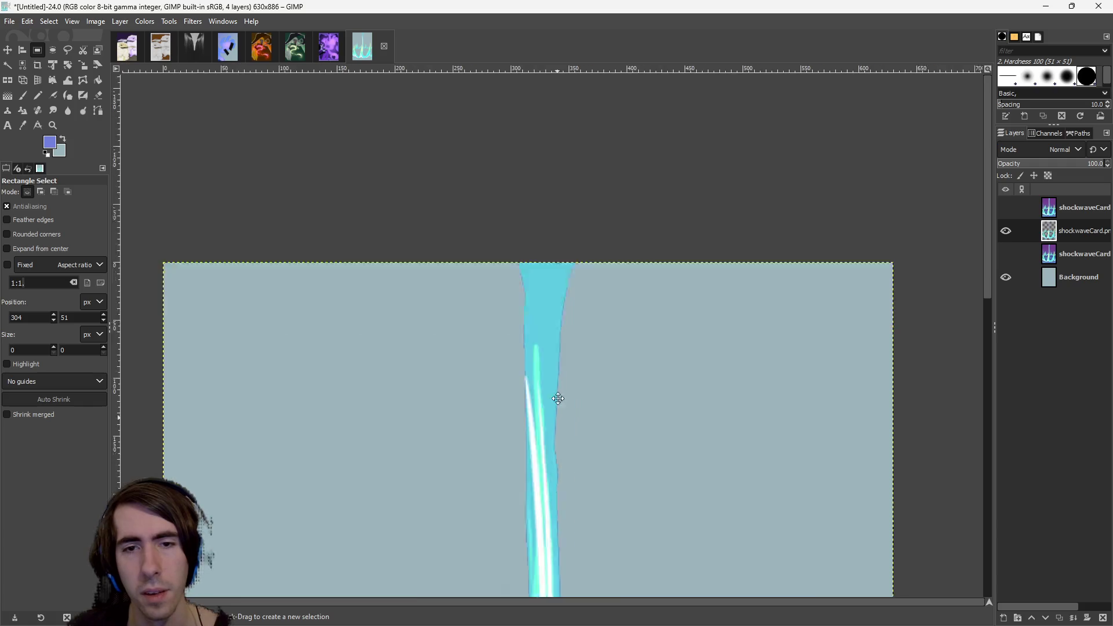
pyautogui.scroll(5, 494, 231)
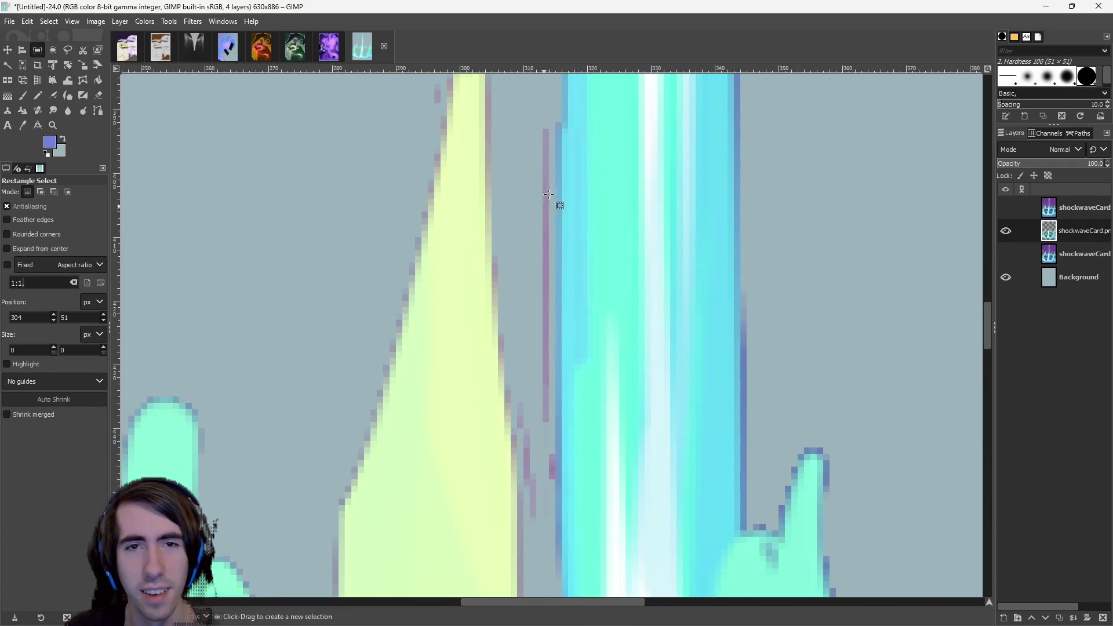
# Select and delete the stray line beside the yellow spike, then undo the accidental wipe.
pyautogui.moveTo(536, 120); pyautogui.dragTo(557, 435)
pyautogui.moveTo(544, 551); pyautogui.dragTo(537, 434)
pyautogui.click(536, 342)
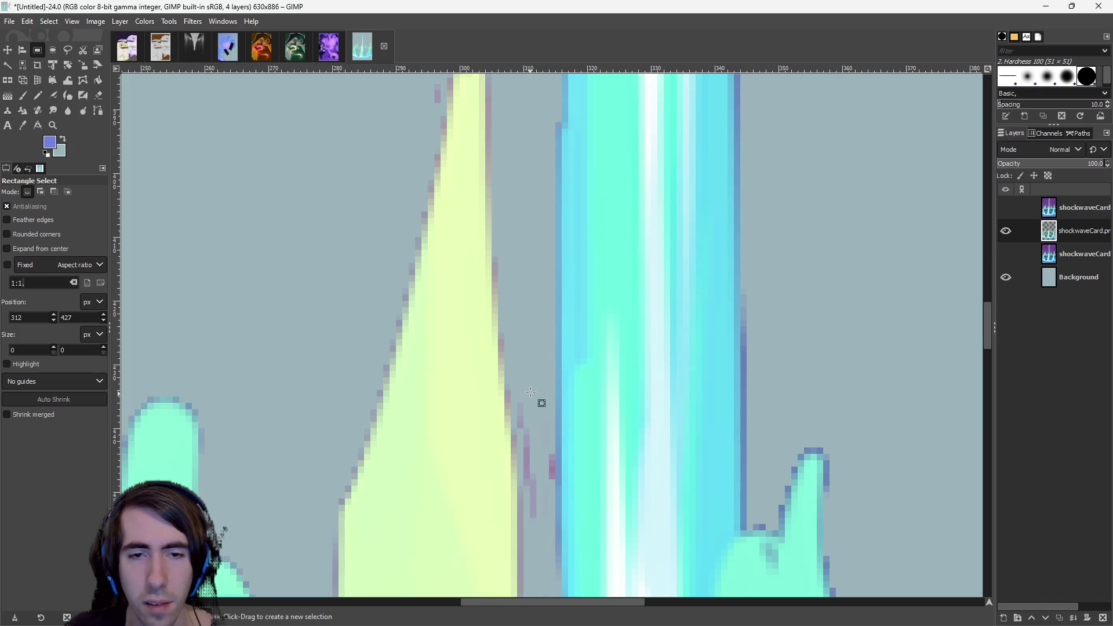
pyautogui.press('Delete')
pyautogui.hotkey('ctrl', 'z')
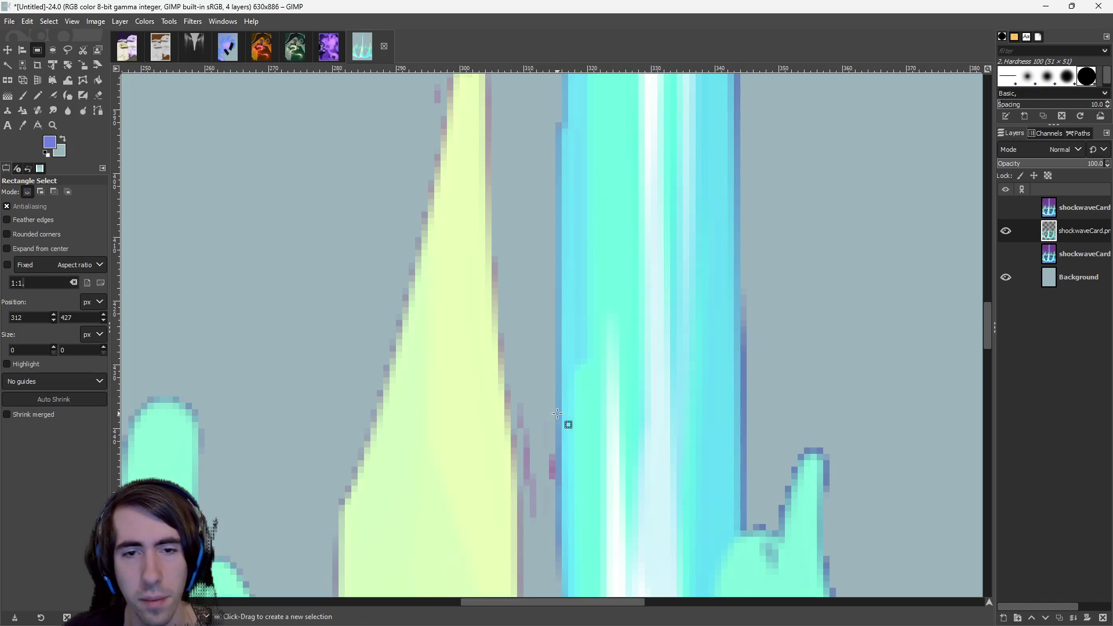
# Select narrow strips and a tiny patch of stray pixels in the gap, then clear the selection and zoom out.
pyautogui.moveTo(541, 416); pyautogui.dragTo(542, 538)
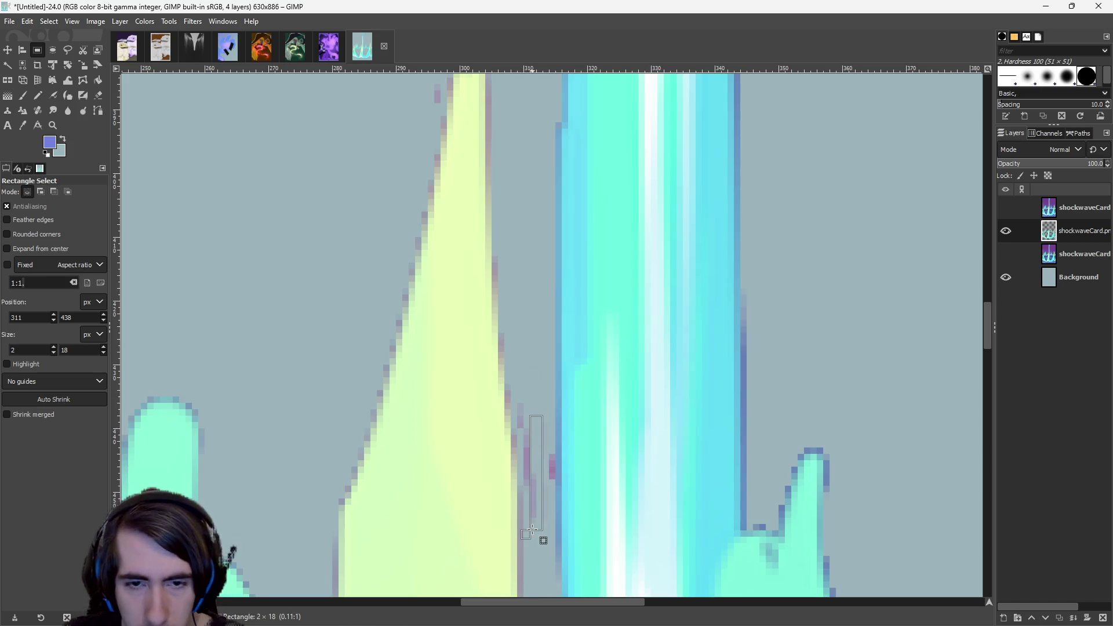
pyautogui.click(533, 401)
pyautogui.moveTo(551, 500); pyautogui.dragTo(552, 500)
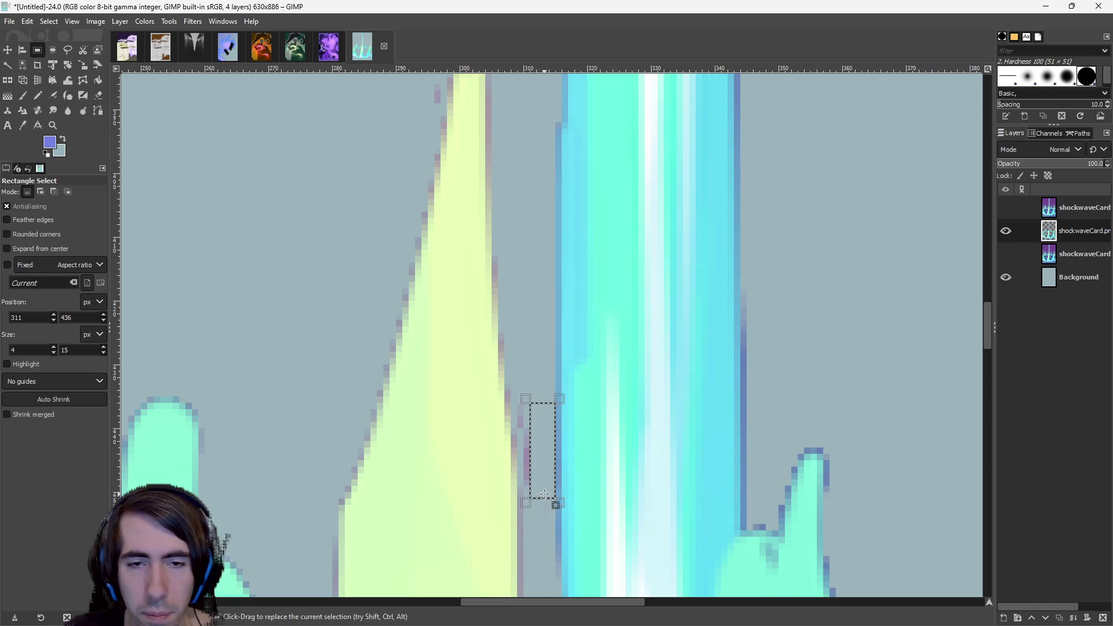
pyautogui.click(537, 508)
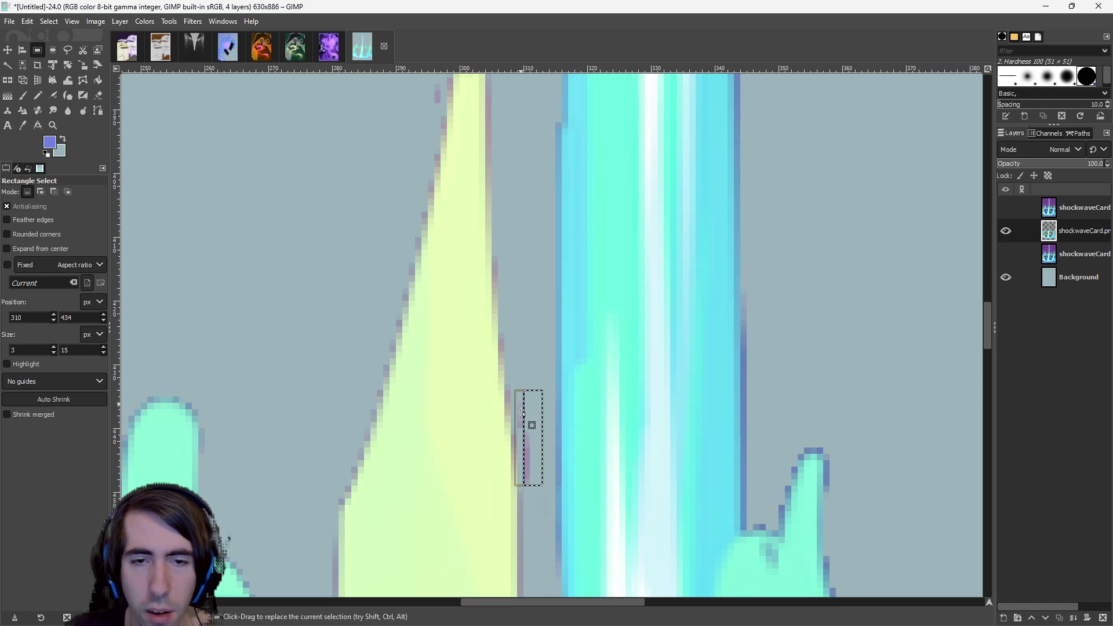
pyautogui.scroll(-5, 539, 496)
pyautogui.click(549, 278)
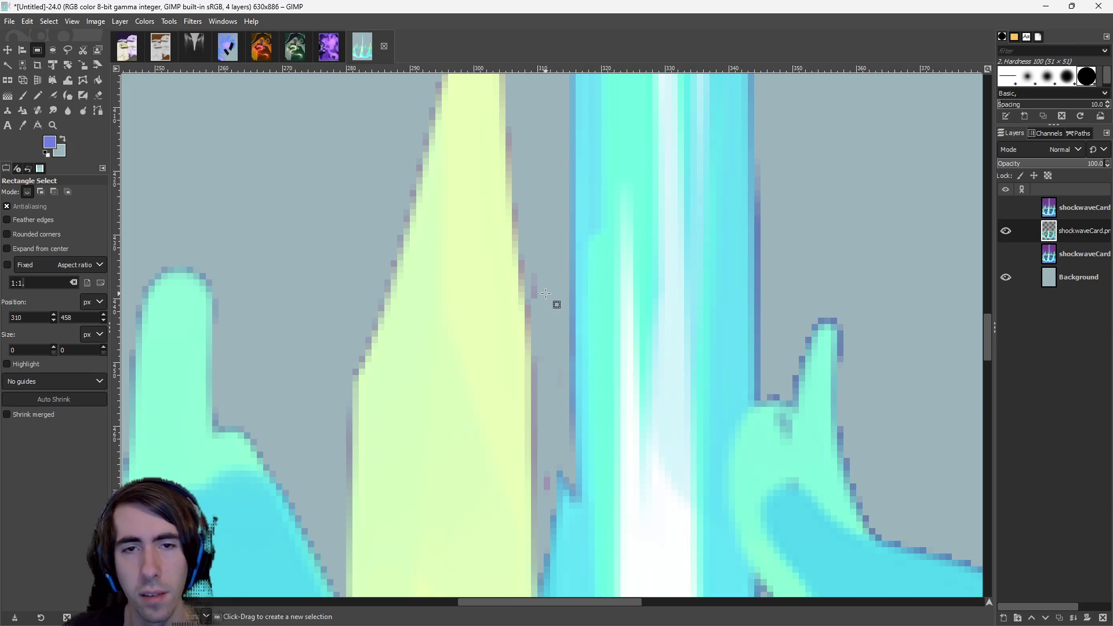
pyautogui.moveTo(531, 261)
pyautogui.mouseDown()
pyautogui.moveTo(545, 319)
pyautogui.moveTo(542, 296)
pyautogui.moveTo(560, 281)
pyautogui.moveTo(549, 316)
pyautogui.mouseUp()
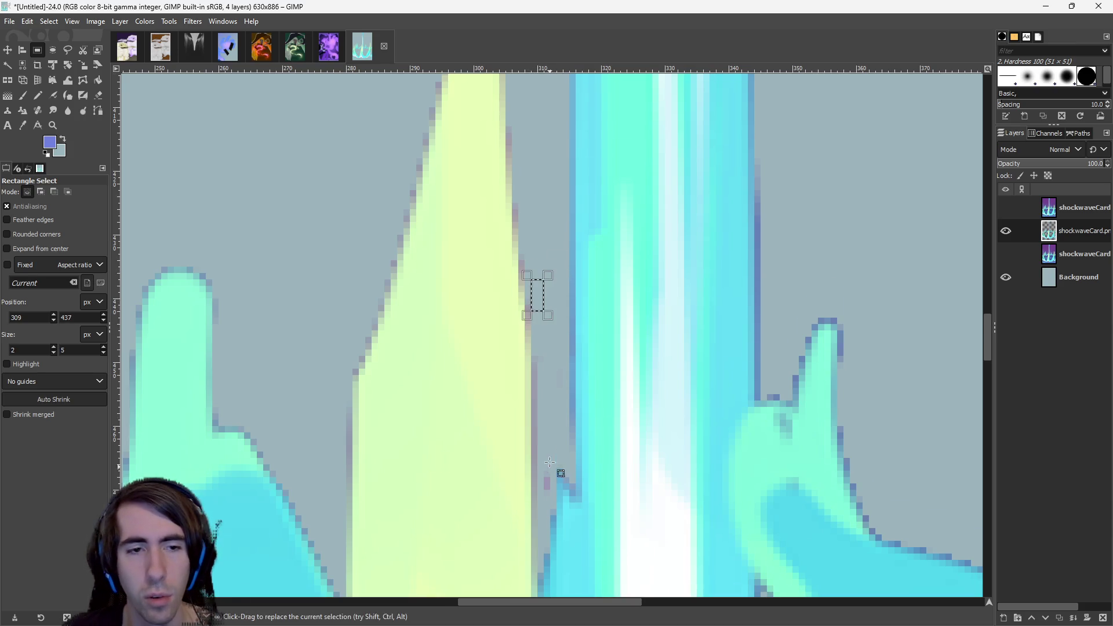
pyautogui.scroll(-8, 551, 466)
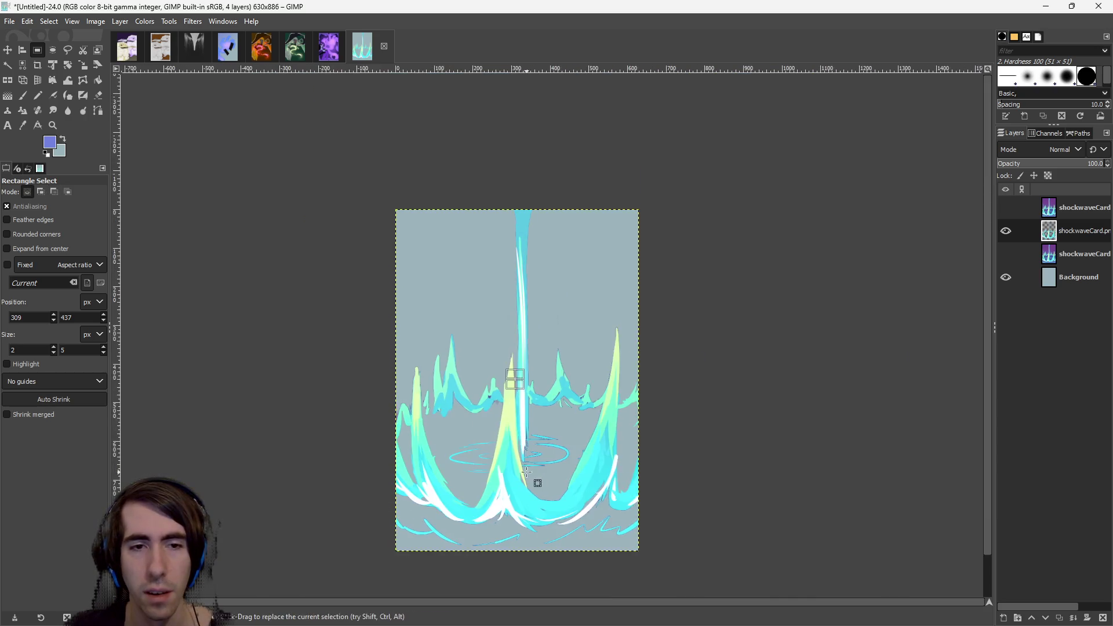
pyautogui.scroll(4, 526, 472)
pyautogui.click(514, 339)
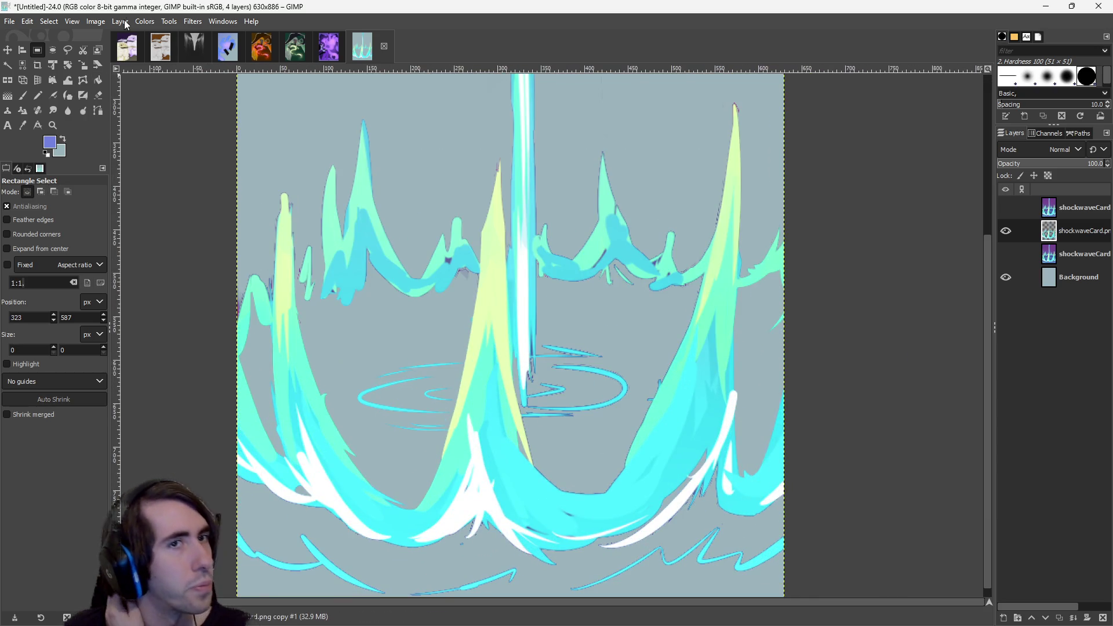
# Shift the art's hue toward pink and adjust chroma with a Hue-Chroma adjustment.
pyautogui.click(144, 22)
pyautogui.click(181, 74)
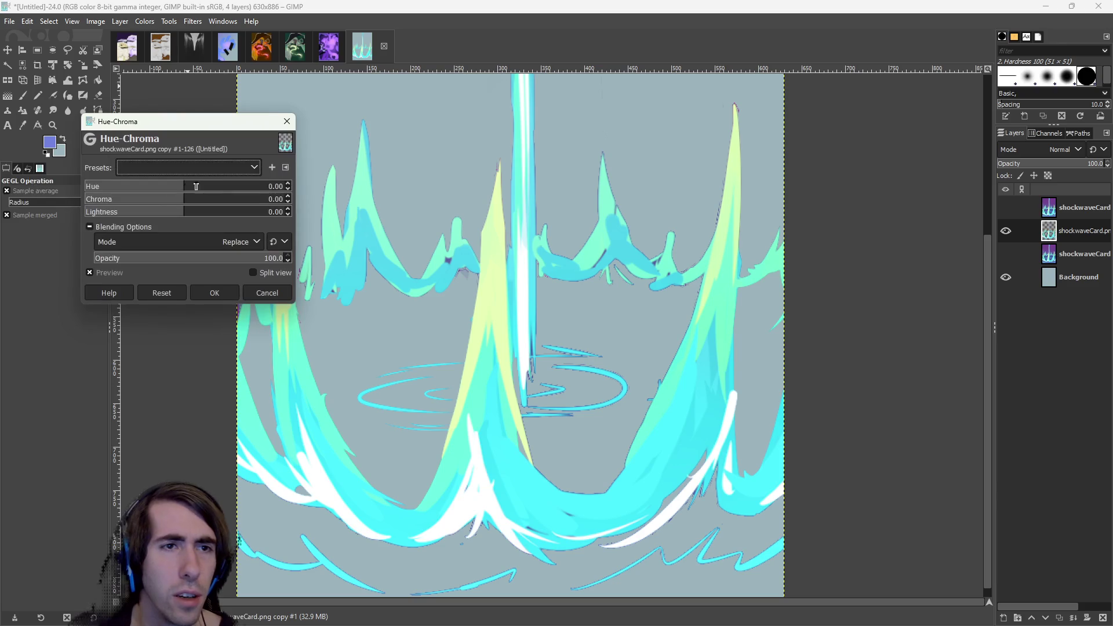
pyautogui.moveTo(171, 187); pyautogui.dragTo(273, 187)
pyautogui.moveTo(205, 201)
pyautogui.mouseDown()
pyautogui.moveTo(258, 203)
pyautogui.moveTo(139, 209)
pyautogui.moveTo(216, 220)
pyautogui.moveTo(190, 212)
pyautogui.mouseUp()
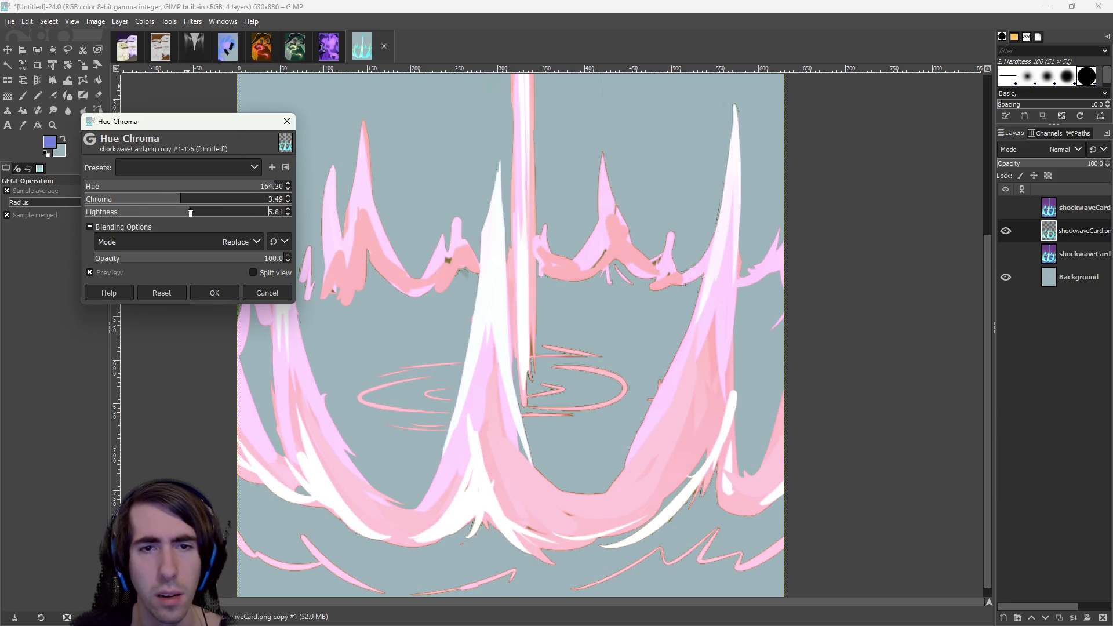
pyautogui.click(209, 294)
# In Hue-Saturation, push red toward orange, darken master, set magenta hue 81.2, lightness −42.1, saturation 69.5.
pyautogui.click(144, 21)
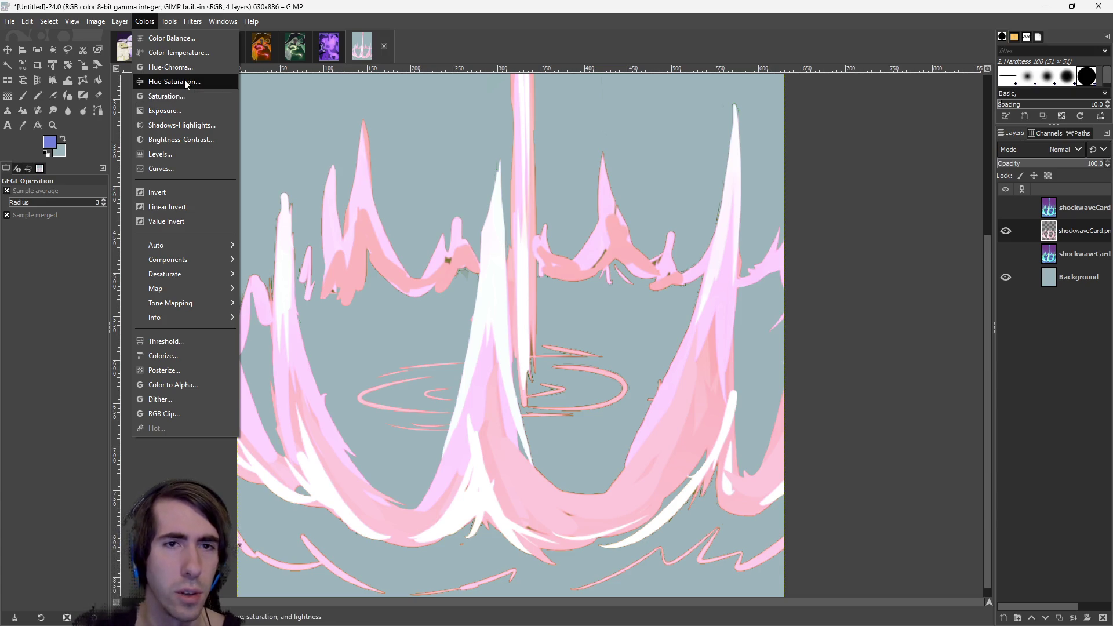
pyautogui.click(186, 83)
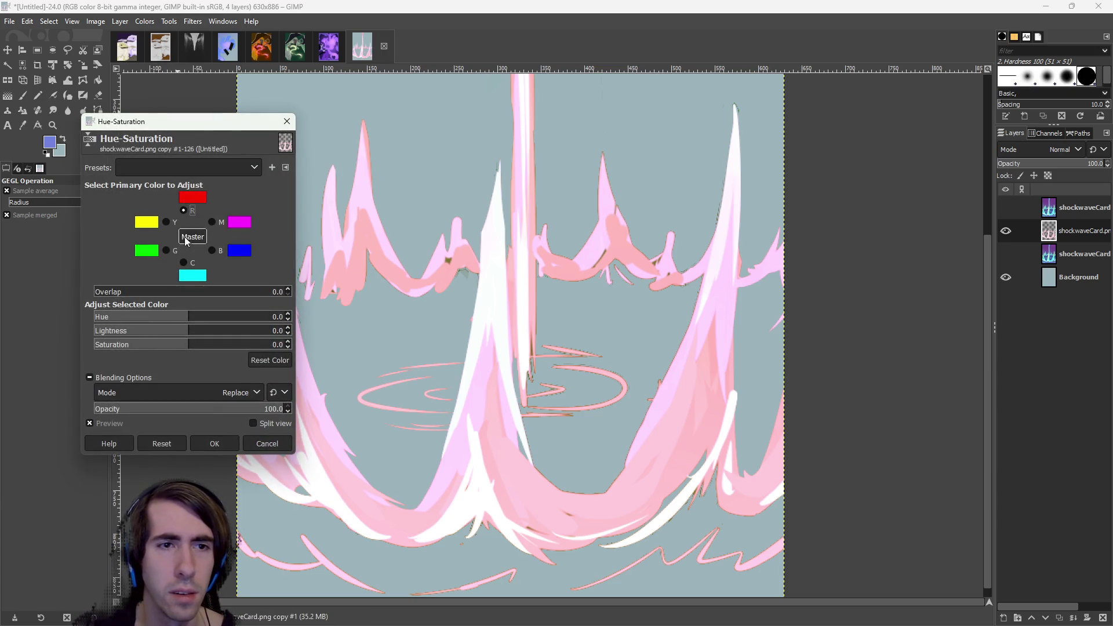
pyautogui.moveTo(193, 318)
pyautogui.mouseDown()
pyautogui.moveTo(226, 322)
pyautogui.moveTo(158, 318)
pyautogui.moveTo(238, 321)
pyautogui.moveTo(121, 343)
pyautogui.moveTo(204, 341)
pyautogui.mouseUp()
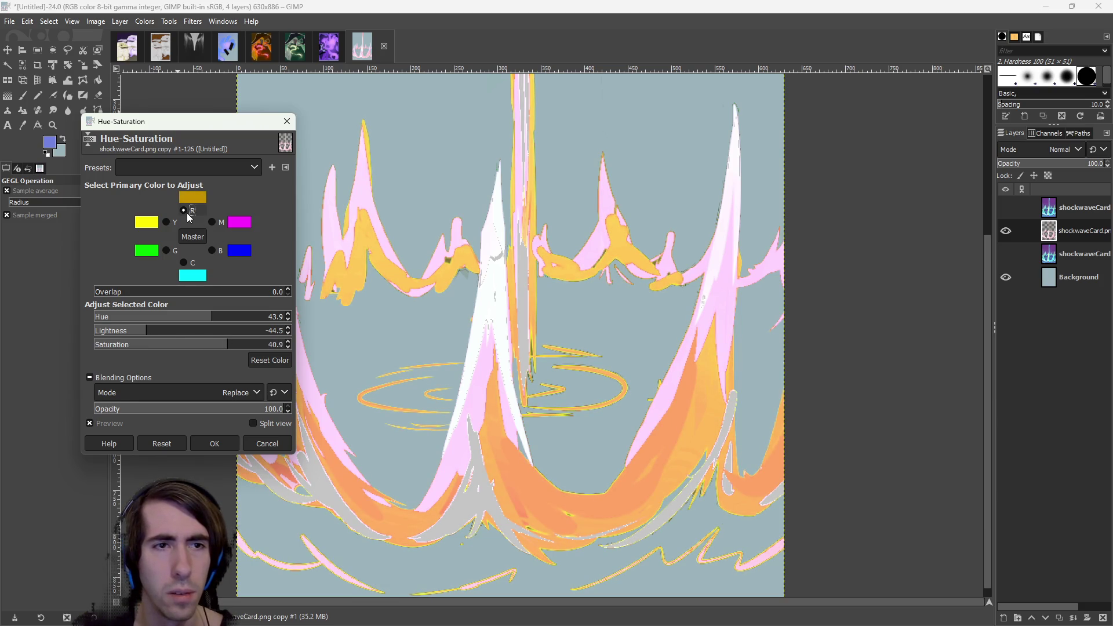
pyautogui.click(191, 238)
pyautogui.moveTo(231, 331); pyautogui.dragTo(160, 331)
pyautogui.click(183, 332)
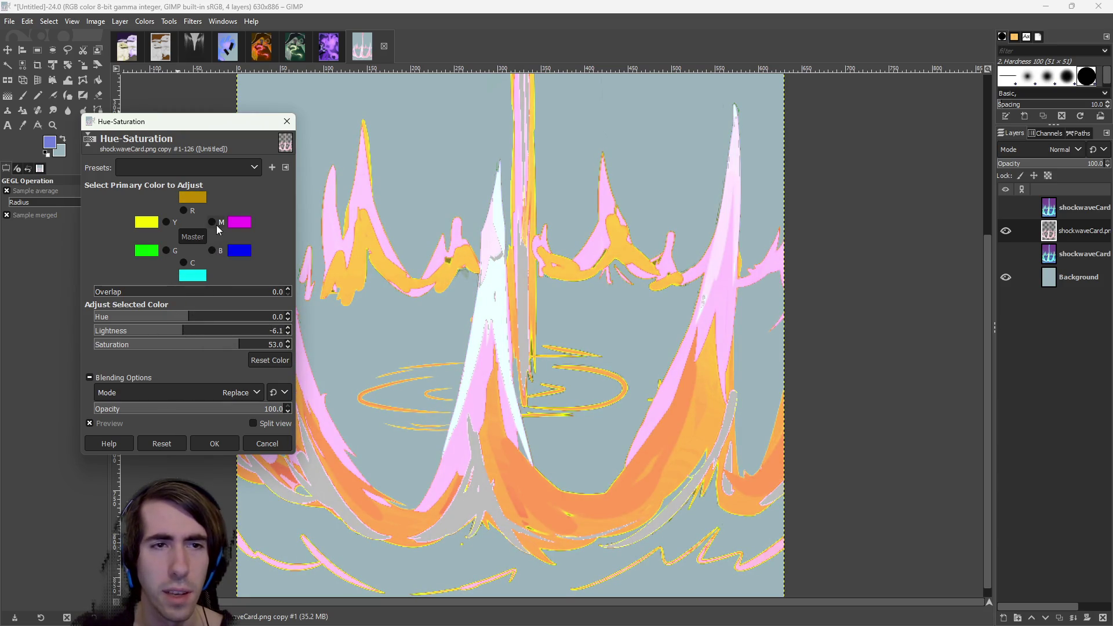
pyautogui.click(213, 223)
pyautogui.moveTo(203, 320)
pyautogui.mouseDown()
pyautogui.moveTo(229, 321)
pyautogui.moveTo(157, 320)
pyautogui.moveTo(230, 321)
pyautogui.mouseUp()
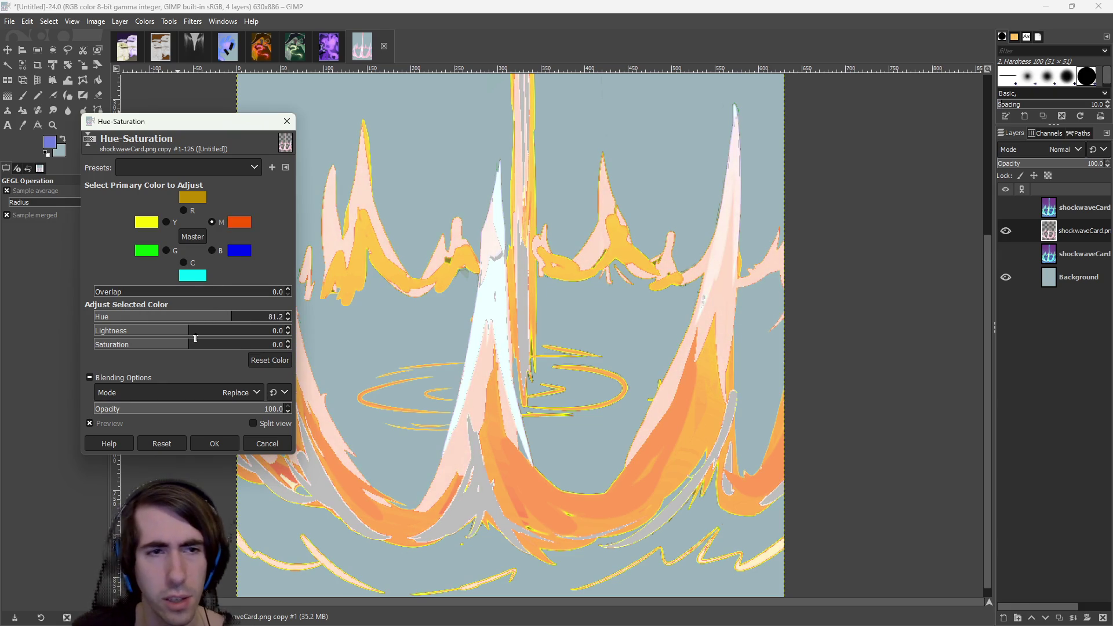
pyautogui.click(162, 329)
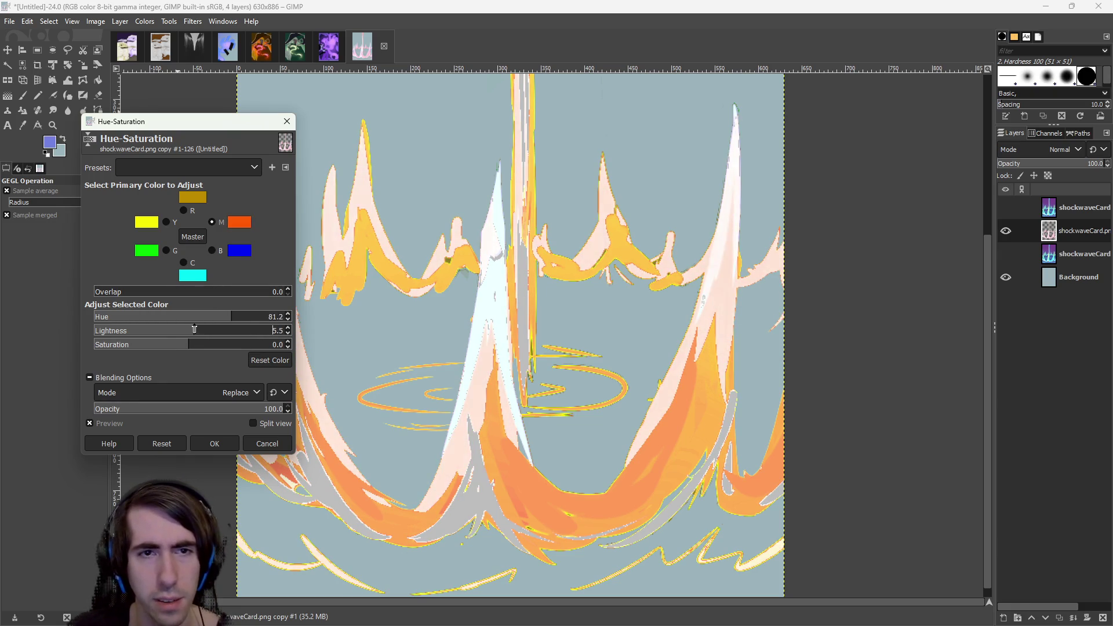
pyautogui.moveTo(159, 329)
pyautogui.mouseDown()
pyautogui.moveTo(106, 344)
pyautogui.moveTo(276, 355)
pyautogui.mouseUp()
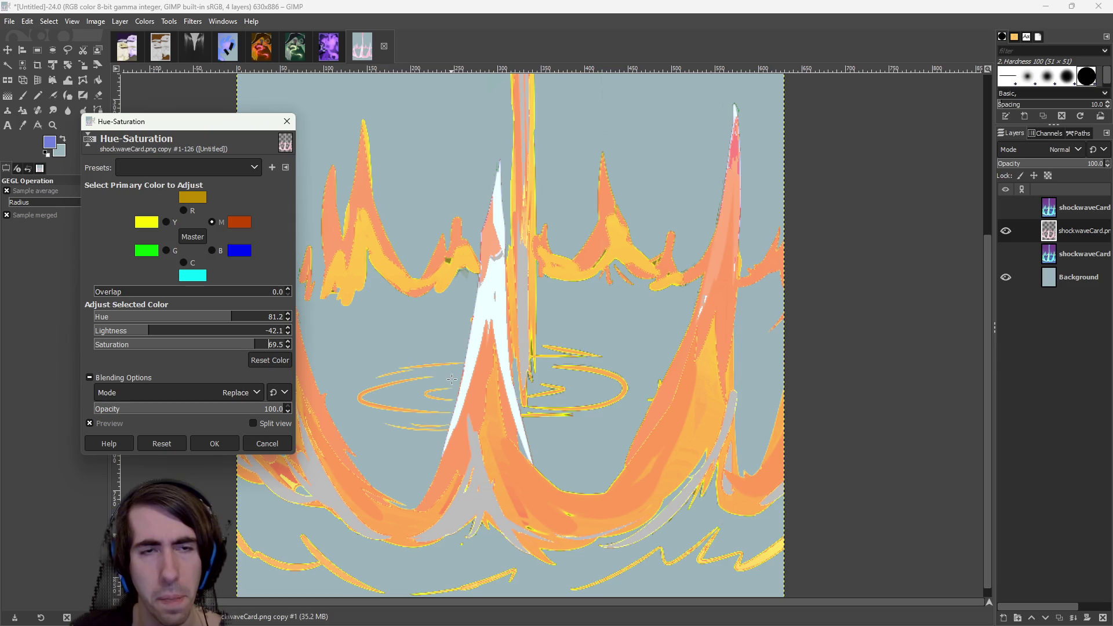
pyautogui.click(214, 443)
pyautogui.scroll(-3, 431, 468)
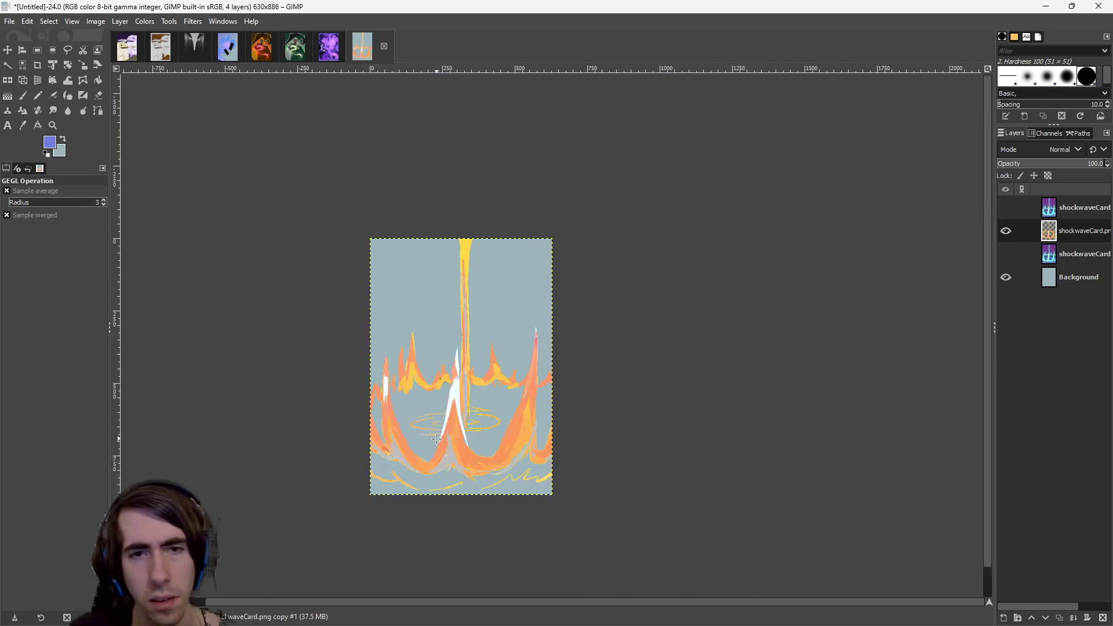
# Dismiss the reopened Hue-Saturation dialog and return to the rectangle select tool.
pyautogui.scroll(2, 431, 469)
pyautogui.hotkey('ctrl', 'shift', 'f')
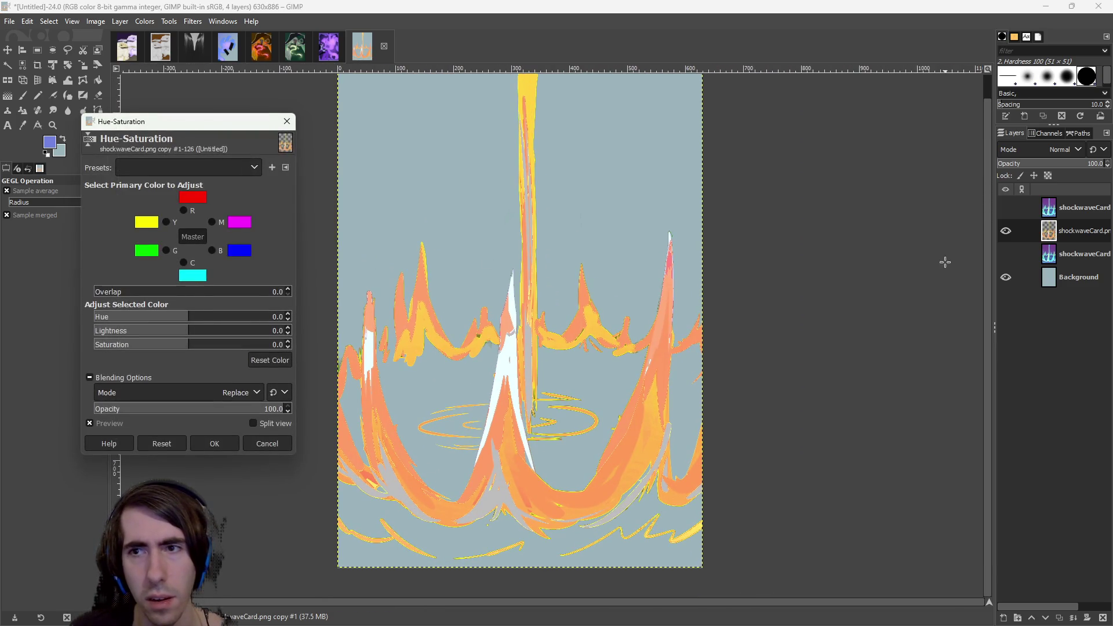
pyautogui.click(287, 122)
pyautogui.click(37, 49)
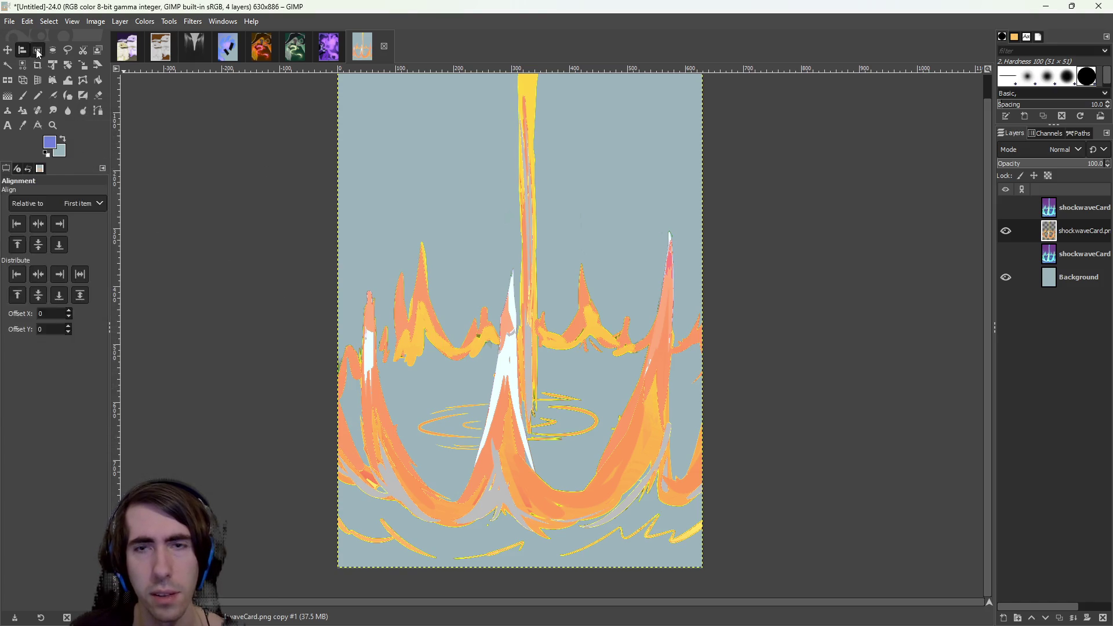
# Preview the orange art over the purple background layer, then hide the purple layer again.
pyautogui.click(1006, 277)
pyautogui.click(1005, 255)
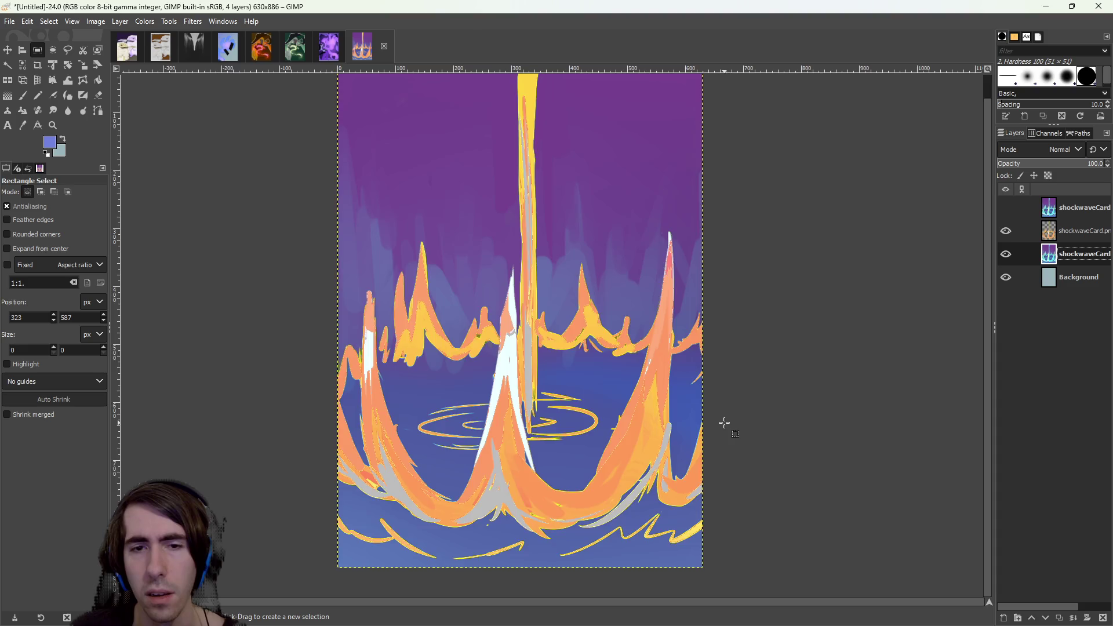
pyautogui.scroll(-1, 724, 423)
pyautogui.scroll(1, 733, 440)
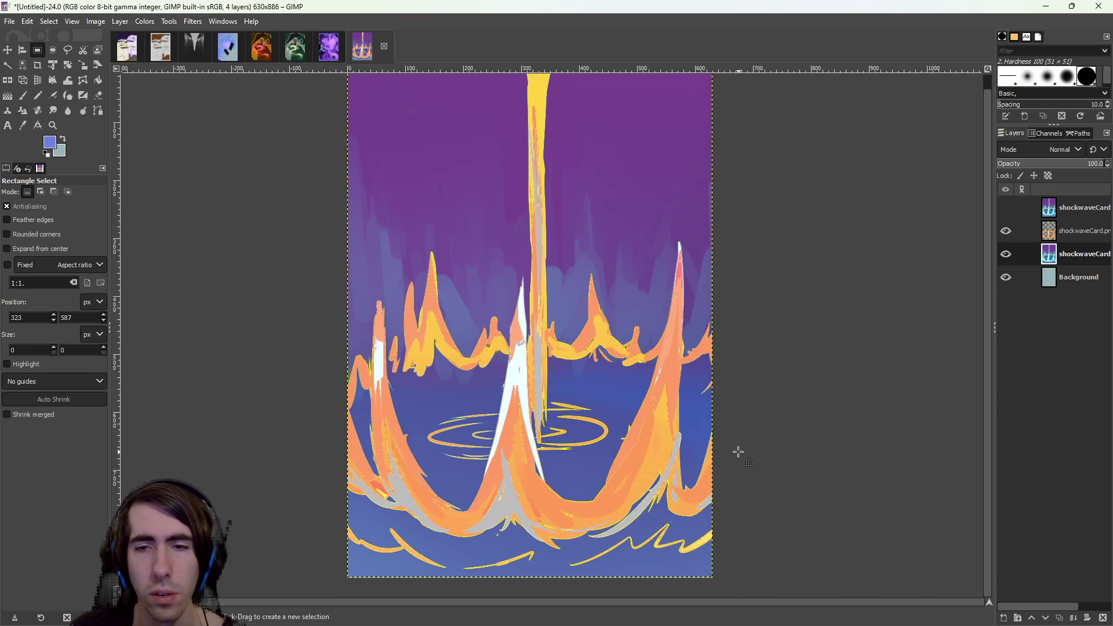
pyautogui.click(1065, 233)
pyautogui.click(1006, 254)
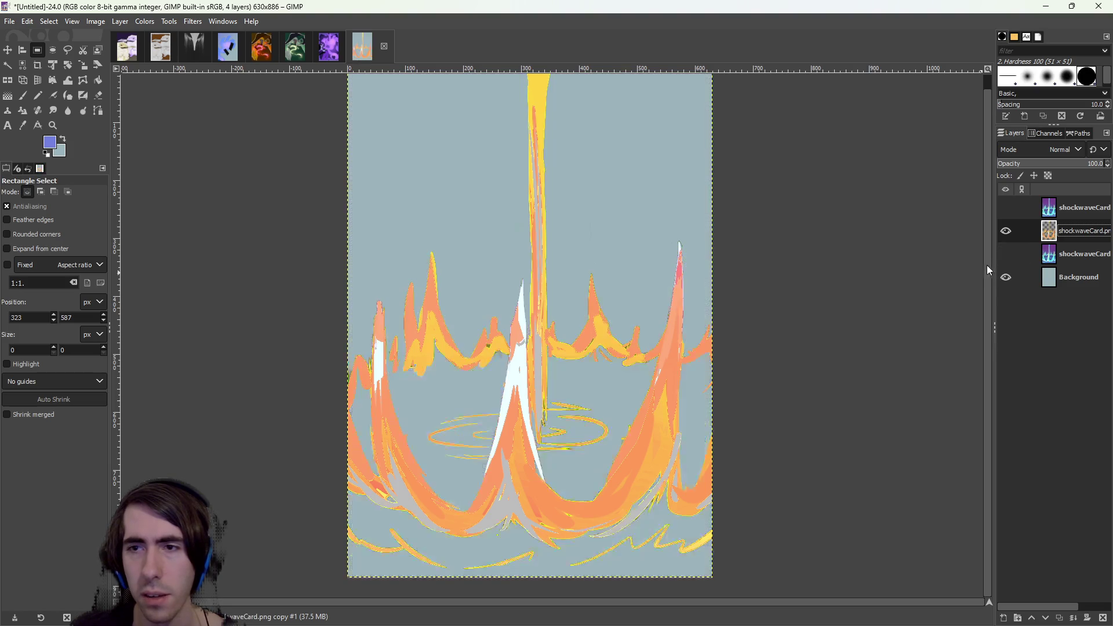
# Duplicate the card art layer and make the copy active.
pyautogui.rightClick(1064, 230)
pyautogui.click(1009, 138)
pyautogui.click(1068, 255)
pyautogui.click(137, 26)
pyautogui.click(187, 23)
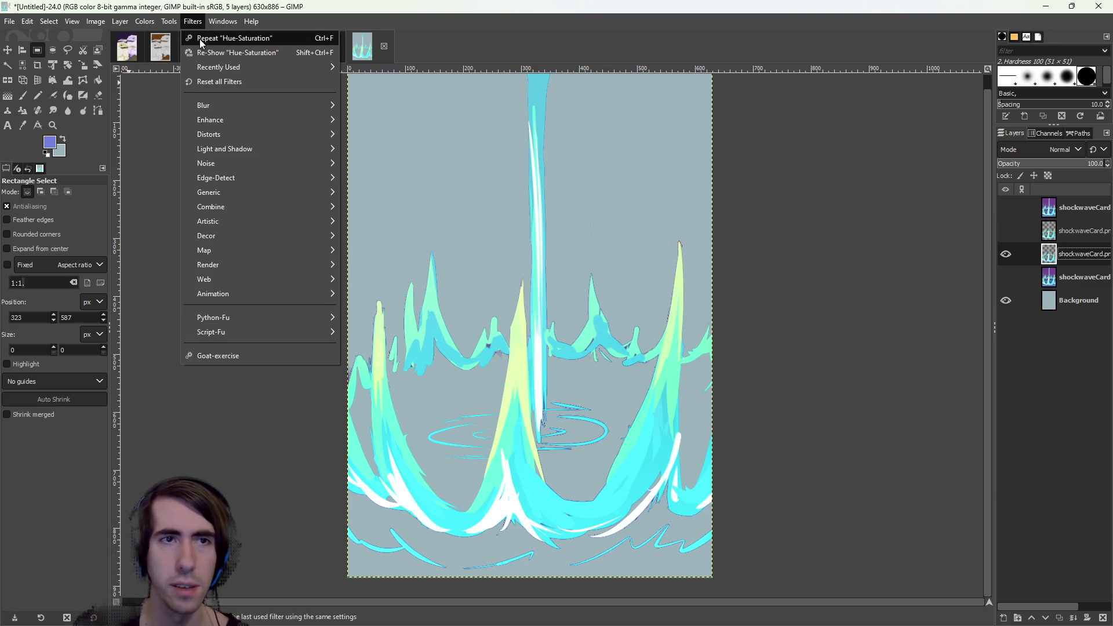
# Undo an accidental repeat of the last recolour and dismiss the Hue-Chroma dialog.
pyautogui.click(199, 39)
pyautogui.hotkey('ctrl', 'z')
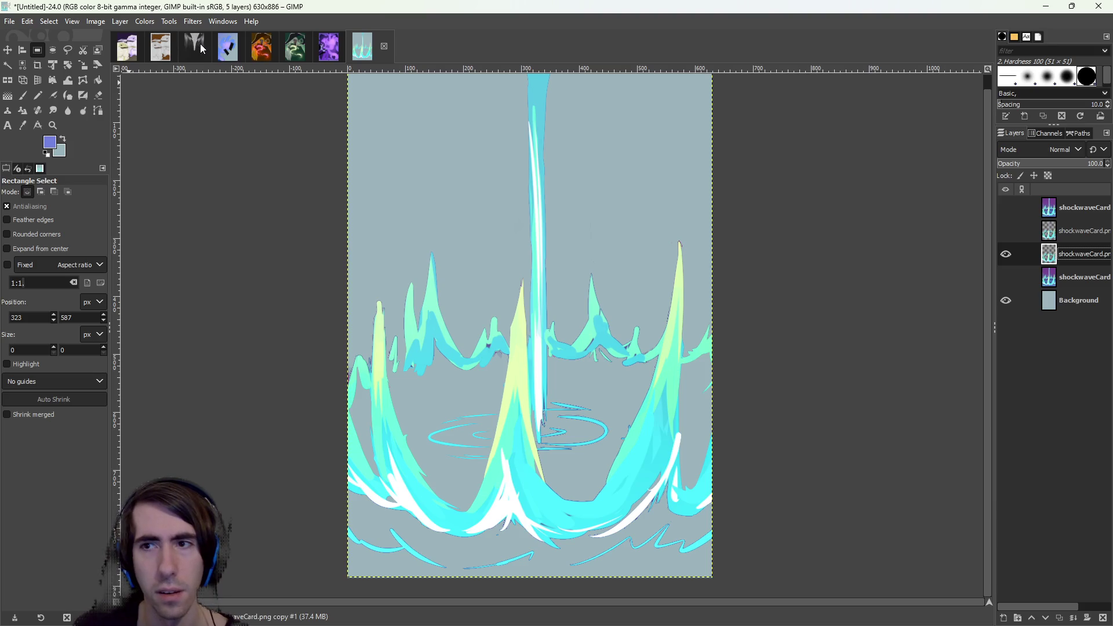
pyautogui.click(145, 22)
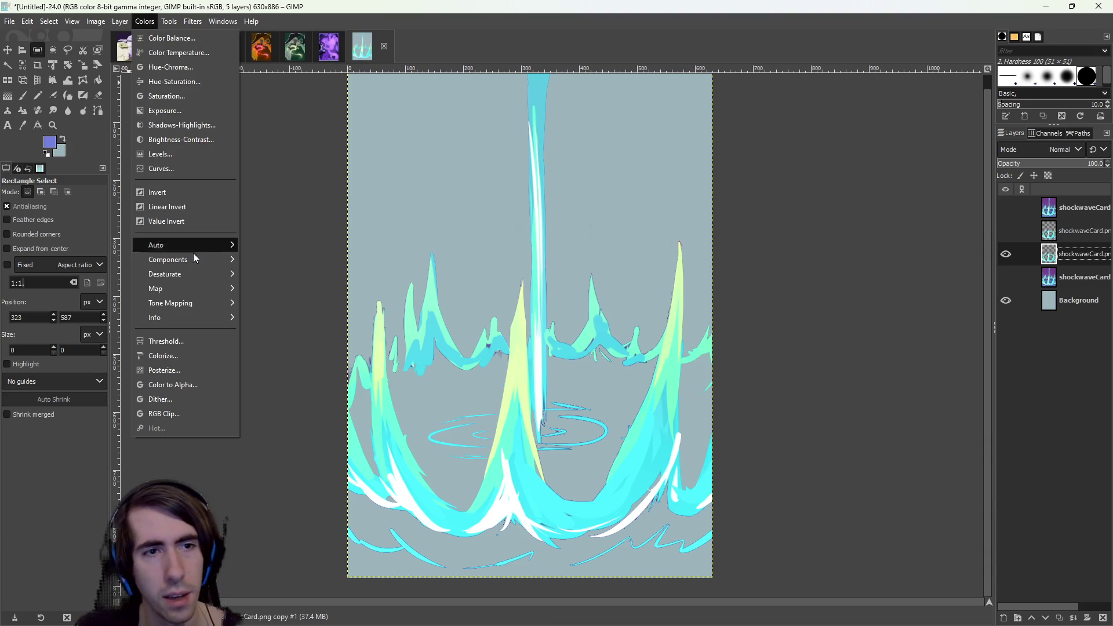
pyautogui.moveTo(185, 273)
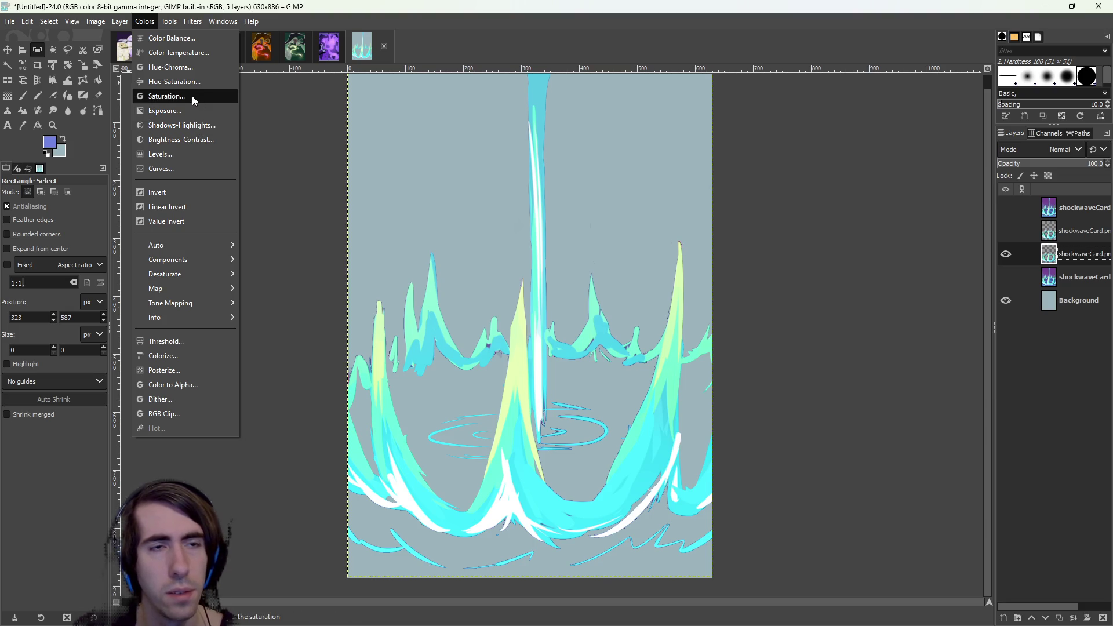
pyautogui.click(186, 69)
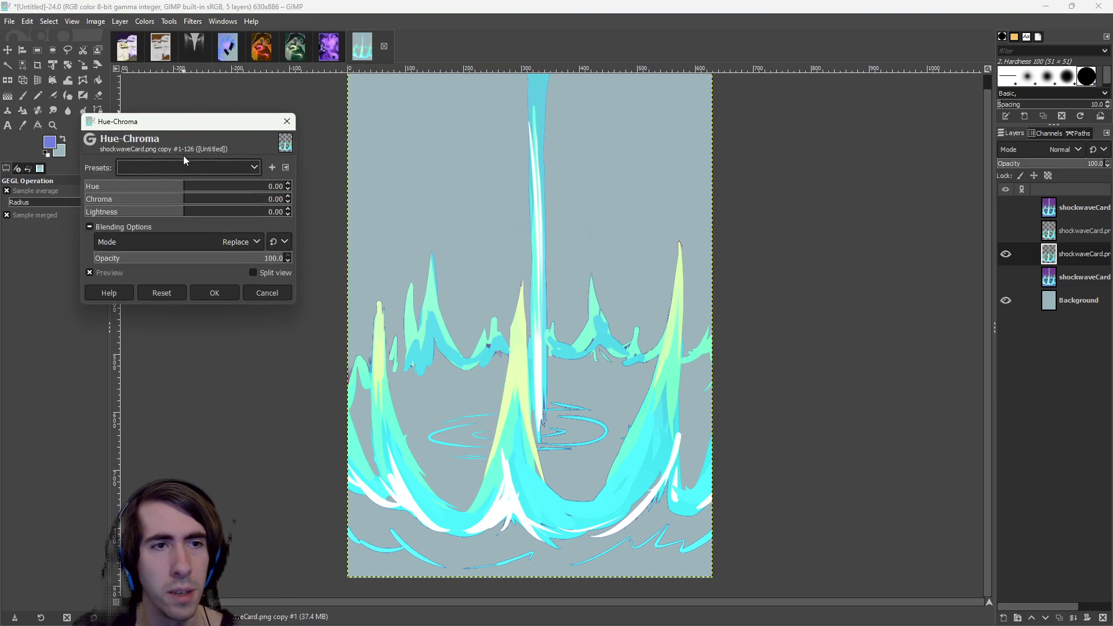
pyautogui.click(286, 122)
# In Hue-Saturation, widen the Cyan overlap and turn the cyan spikes orange at neutral lightness.
pyautogui.click(145, 21)
pyautogui.click(165, 79)
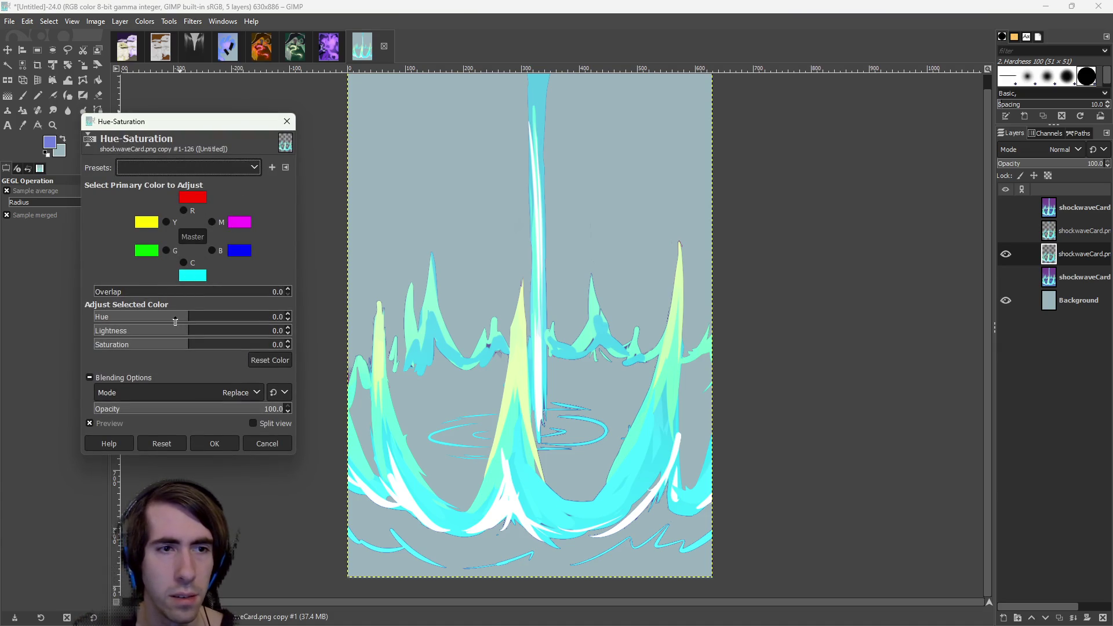
pyautogui.click(187, 265)
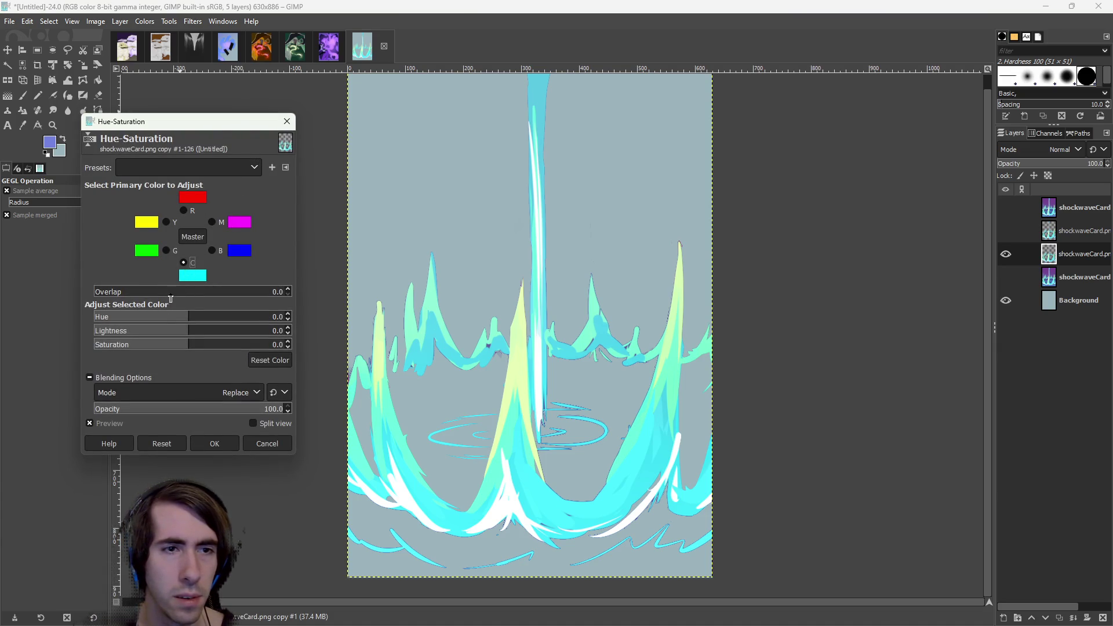
pyautogui.click(167, 292)
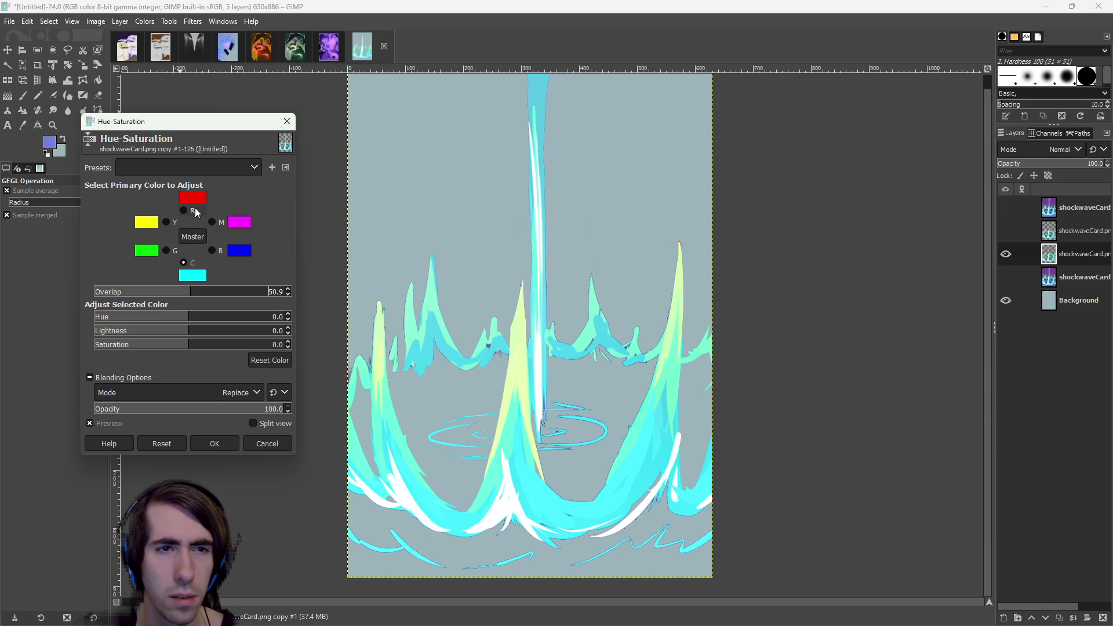
pyautogui.moveTo(188, 318)
pyautogui.mouseDown()
pyautogui.moveTo(228, 319)
pyautogui.moveTo(162, 318)
pyautogui.moveTo(259, 320)
pyautogui.mouseUp()
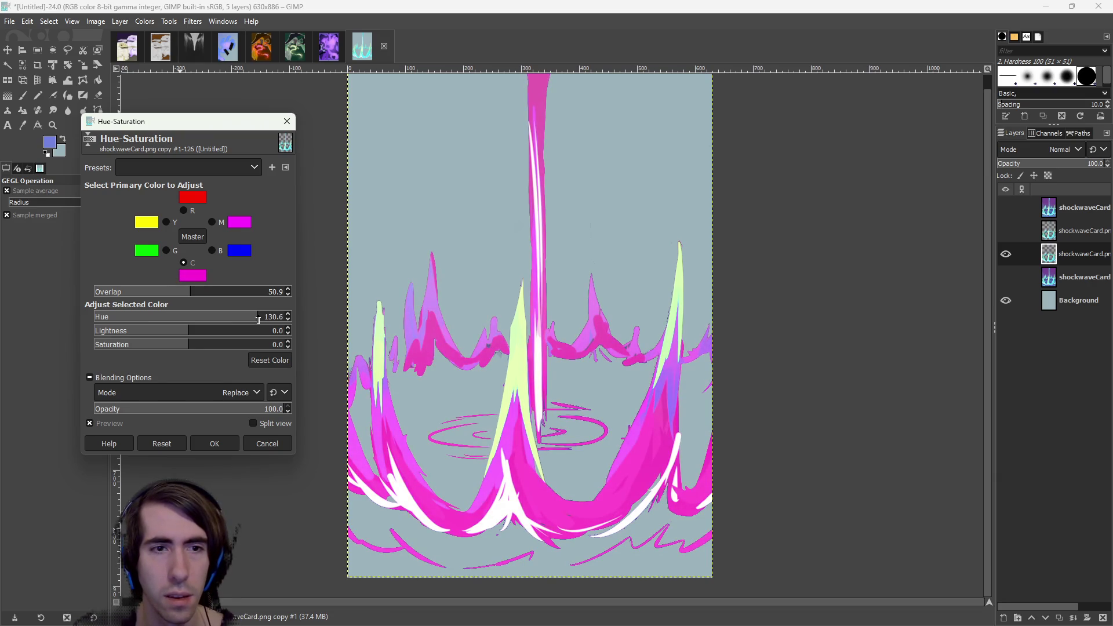
pyautogui.moveTo(189, 330)
pyautogui.mouseDown()
pyautogui.moveTo(154, 331)
pyautogui.moveTo(248, 333)
pyautogui.moveTo(149, 331)
pyautogui.moveTo(176, 334)
pyautogui.mouseUp()
pyautogui.moveTo(176, 345)
pyautogui.mouseDown()
pyautogui.moveTo(139, 344)
pyautogui.moveTo(232, 344)
pyautogui.moveTo(155, 341)
pyautogui.moveTo(228, 317)
pyautogui.moveTo(155, 314)
pyautogui.moveTo(249, 317)
pyautogui.moveTo(173, 317)
pyautogui.moveTo(195, 315)
pyautogui.mouseUp()
pyautogui.click(183, 211)
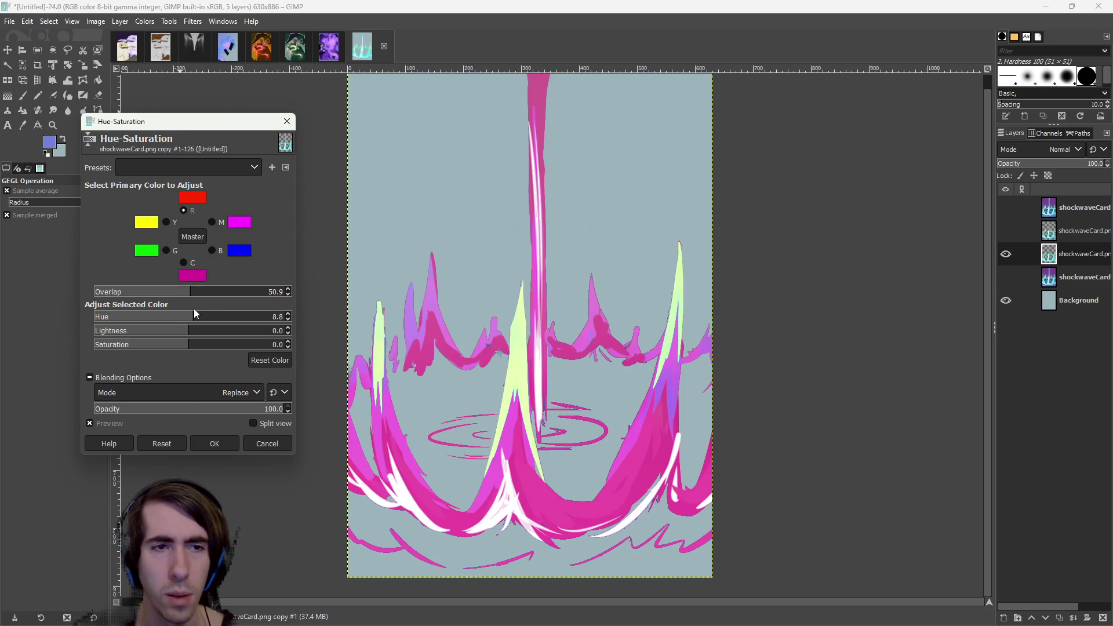
pyautogui.click(199, 263)
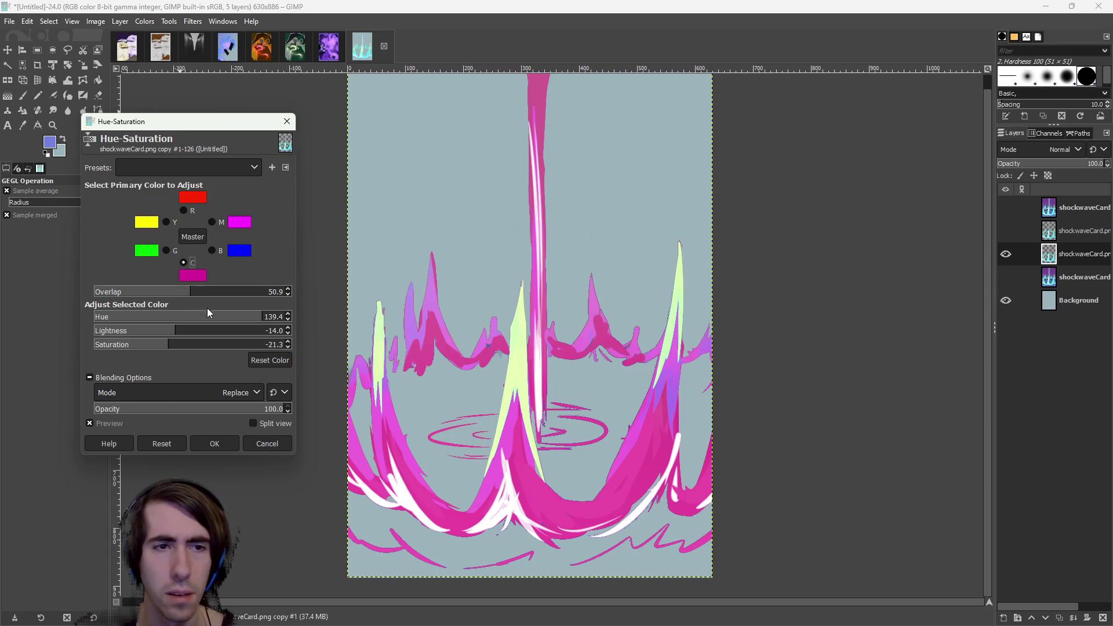
pyautogui.moveTo(221, 319)
pyautogui.mouseDown()
pyautogui.moveTo(102, 307)
pyautogui.moveTo(279, 311)
pyautogui.moveTo(90, 307)
pyautogui.moveTo(107, 310)
pyautogui.mouseUp()
pyautogui.moveTo(168, 333)
pyautogui.mouseDown()
pyautogui.moveTo(131, 329)
pyautogui.moveTo(226, 325)
pyautogui.moveTo(121, 344)
pyautogui.moveTo(243, 344)
pyautogui.moveTo(159, 345)
pyautogui.moveTo(195, 345)
pyautogui.mouseUp()
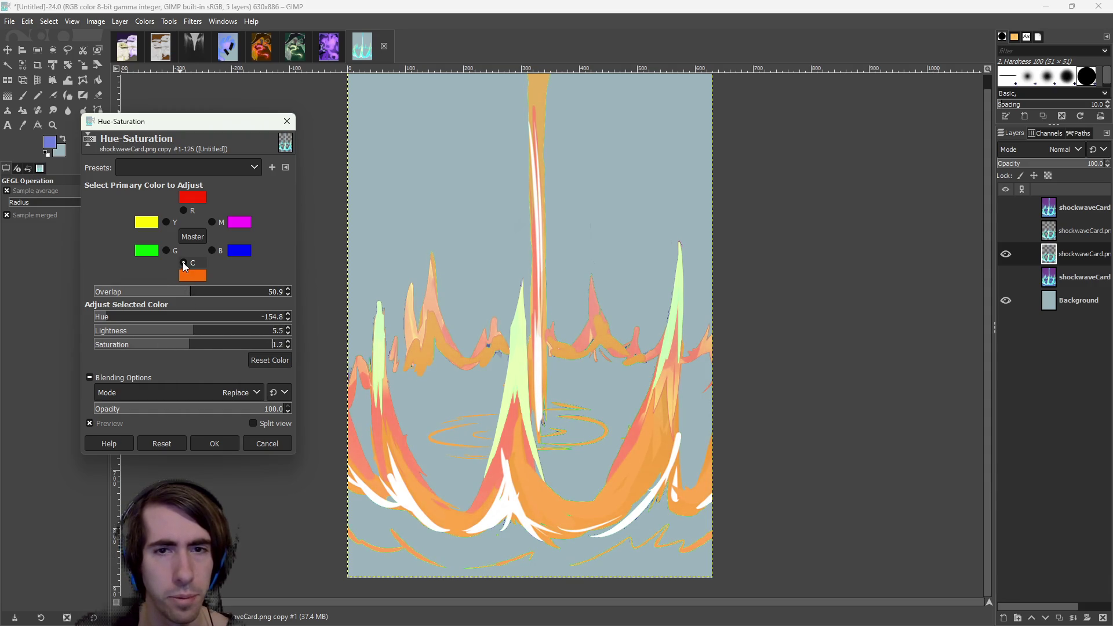
# Shift the pale green highlights toward yellow and tune their lightness.
pyautogui.click(172, 251)
pyautogui.moveTo(191, 311)
pyautogui.mouseDown()
pyautogui.moveTo(214, 316)
pyautogui.moveTo(145, 316)
pyautogui.moveTo(245, 321)
pyautogui.moveTo(132, 316)
pyautogui.moveTo(175, 316)
pyautogui.moveTo(160, 308)
pyautogui.moveTo(121, 331)
pyautogui.moveTo(244, 329)
pyautogui.moveTo(226, 344)
pyautogui.moveTo(281, 344)
pyautogui.moveTo(125, 344)
pyautogui.moveTo(165, 343)
pyautogui.moveTo(141, 342)
pyautogui.mouseUp()
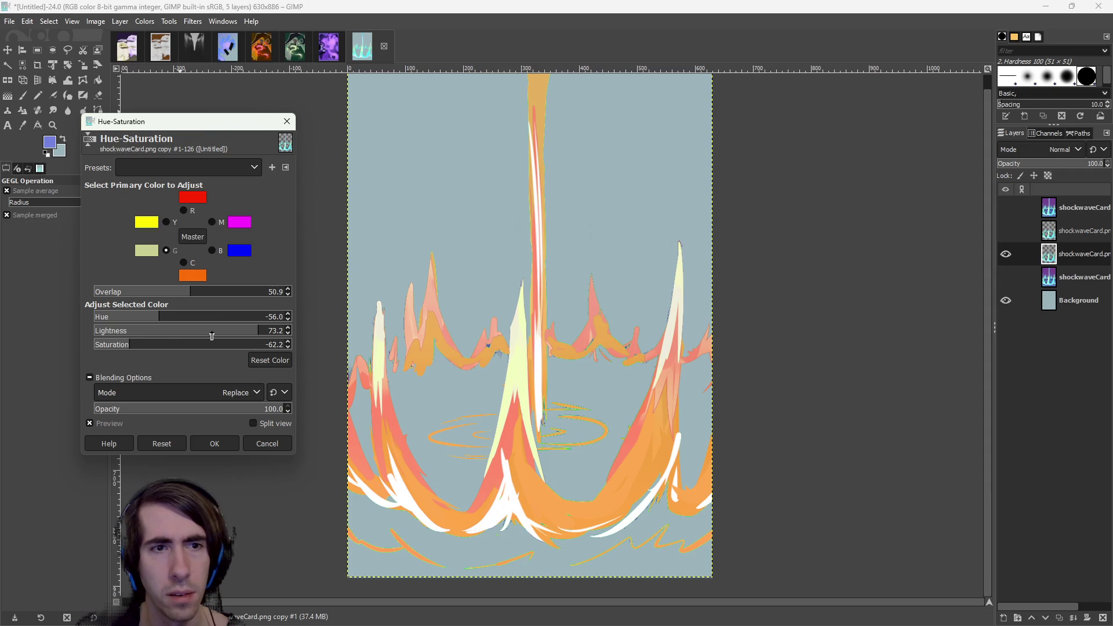
pyautogui.moveTo(231, 335)
pyautogui.mouseDown()
pyautogui.moveTo(144, 330)
pyautogui.moveTo(247, 330)
pyautogui.moveTo(210, 332)
pyautogui.mouseUp()
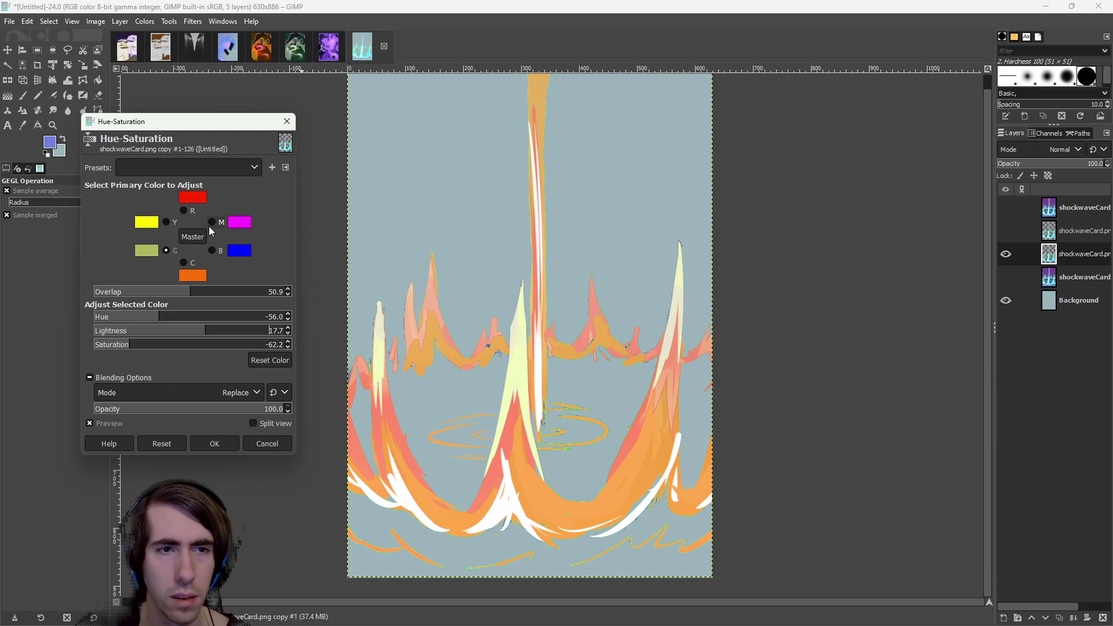
pyautogui.click(219, 223)
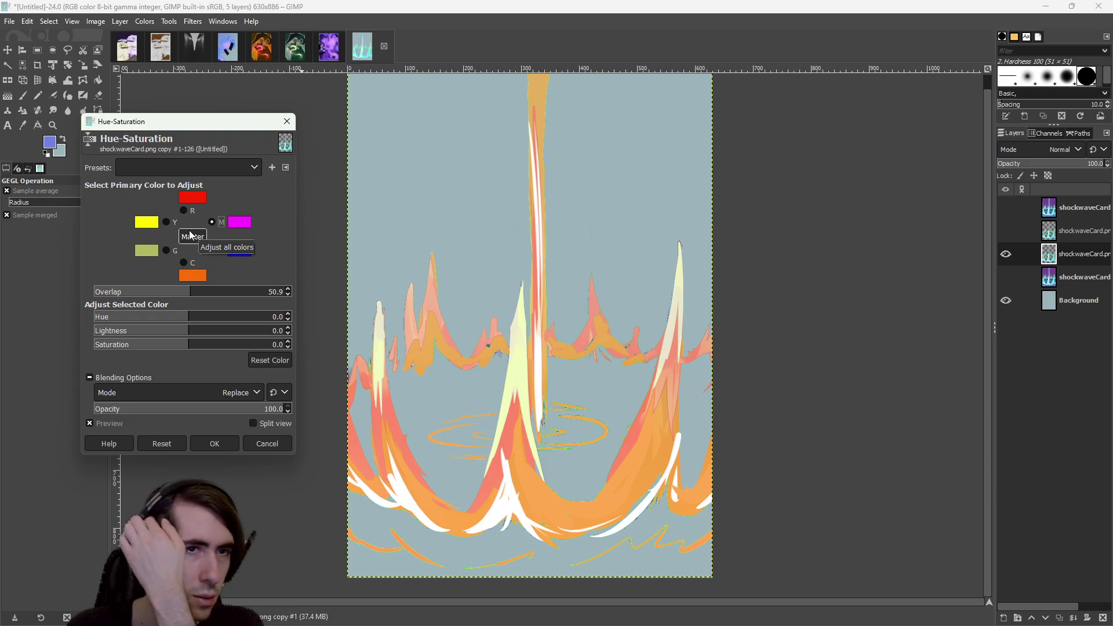
pyautogui.click(166, 251)
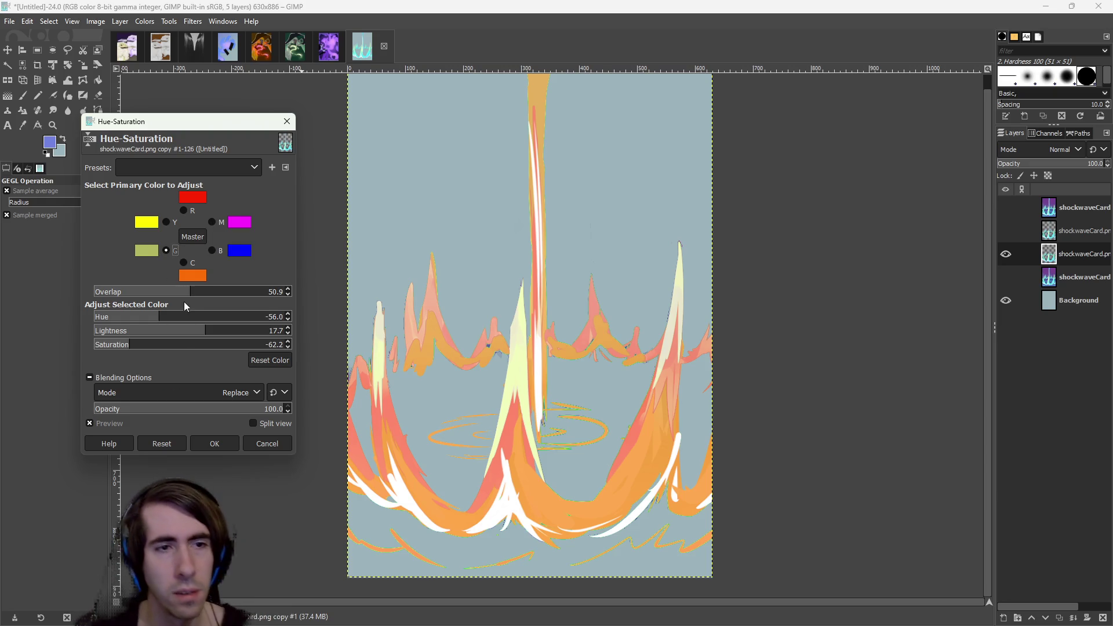
pyautogui.moveTo(166, 318)
pyautogui.mouseDown()
pyautogui.moveTo(205, 317)
pyautogui.moveTo(149, 318)
pyautogui.moveTo(207, 317)
pyautogui.mouseUp()
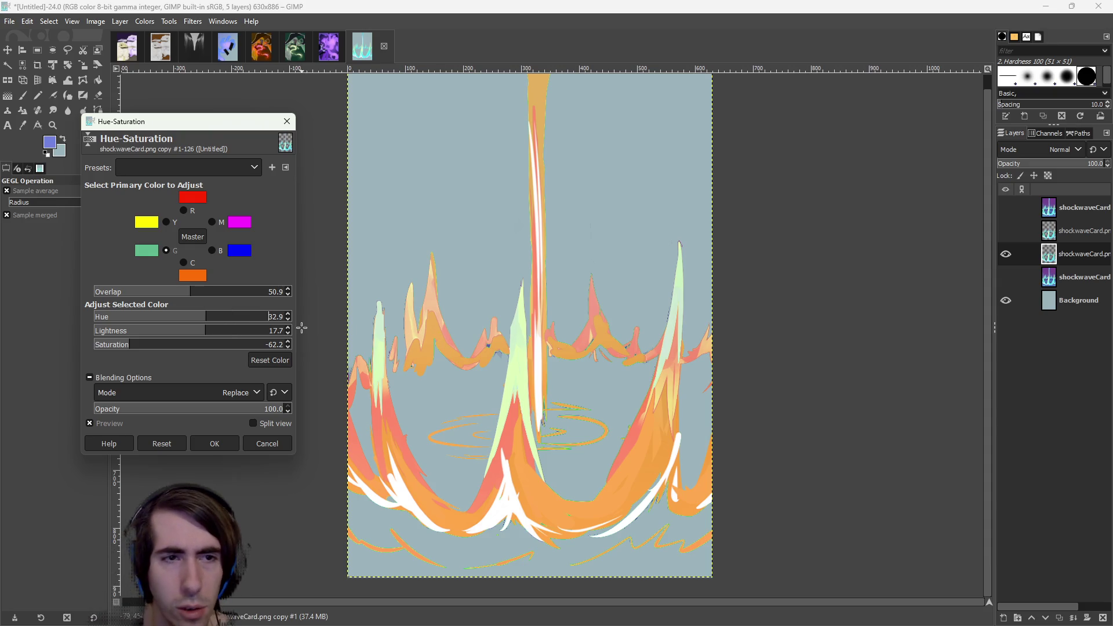
pyautogui.moveTo(193, 318)
pyautogui.mouseDown()
pyautogui.moveTo(139, 317)
pyautogui.moveTo(287, 327)
pyautogui.moveTo(159, 325)
pyautogui.moveTo(261, 325)
pyautogui.moveTo(173, 327)
pyautogui.moveTo(224, 326)
pyautogui.moveTo(191, 327)
pyautogui.moveTo(212, 344)
pyautogui.moveTo(273, 345)
pyautogui.moveTo(108, 346)
pyautogui.moveTo(151, 350)
pyautogui.mouseUp()
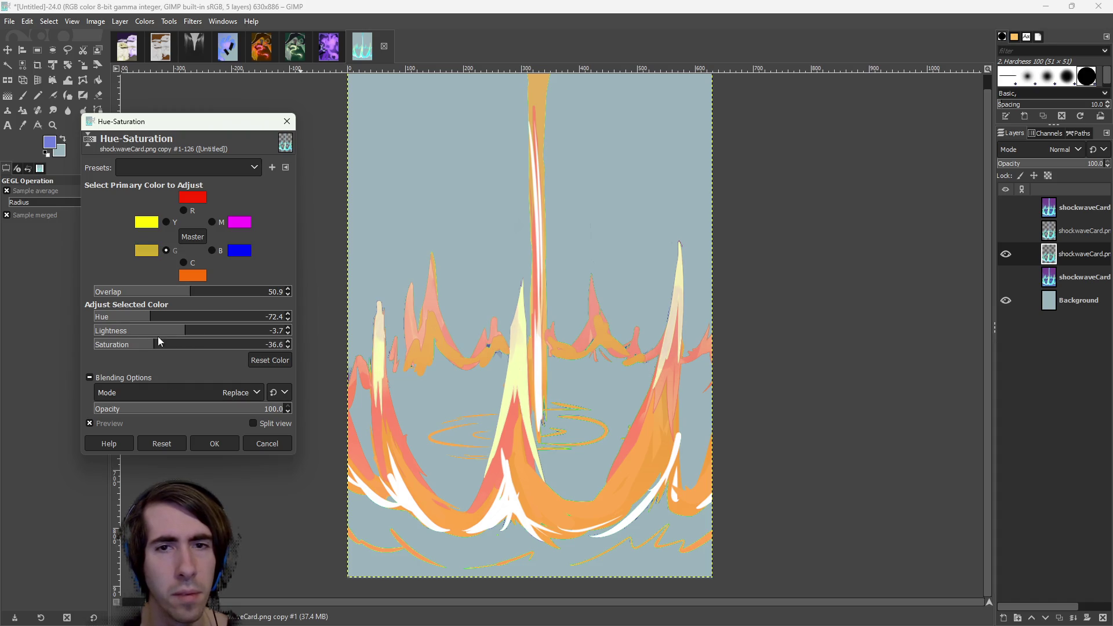
pyautogui.click(212, 222)
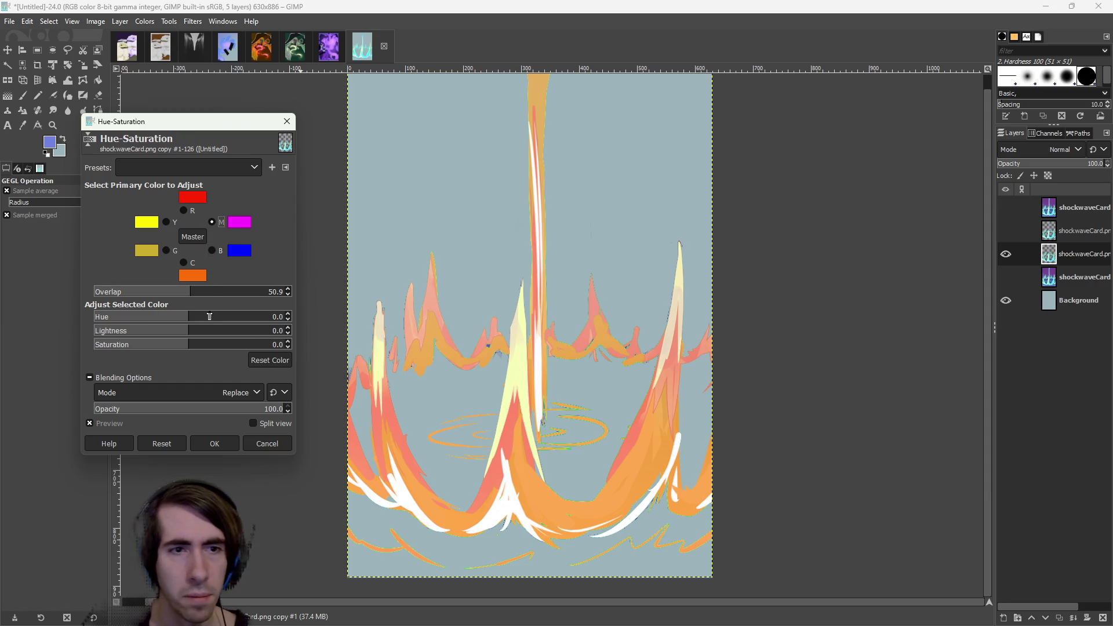
# Rotate the hues of the magenta and blue tones further in Hue-Saturation.
pyautogui.moveTo(203, 316)
pyautogui.mouseDown()
pyautogui.moveTo(115, 320)
pyautogui.moveTo(174, 317)
pyautogui.moveTo(98, 309)
pyautogui.mouseUp()
pyautogui.click(212, 251)
pyautogui.click(212, 221)
pyautogui.moveTo(167, 317)
pyautogui.mouseDown()
pyautogui.moveTo(98, 315)
pyautogui.moveTo(161, 326)
pyautogui.moveTo(253, 318)
pyautogui.mouseUp()
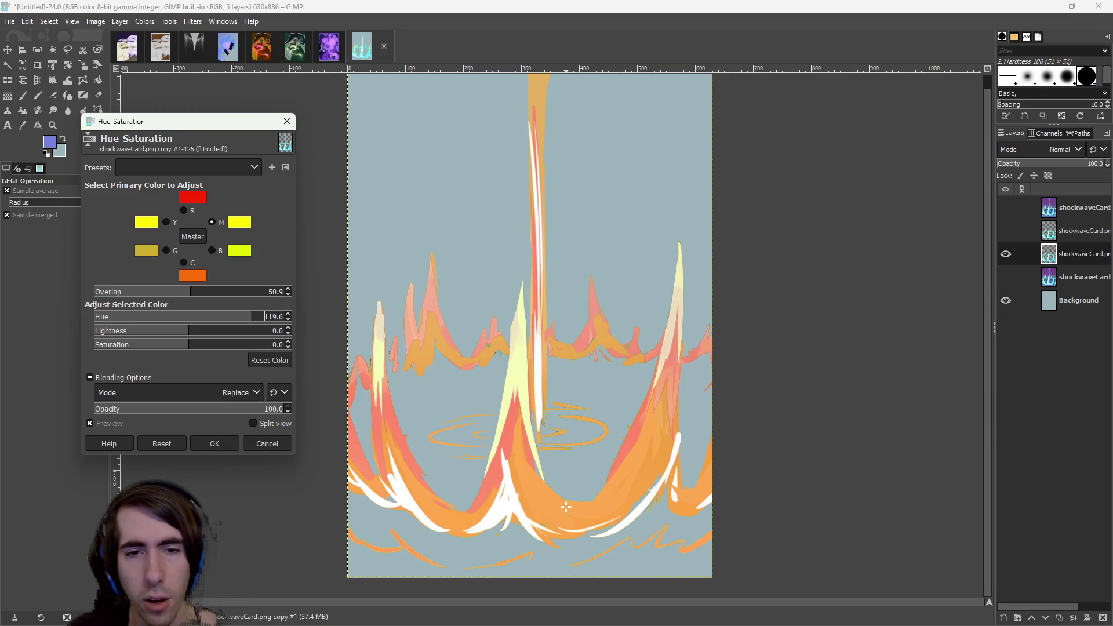
# Apply the recolour to the spikes layer and show the purple-blue shockwave layer beneath.
pyautogui.scroll(4, 566, 476)
pyautogui.scroll(-2, 522, 469)
pyautogui.scroll(1, 501, 464)
pyautogui.scroll(1, 502, 463)
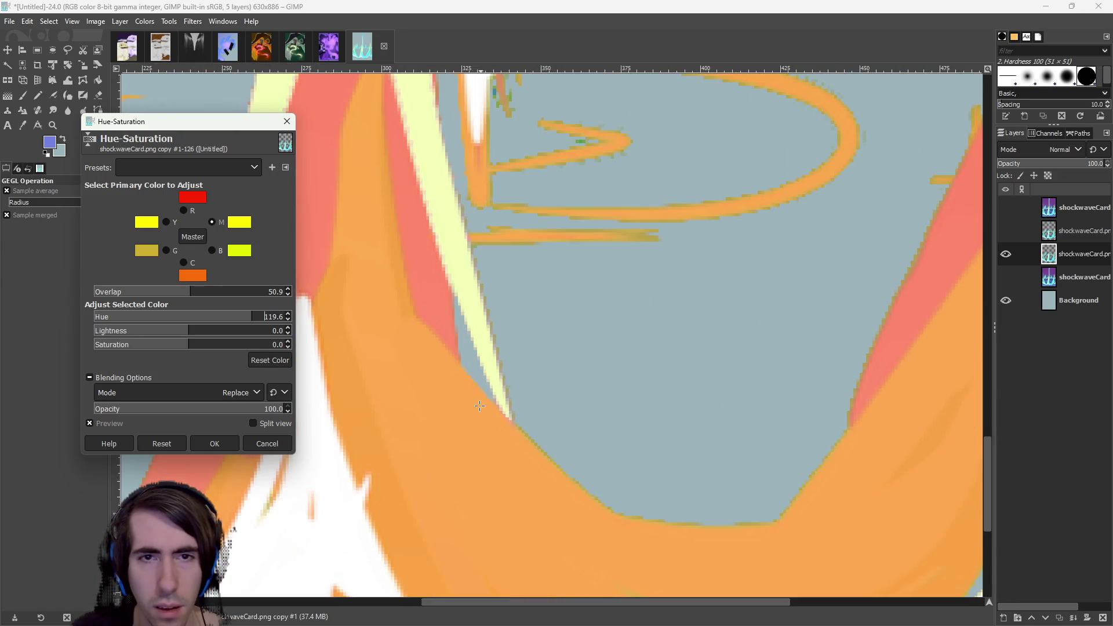
pyautogui.scroll(-4, 504, 464)
pyautogui.scroll(1, 486, 451)
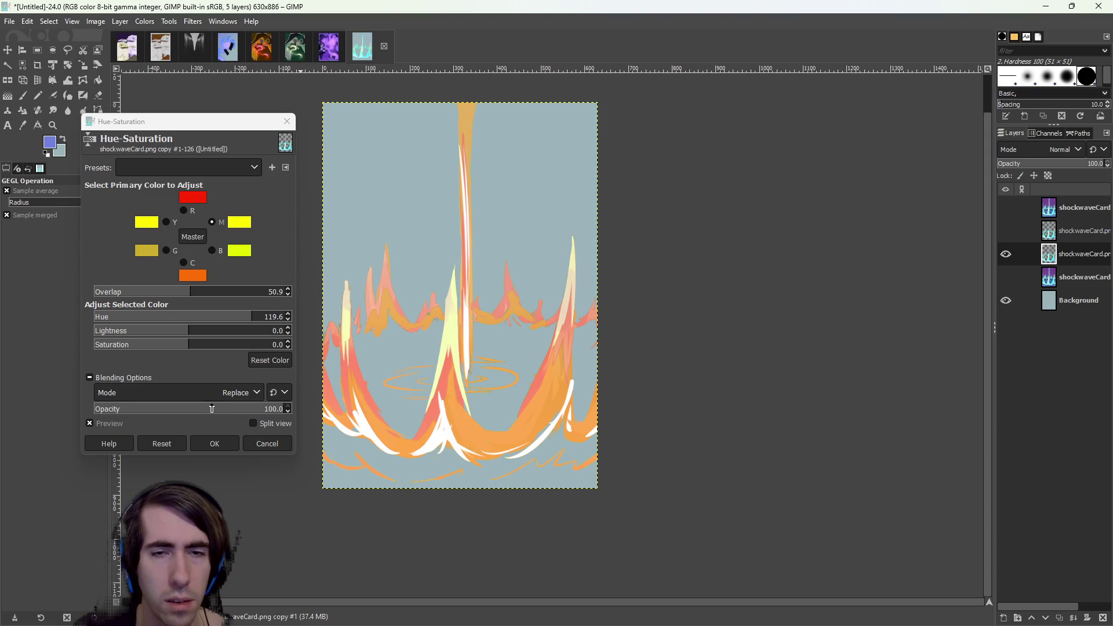
pyautogui.click(213, 442)
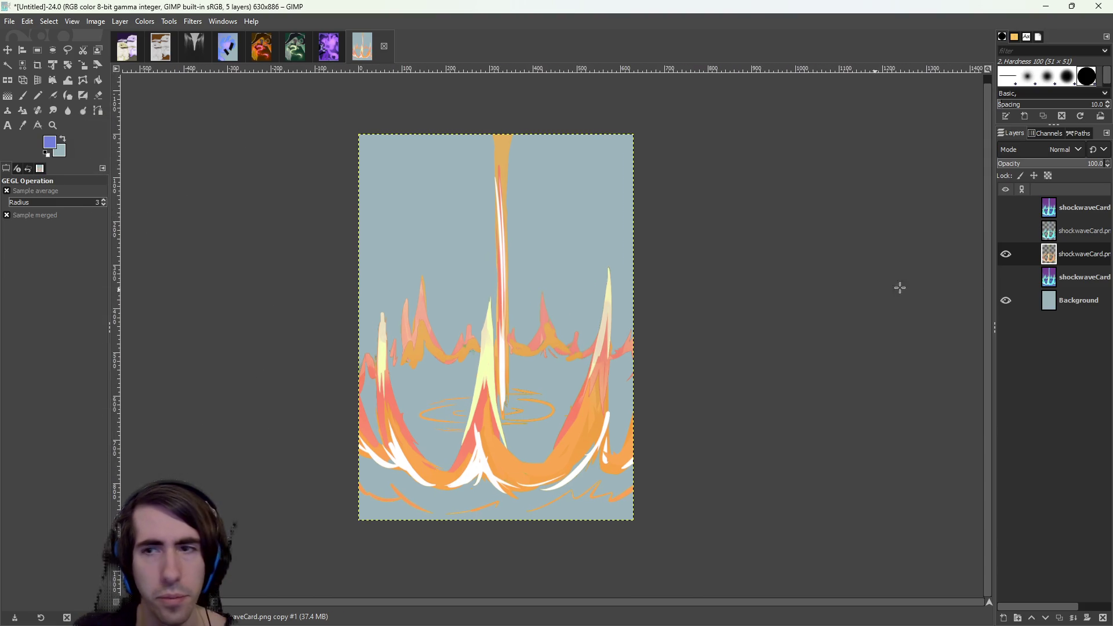
pyautogui.click(1006, 277)
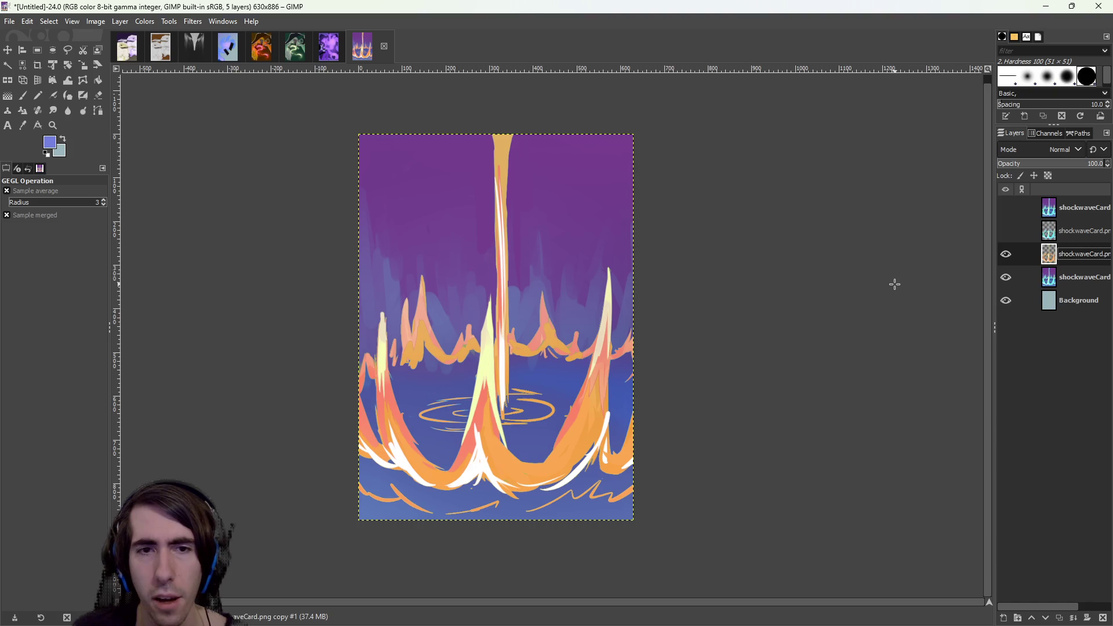
# Duplicate the purple-blue shockwave layer and hide the original.
pyautogui.click(1065, 278)
pyautogui.rightClick(1065, 278)
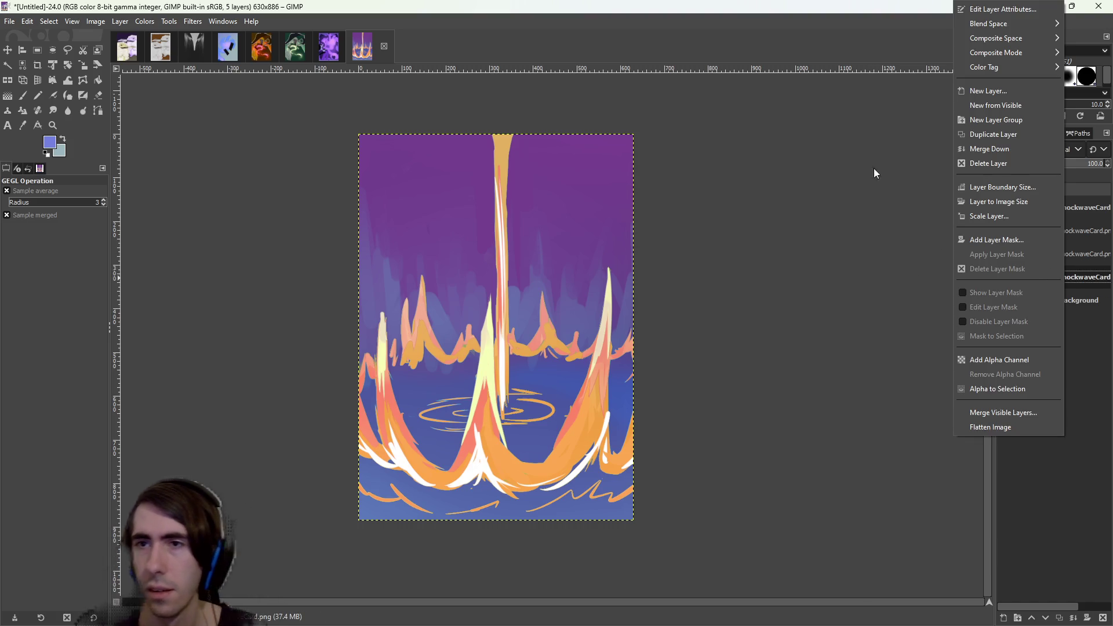
pyautogui.click(1011, 138)
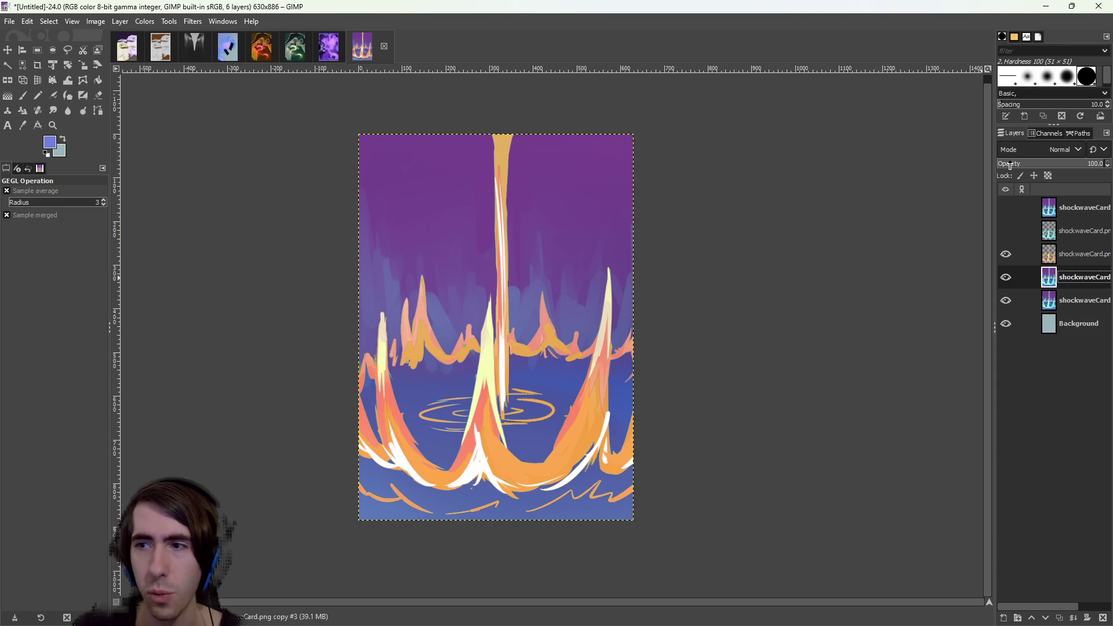
pyautogui.click(1006, 301)
# Open Color Balance on the copy and select the Shadows range.
pyautogui.click(145, 22)
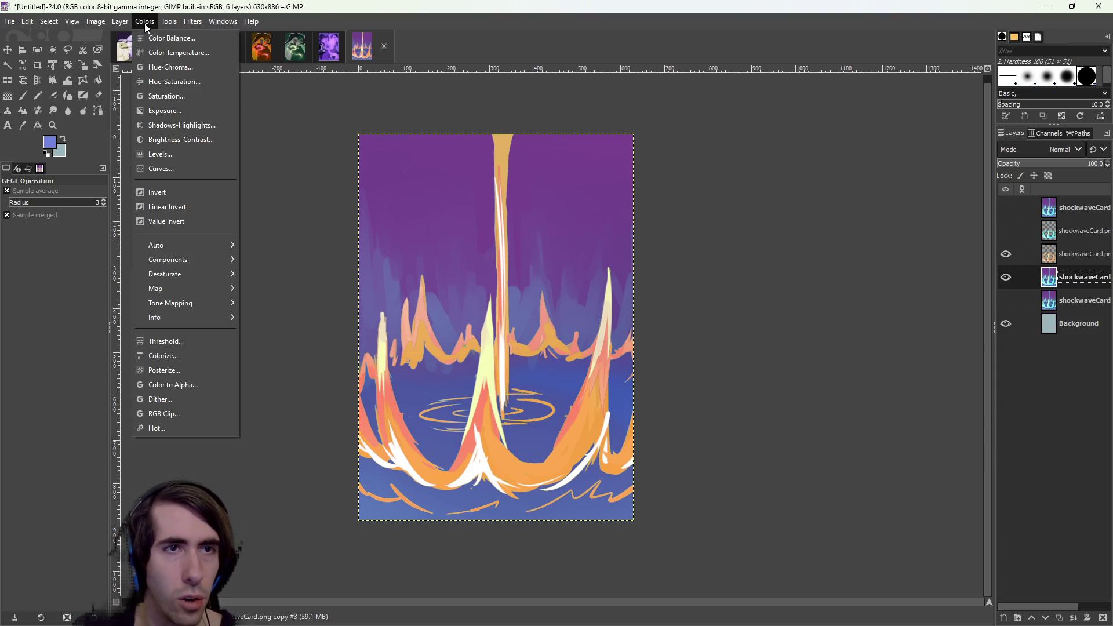
pyautogui.click(166, 36)
pyautogui.click(134, 218)
pyautogui.click(120, 197)
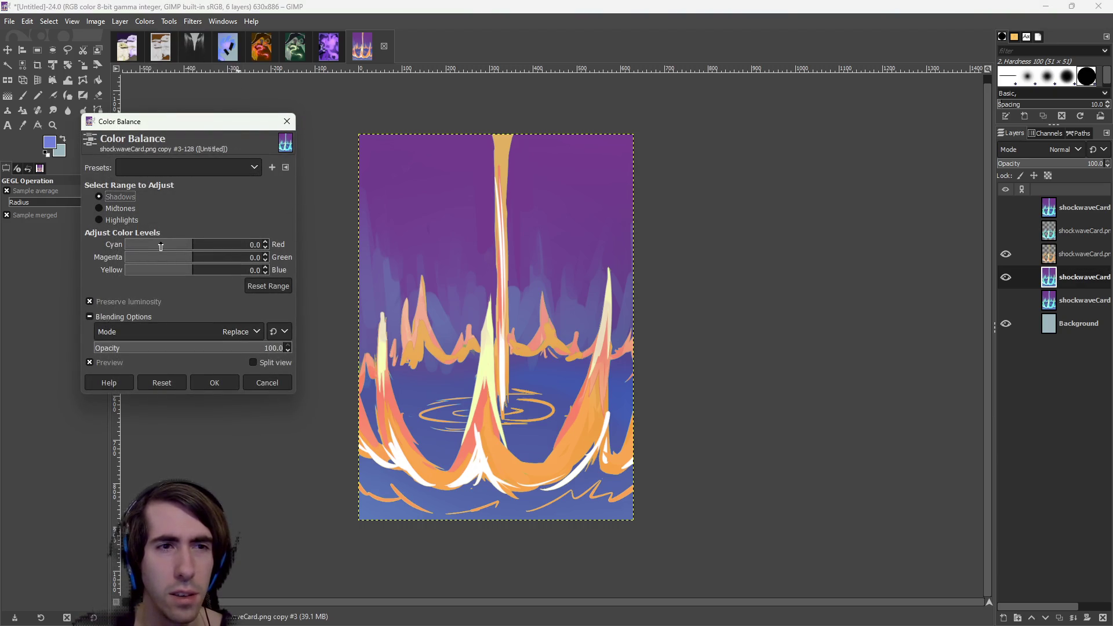
# Push shadows and midtones toward red, reset highlights, preserve luminosity, and apply the Color Balance.
pyautogui.moveTo(187, 244)
pyautogui.mouseDown()
pyautogui.moveTo(168, 246)
pyautogui.moveTo(260, 254)
pyautogui.moveTo(135, 245)
pyautogui.moveTo(146, 257)
pyautogui.moveTo(128, 257)
pyautogui.moveTo(247, 258)
pyautogui.moveTo(144, 267)
pyautogui.mouseUp()
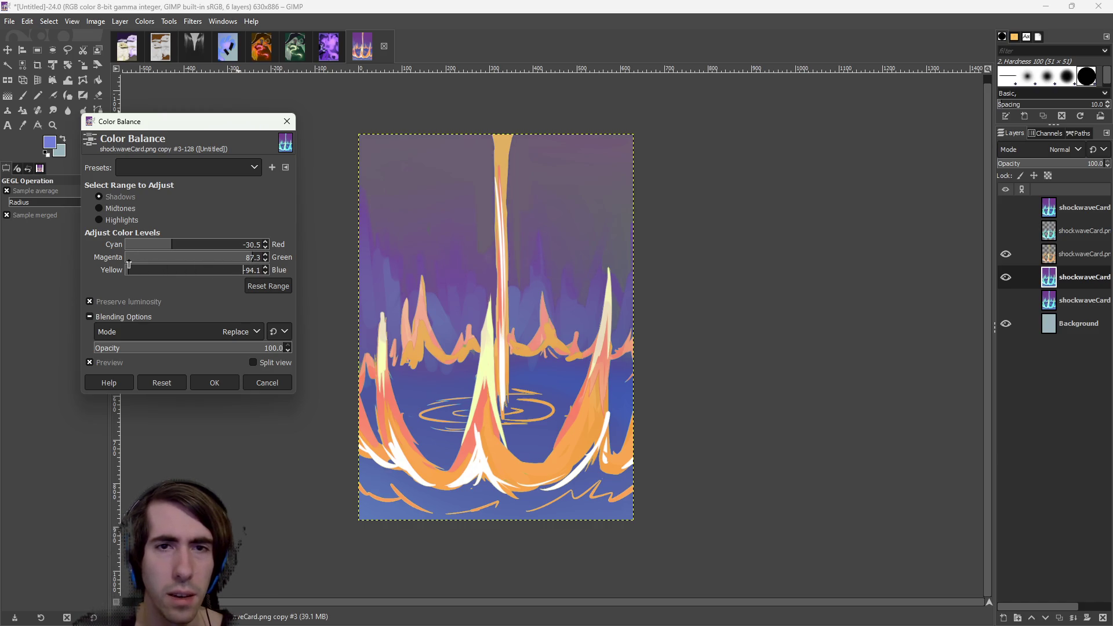
pyautogui.moveTo(198, 246)
pyautogui.mouseDown()
pyautogui.moveTo(217, 246)
pyautogui.moveTo(181, 258)
pyautogui.moveTo(236, 247)
pyautogui.moveTo(168, 258)
pyautogui.mouseUp()
pyautogui.moveTo(257, 245)
pyautogui.mouseDown()
pyautogui.moveTo(219, 243)
pyautogui.moveTo(146, 270)
pyautogui.moveTo(173, 257)
pyautogui.moveTo(200, 262)
pyautogui.mouseUp()
pyautogui.click(186, 209)
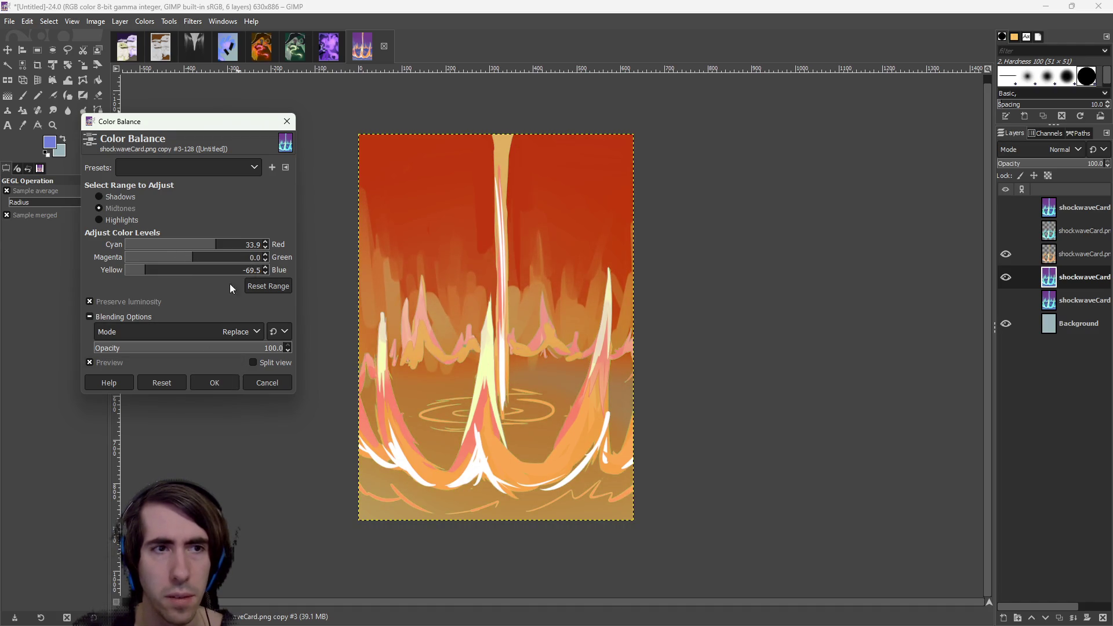
pyautogui.click(122, 220)
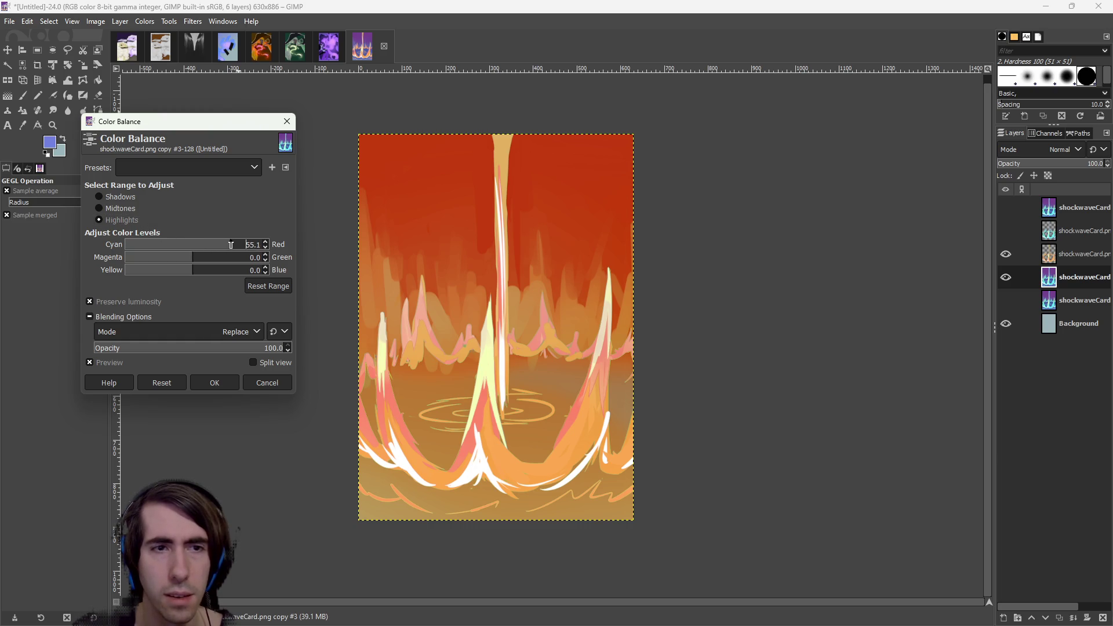
pyautogui.click(205, 258)
pyautogui.moveTo(197, 270); pyautogui.dragTo(184, 270)
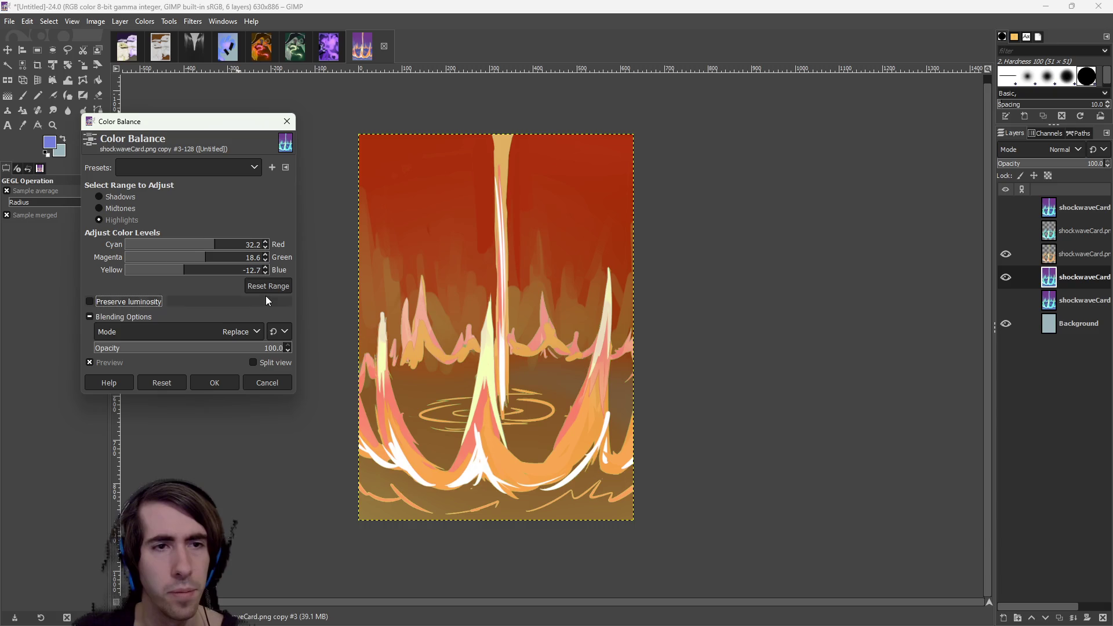
pyautogui.click(265, 286)
pyautogui.click(240, 301)
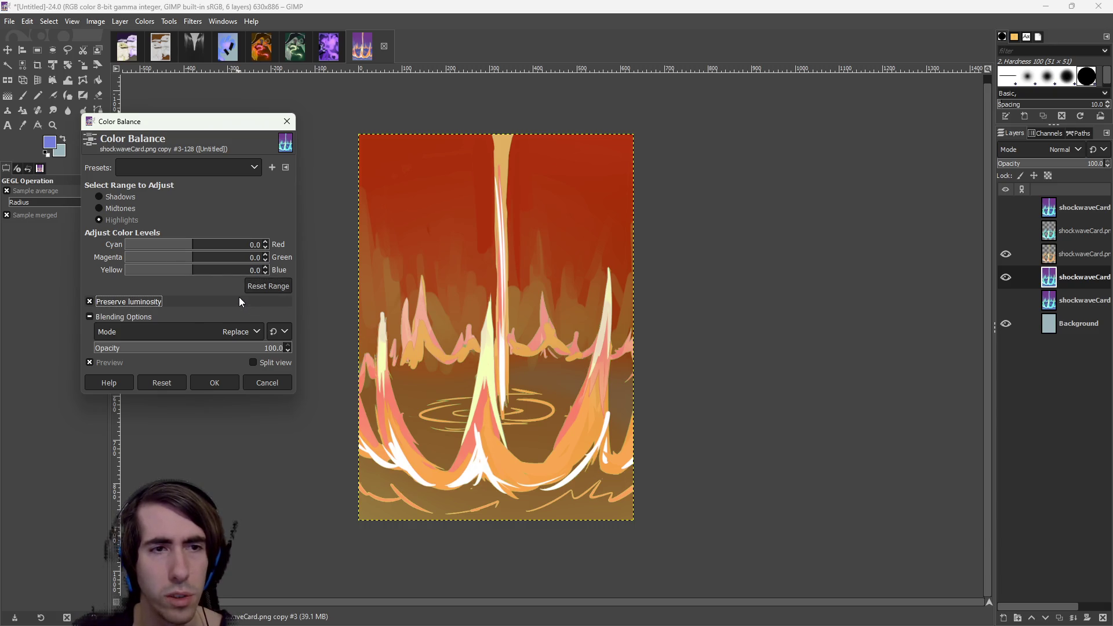
pyautogui.click(214, 383)
pyautogui.click(144, 22)
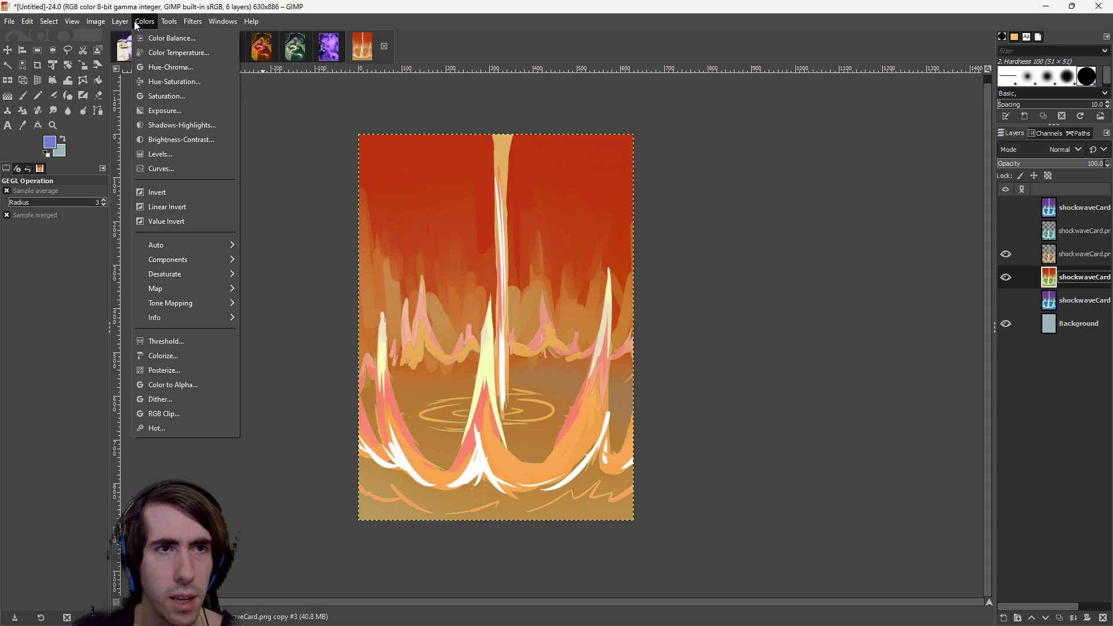
pyautogui.click(201, 79)
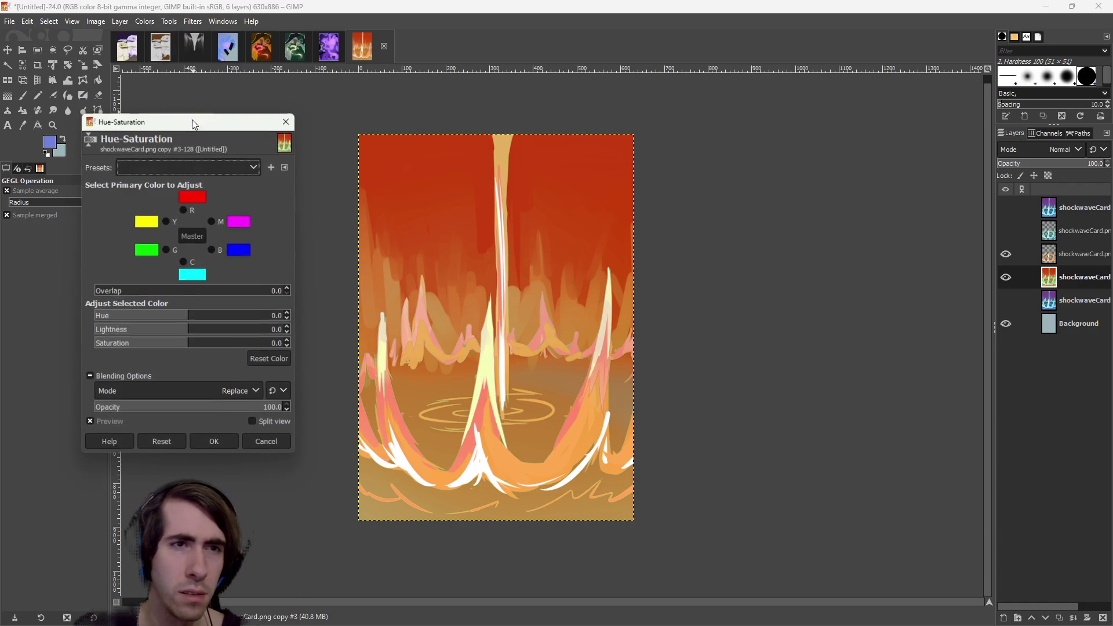
pyautogui.click(287, 121)
pyautogui.click(143, 22)
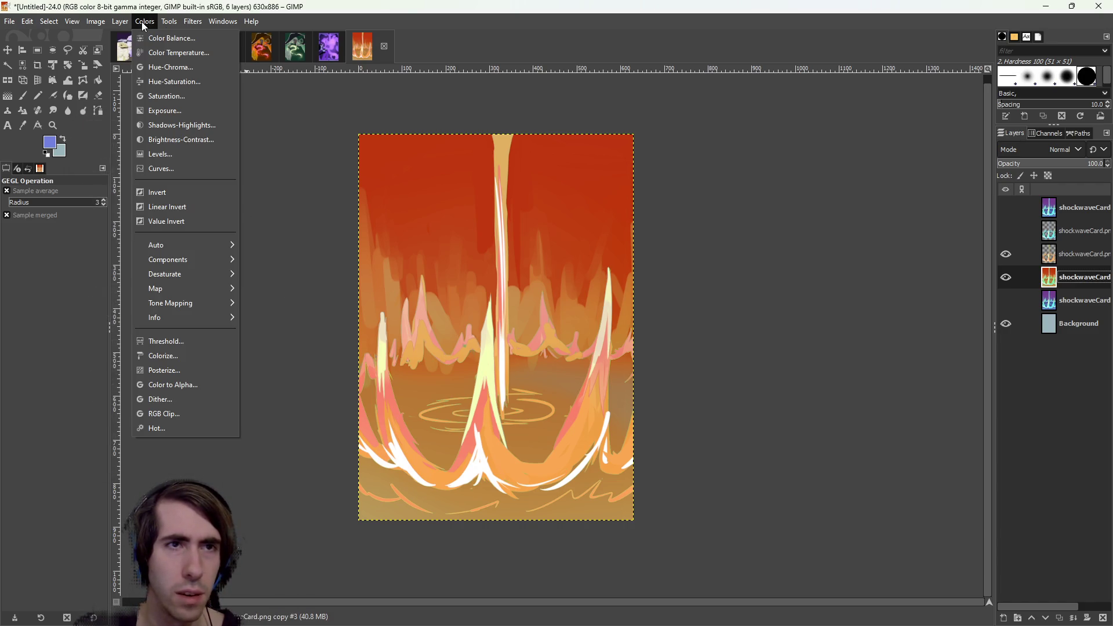
pyautogui.click(171, 96)
pyautogui.moveTo(166, 189); pyautogui.dragTo(126, 191)
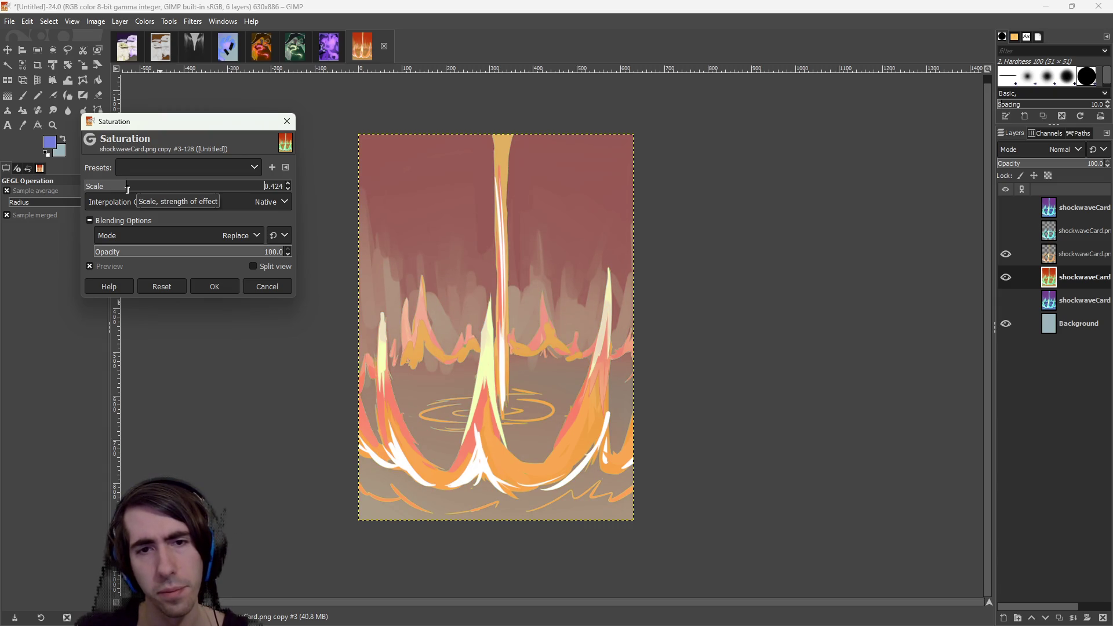
pyautogui.click(266, 288)
pyautogui.click(145, 23)
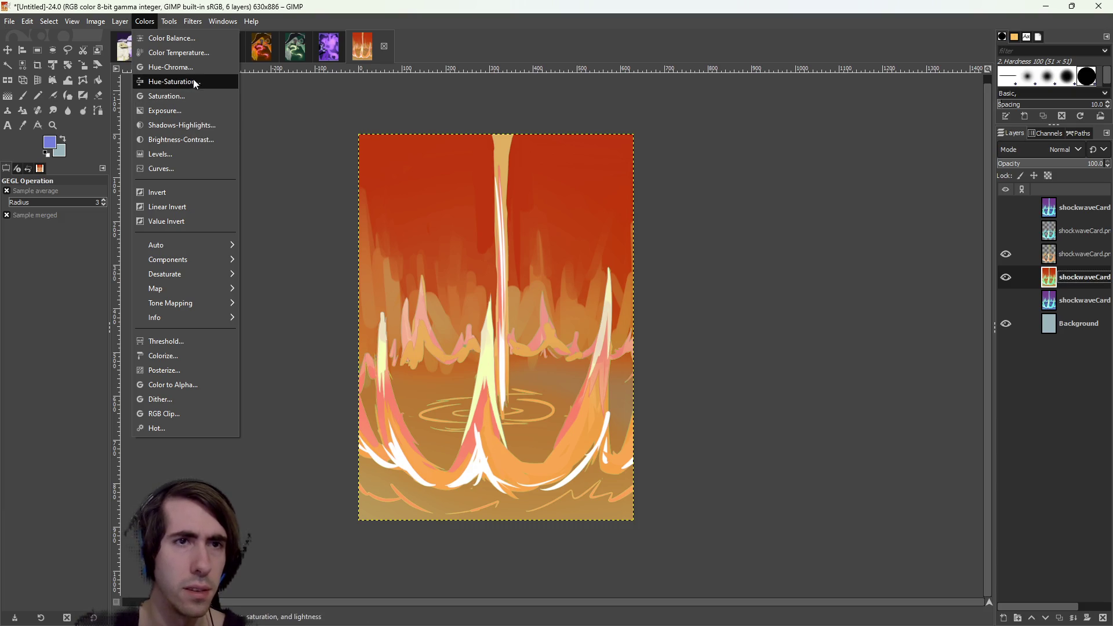
pyautogui.click(206, 131)
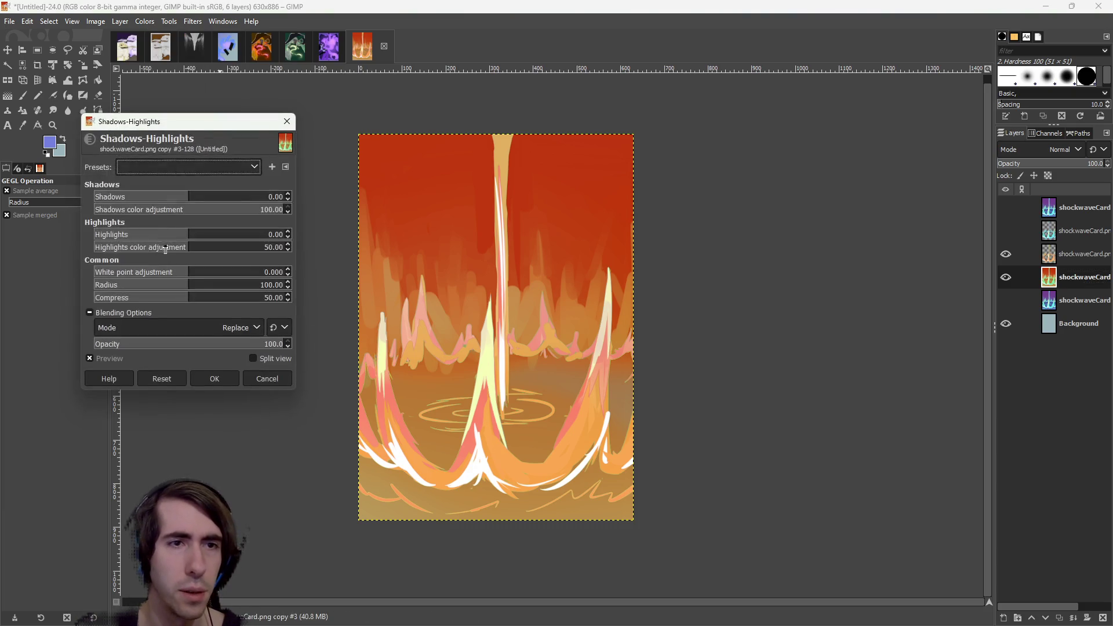
pyautogui.moveTo(177, 195); pyautogui.dragTo(132, 196)
pyautogui.moveTo(178, 233)
pyautogui.mouseDown()
pyautogui.moveTo(88, 226)
pyautogui.moveTo(216, 237)
pyautogui.mouseUp()
pyautogui.moveTo(184, 281); pyautogui.dragTo(161, 280)
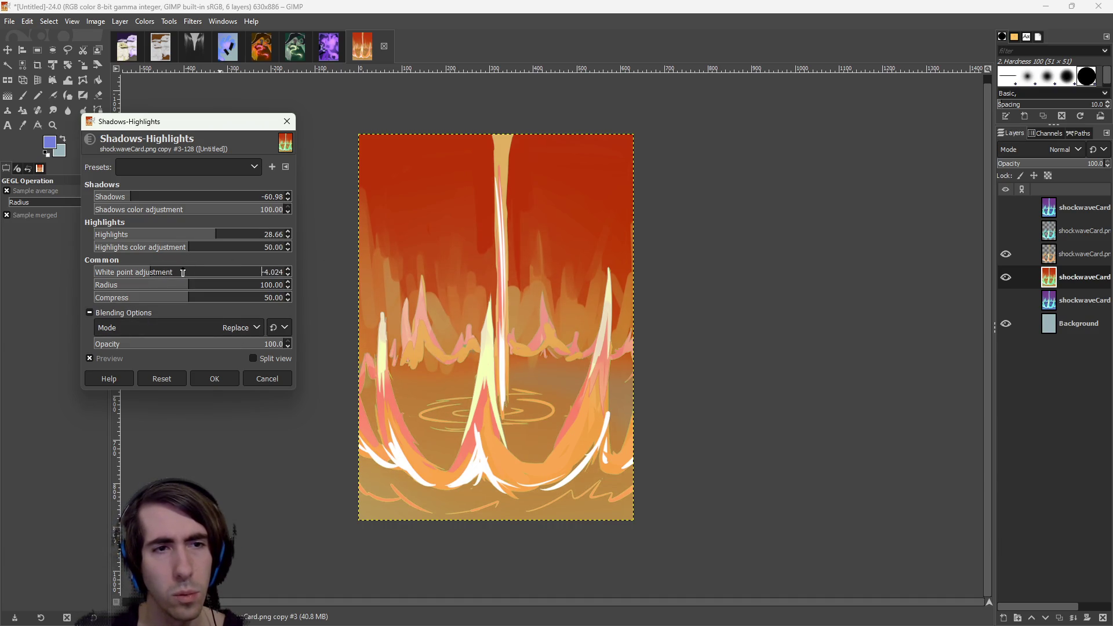
pyautogui.click(264, 376)
pyautogui.click(145, 23)
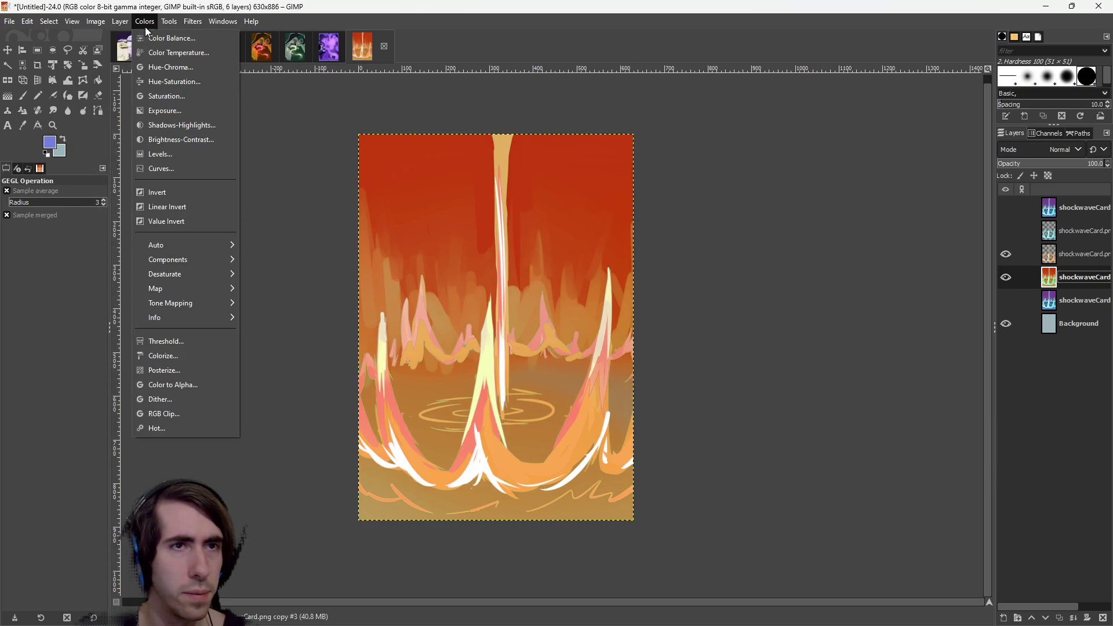
pyautogui.click(199, 82)
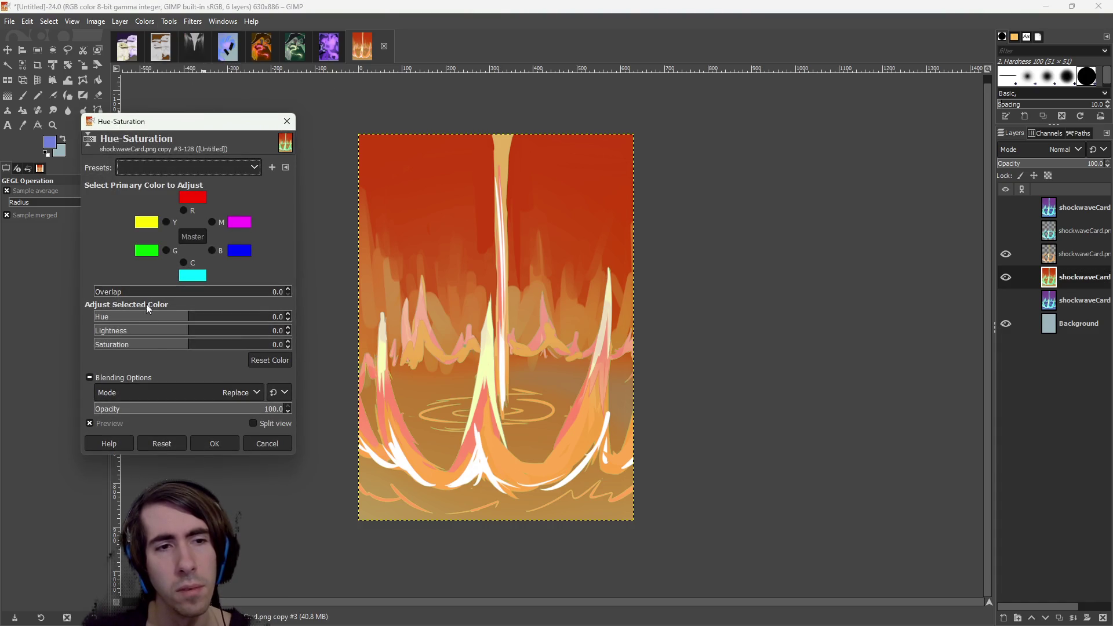
pyautogui.moveTo(157, 336)
pyautogui.mouseDown()
pyautogui.moveTo(278, 338)
pyautogui.moveTo(146, 346)
pyautogui.moveTo(242, 317)
pyautogui.moveTo(162, 317)
pyautogui.moveTo(203, 313)
pyautogui.mouseUp()
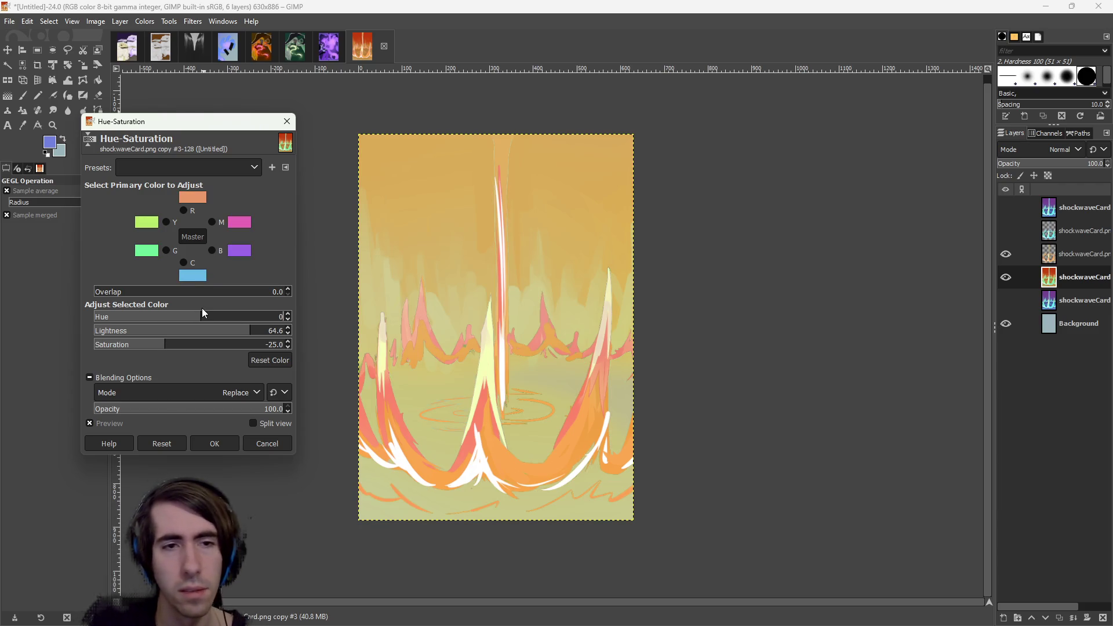
pyautogui.click(197, 331)
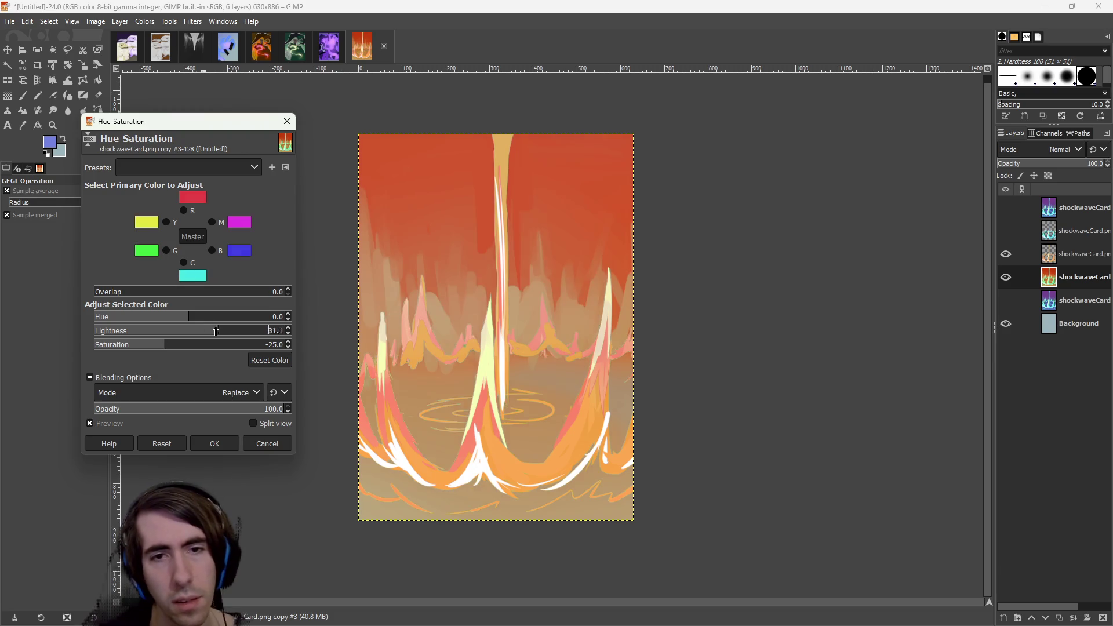
pyautogui.moveTo(198, 331); pyautogui.dragTo(239, 330)
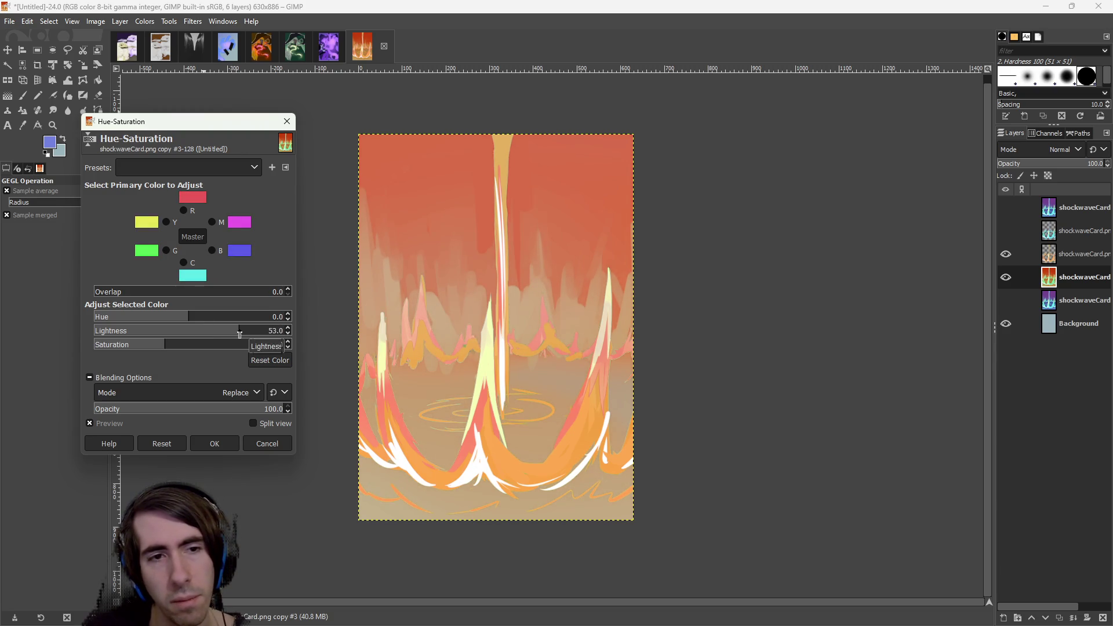
pyautogui.moveTo(156, 345)
pyautogui.mouseDown()
pyautogui.moveTo(102, 346)
pyautogui.moveTo(169, 345)
pyautogui.mouseUp()
pyautogui.click(196, 332)
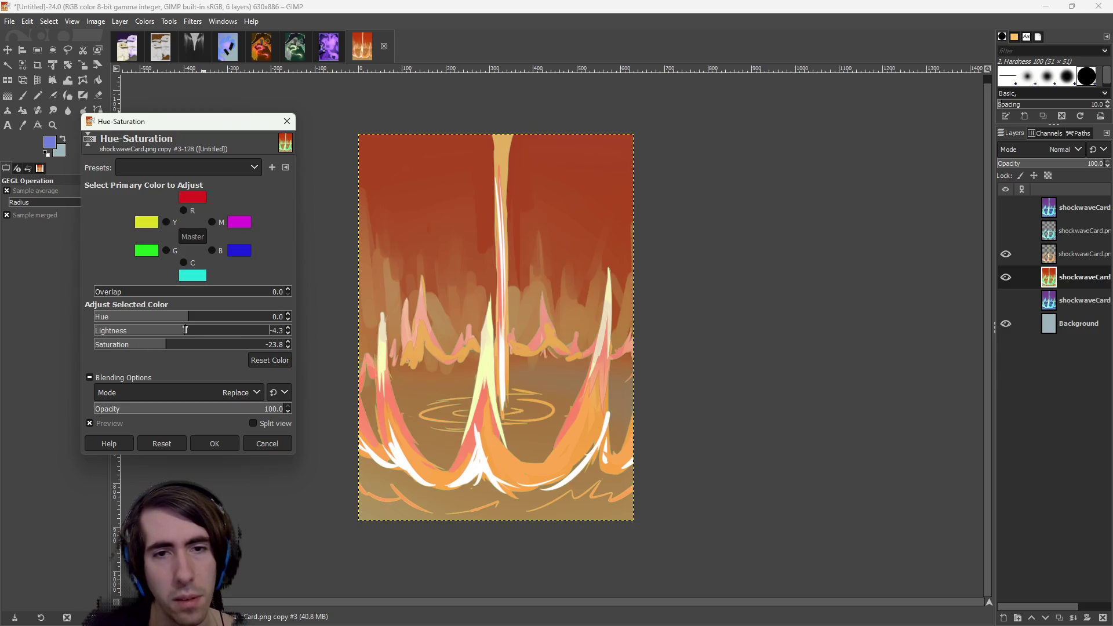
pyautogui.click(237, 331)
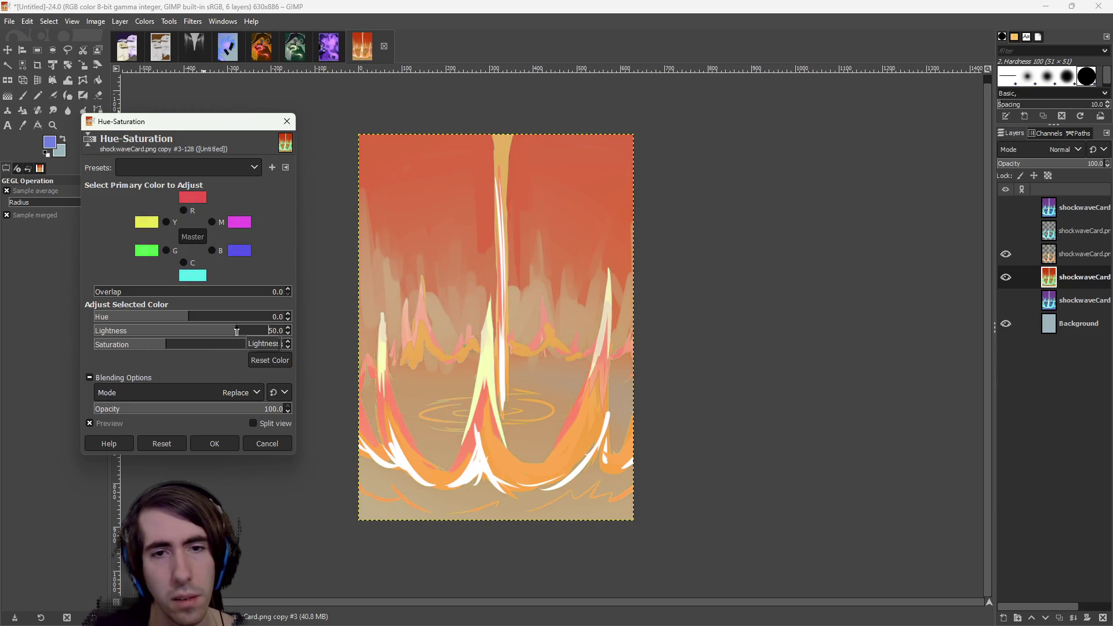
pyautogui.click(269, 441)
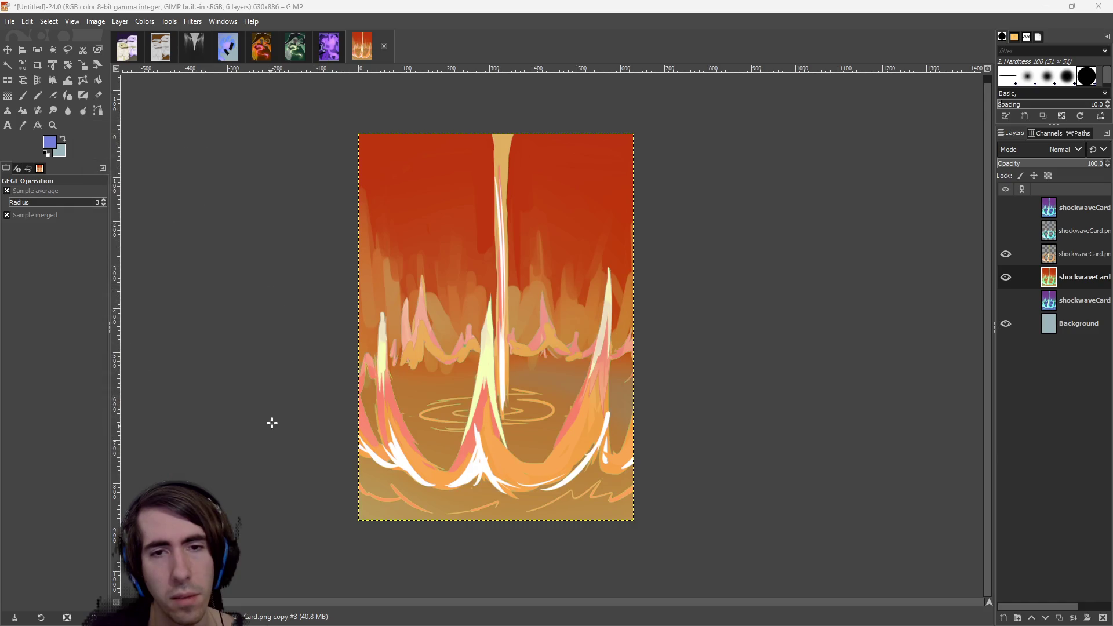
pyautogui.click(126, 21)
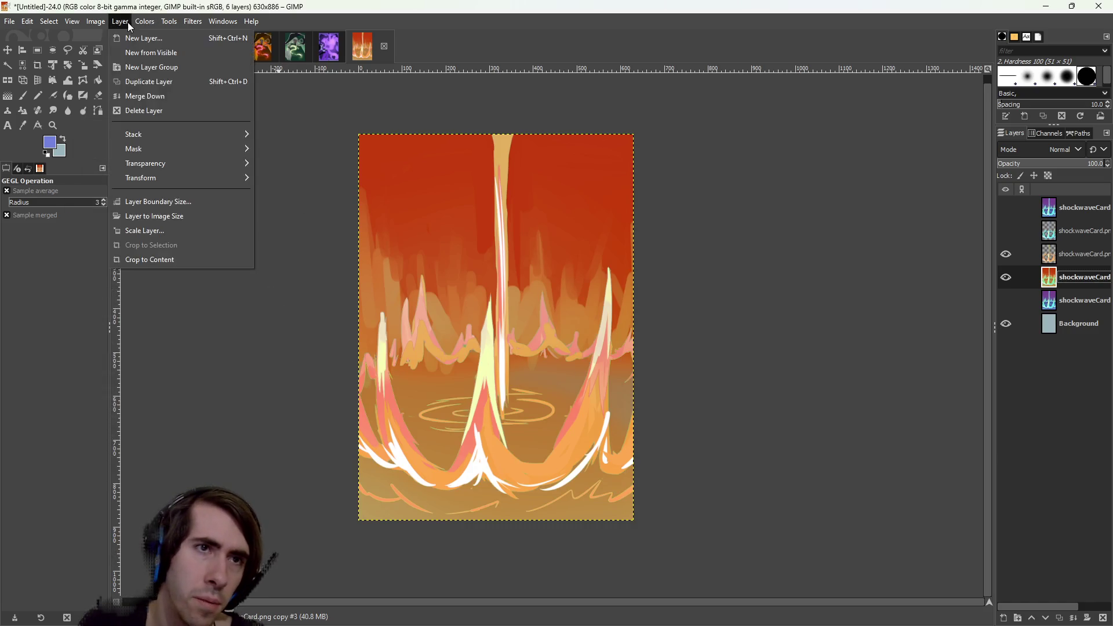
# Cancel Color Balance, then trial a hue shift toward orange-yellow in Hue-Saturation.
pyautogui.click(153, 38)
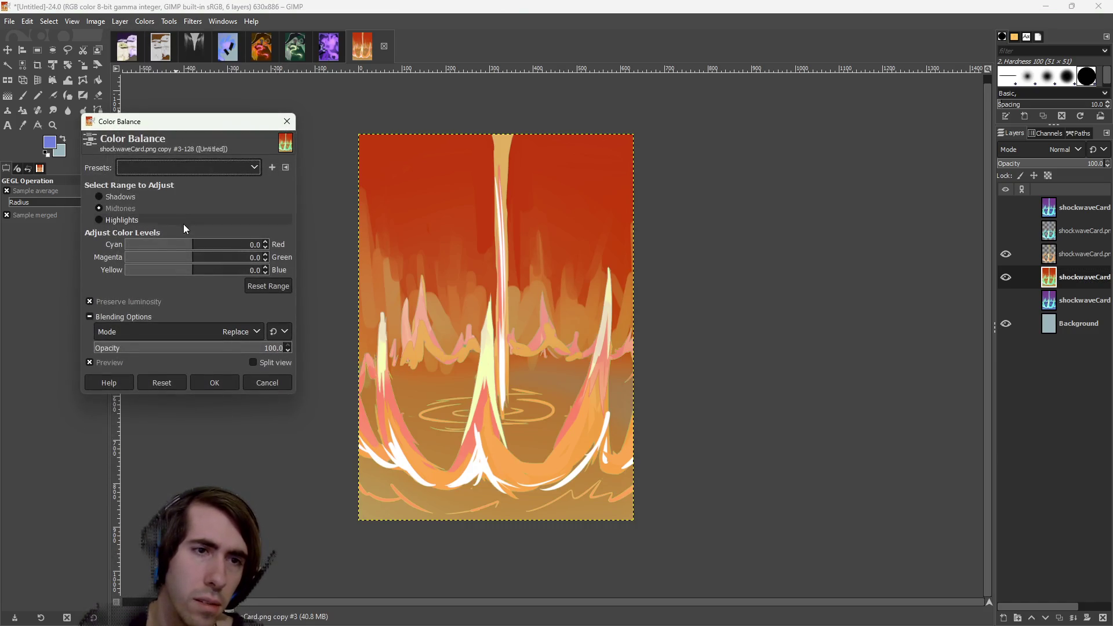
pyautogui.click(287, 121)
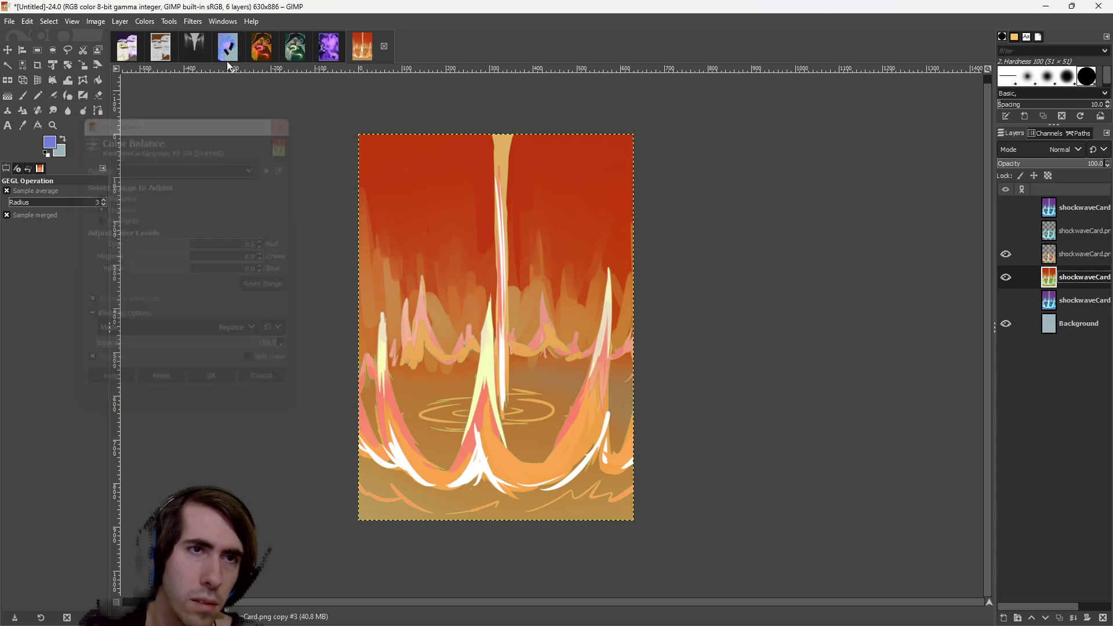
pyautogui.click(142, 25)
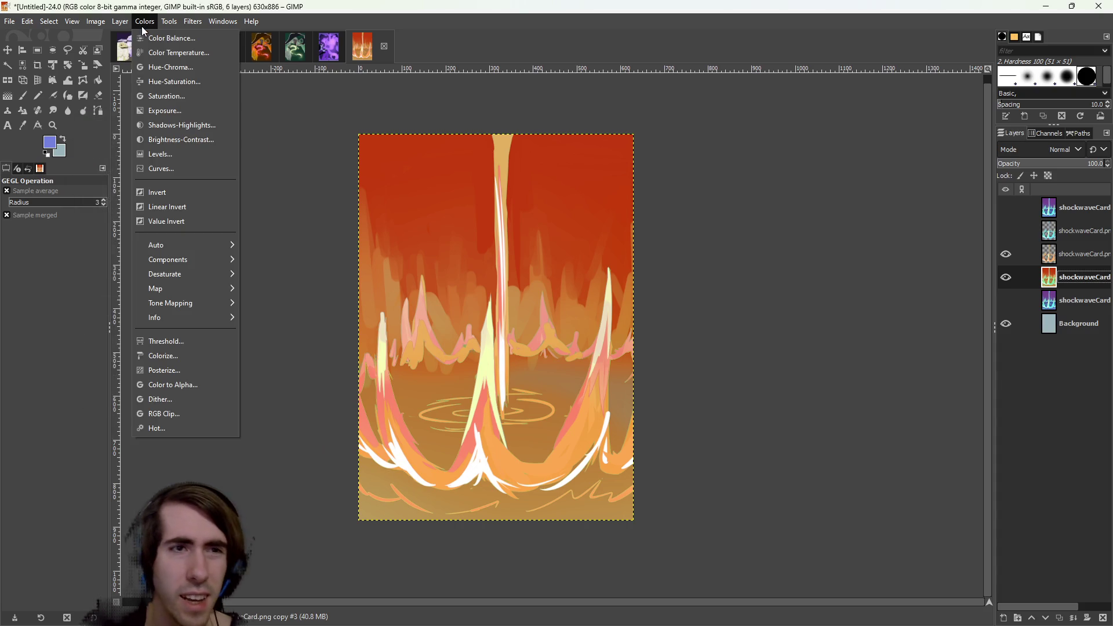
pyautogui.click(182, 81)
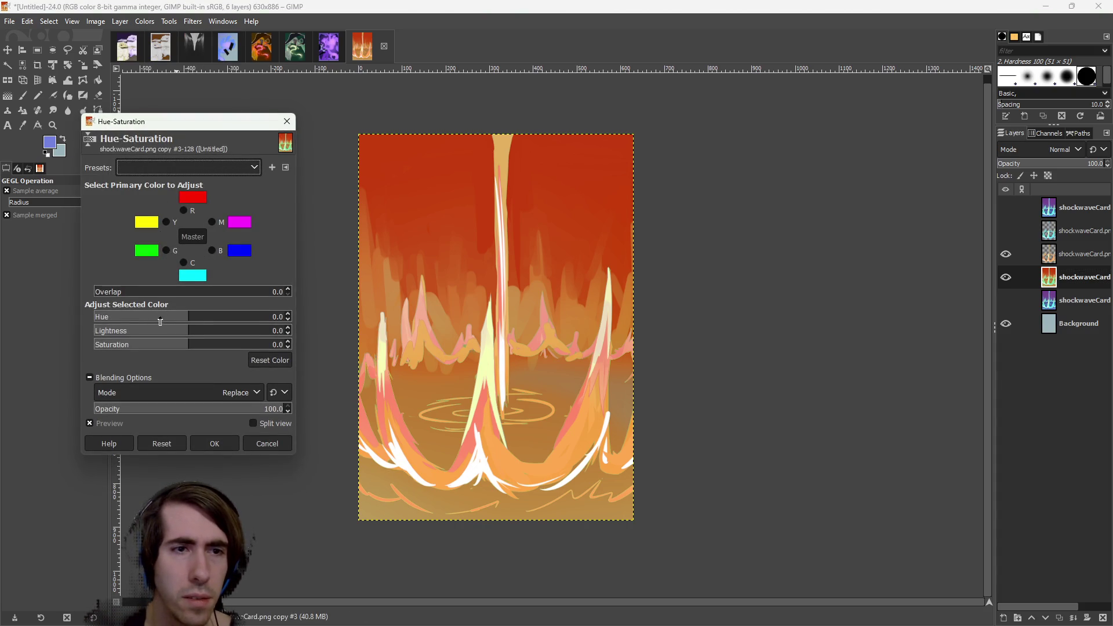
pyautogui.click(185, 318)
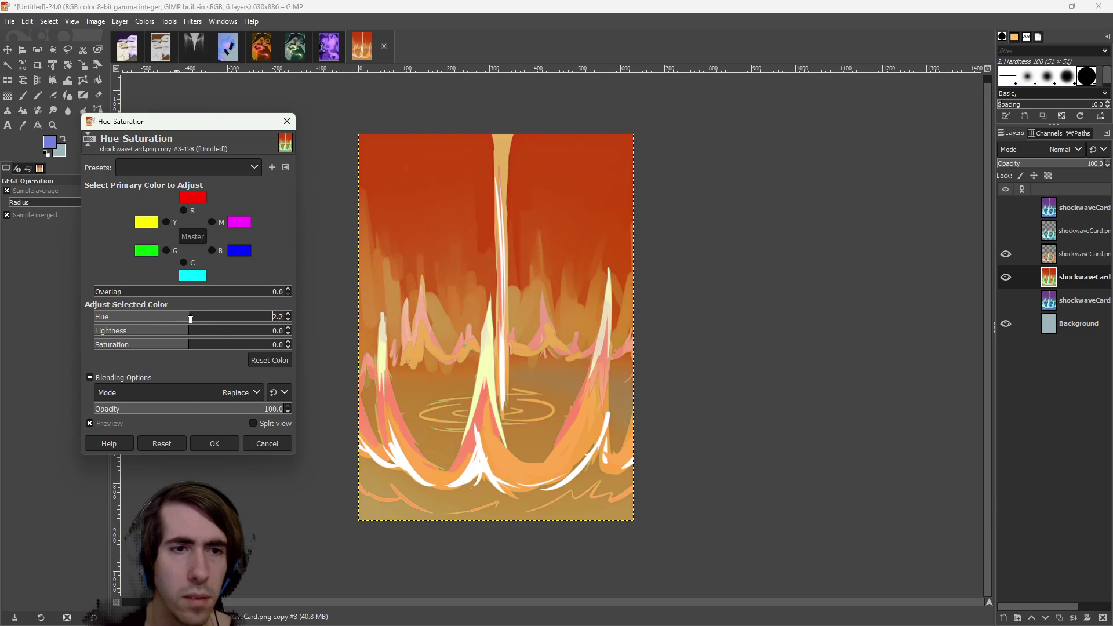
pyautogui.moveTo(186, 318)
pyautogui.mouseDown()
pyautogui.moveTo(220, 331)
pyautogui.moveTo(133, 343)
pyautogui.moveTo(226, 331)
pyautogui.mouseUp()
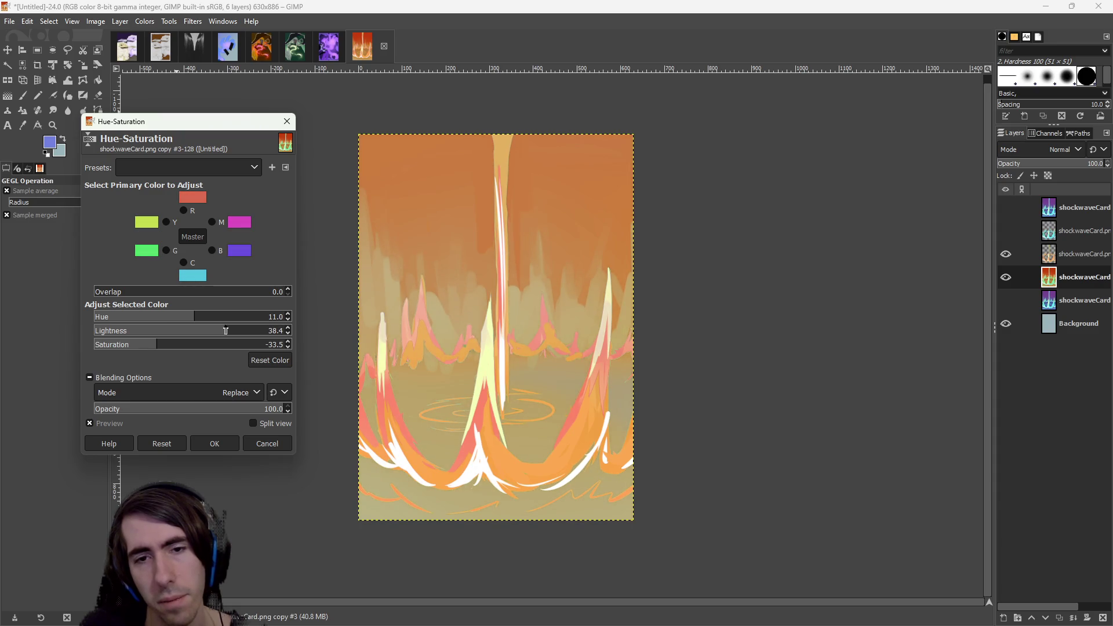
# Reset and cancel the Hue-Saturation dialog, then bring the Onsento game to the front.
pyautogui.click(261, 442)
pyautogui.hotkey('ctrl', 'shift', 'f')
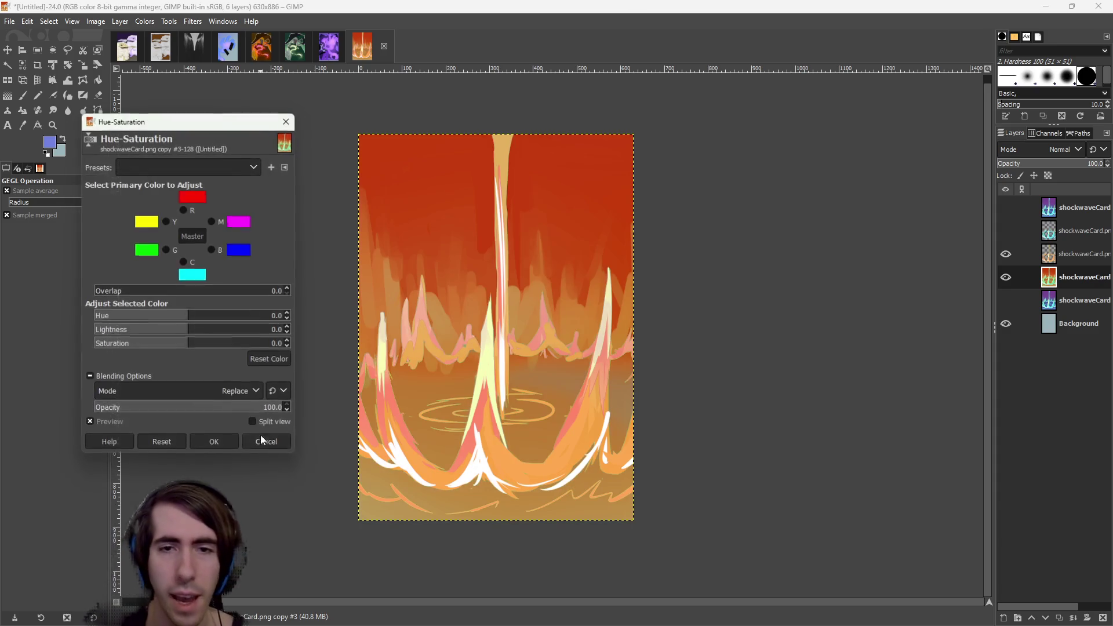
pyautogui.click(286, 125)
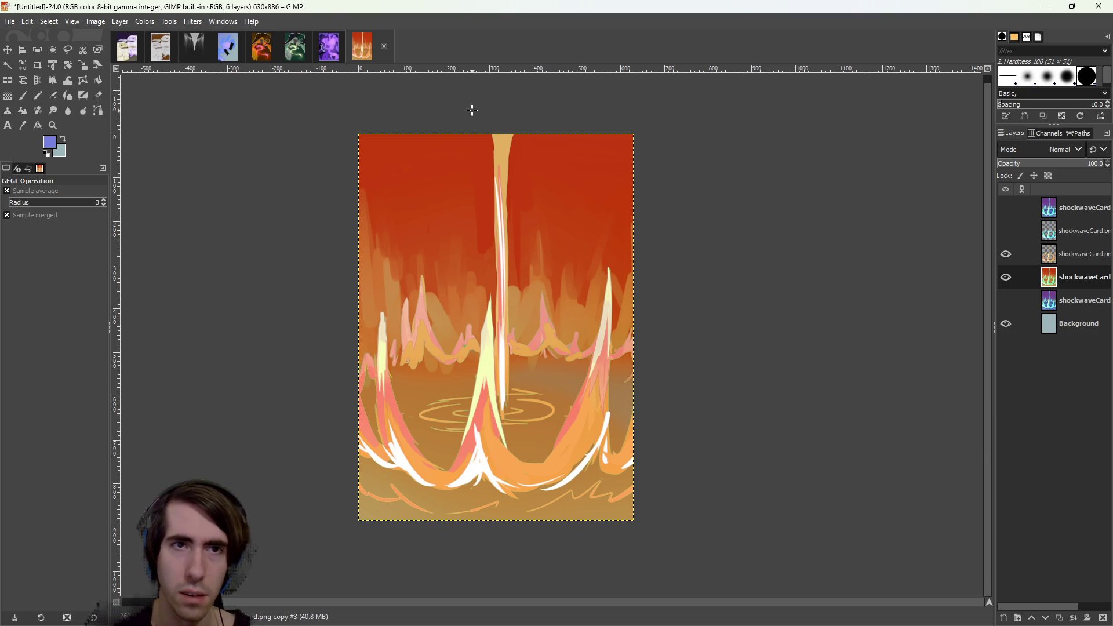
pyautogui.moveTo(457, 7)
pyautogui.mouseDown()
pyautogui.moveTo(797, 42)
pyautogui.moveTo(904, 272)
pyautogui.moveTo(598, 223)
pyautogui.moveTo(521, 3)
pyautogui.mouseUp()
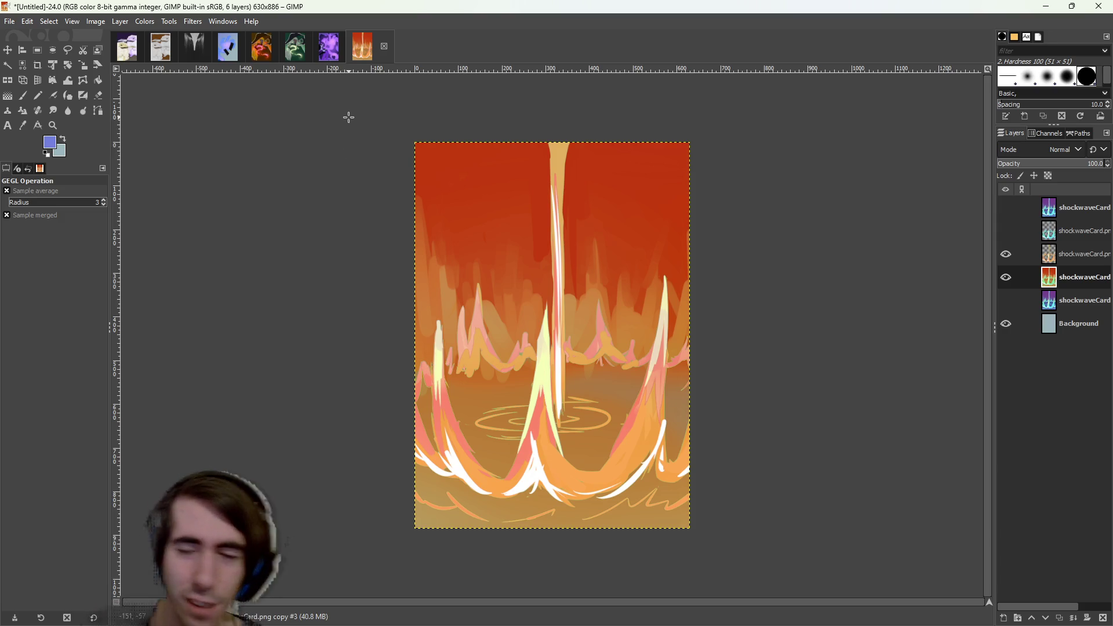
pyautogui.click(1046, 6)
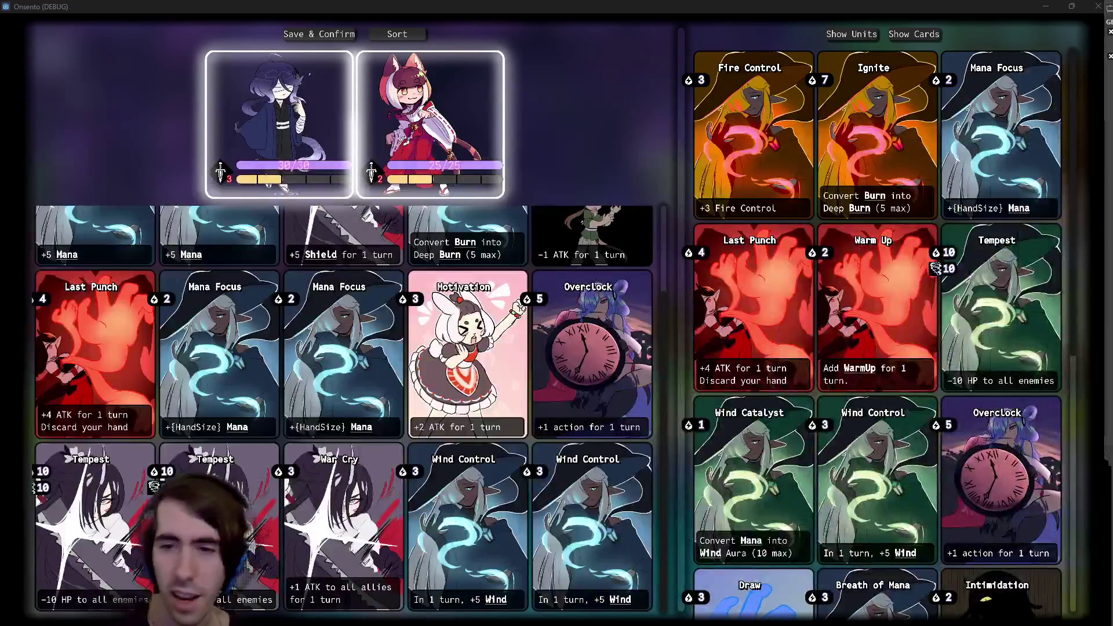
# Scroll Onsento's card collection down to the Shockwave card and switch back to GIMP.
pyautogui.scroll(-5, 874, 309)
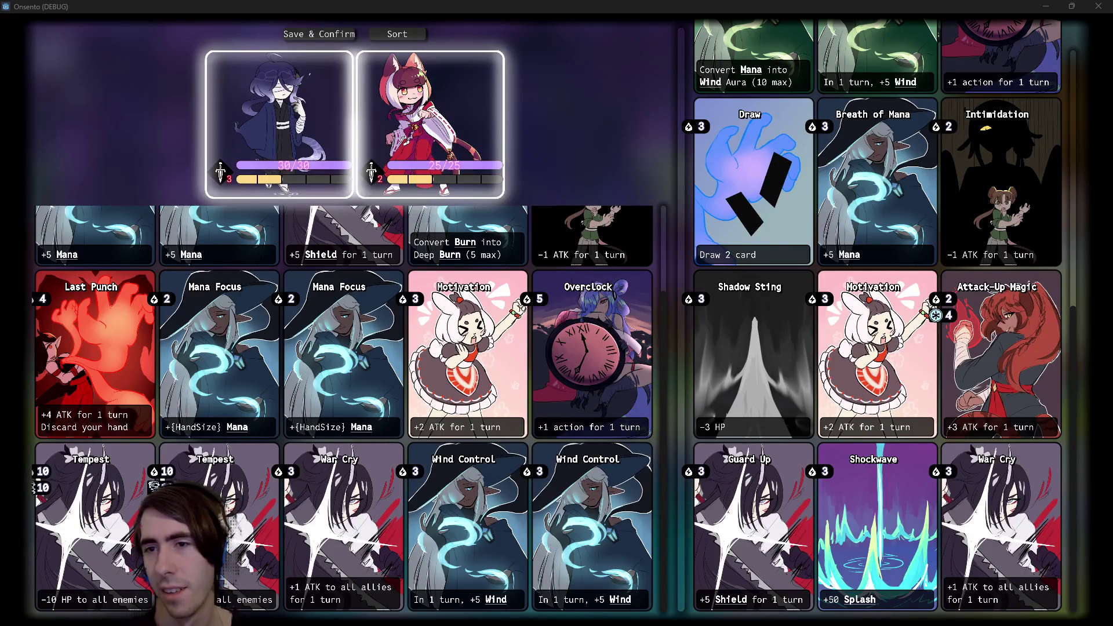
pyautogui.hotkey('alt', 'Tab')
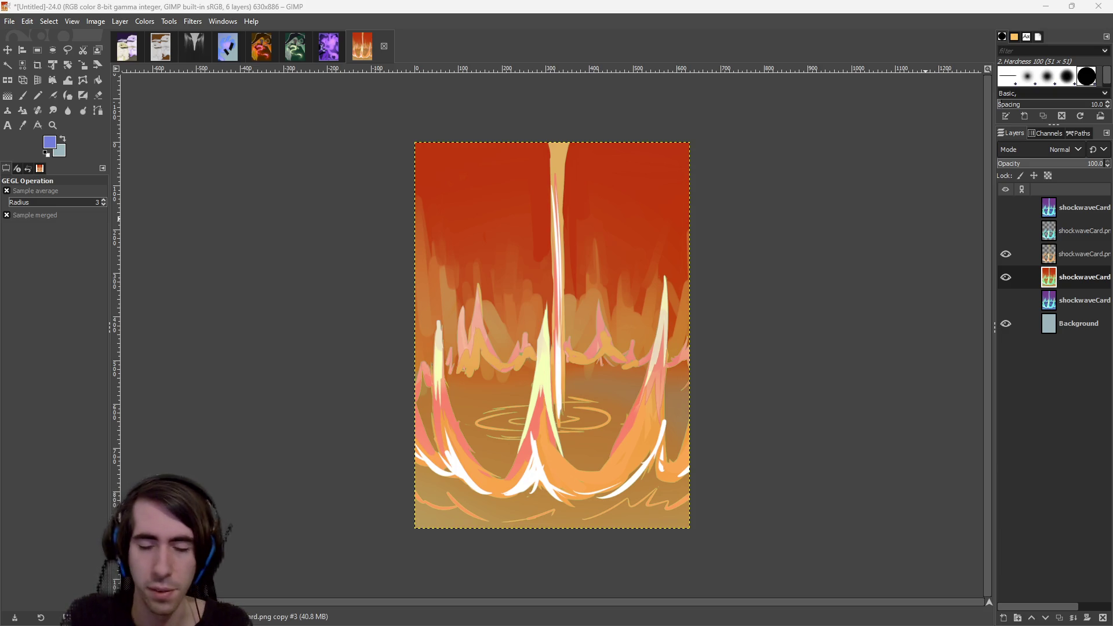
pyautogui.hotkey('alt', 'Tab')
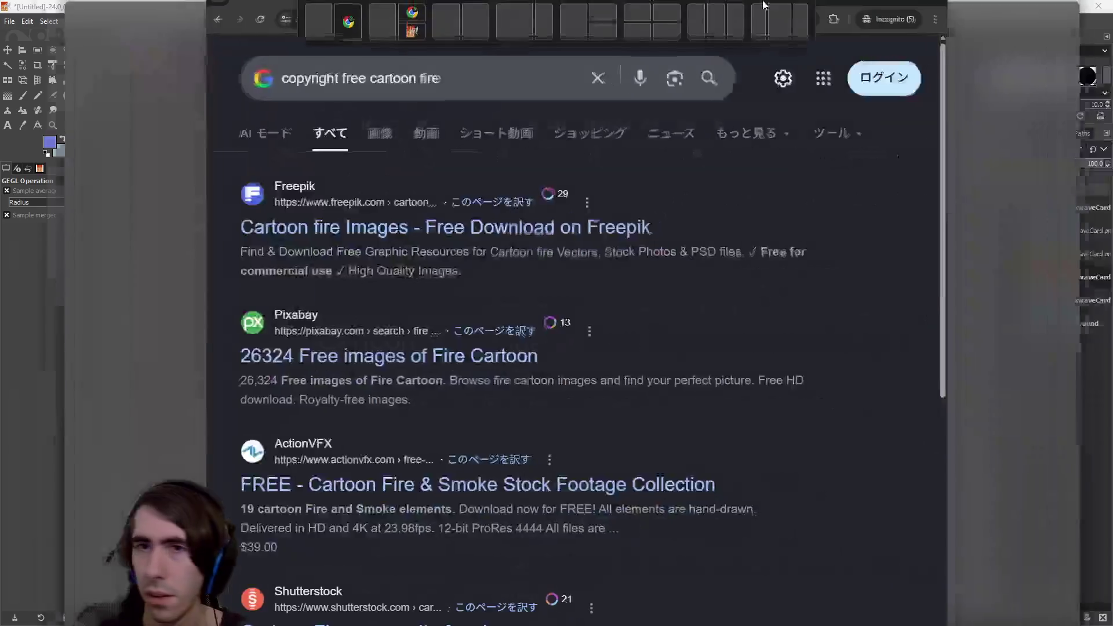
pyautogui.click(219, 149)
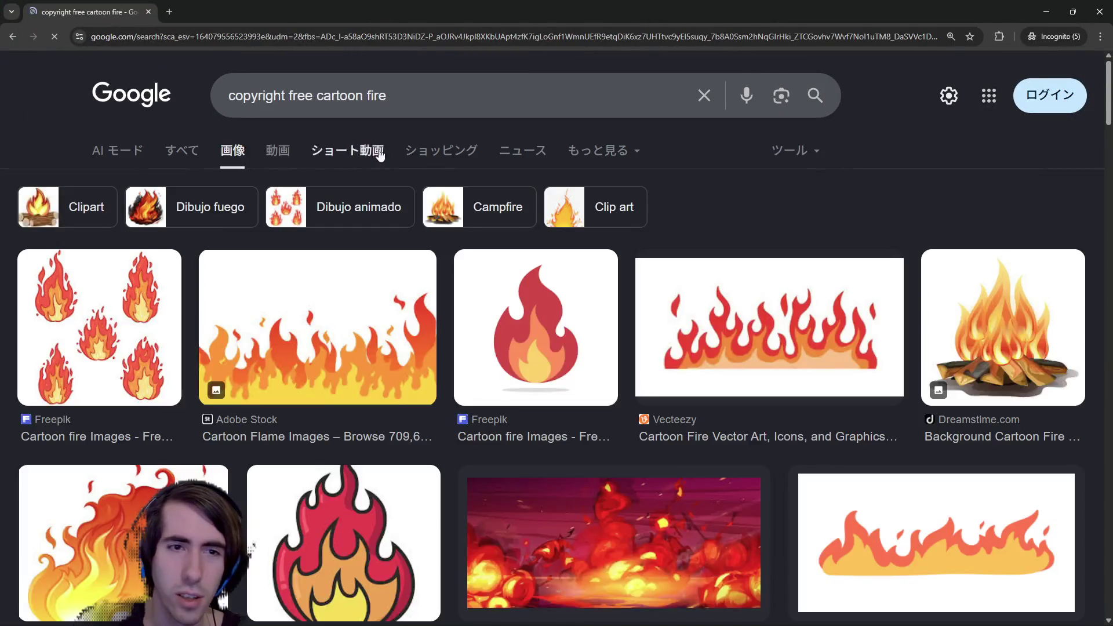
pyautogui.scroll(-1, 347, 145)
pyautogui.hotkey('alt', 'Tab')
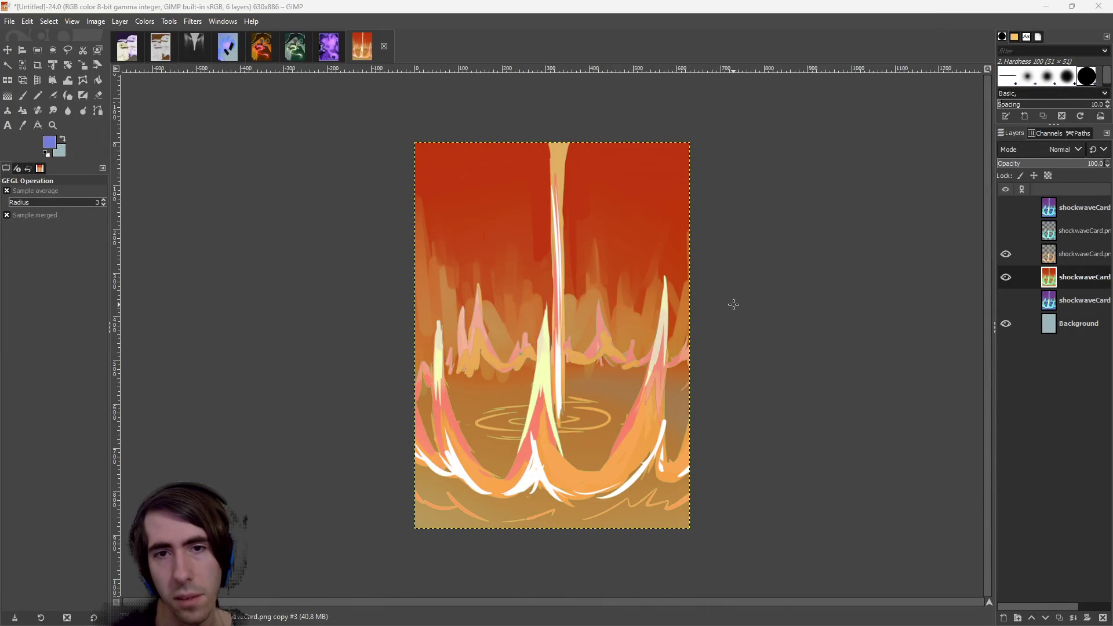
pyautogui.click(7, 64)
# Select the central flame strip and toggle layer 4 and the orange flame layer to compare.
pyautogui.click(555, 170)
pyautogui.moveTo(573, 170)
pyautogui.mouseDown()
pyautogui.moveTo(591, 166)
pyautogui.moveTo(573, 168)
pyautogui.mouseUp()
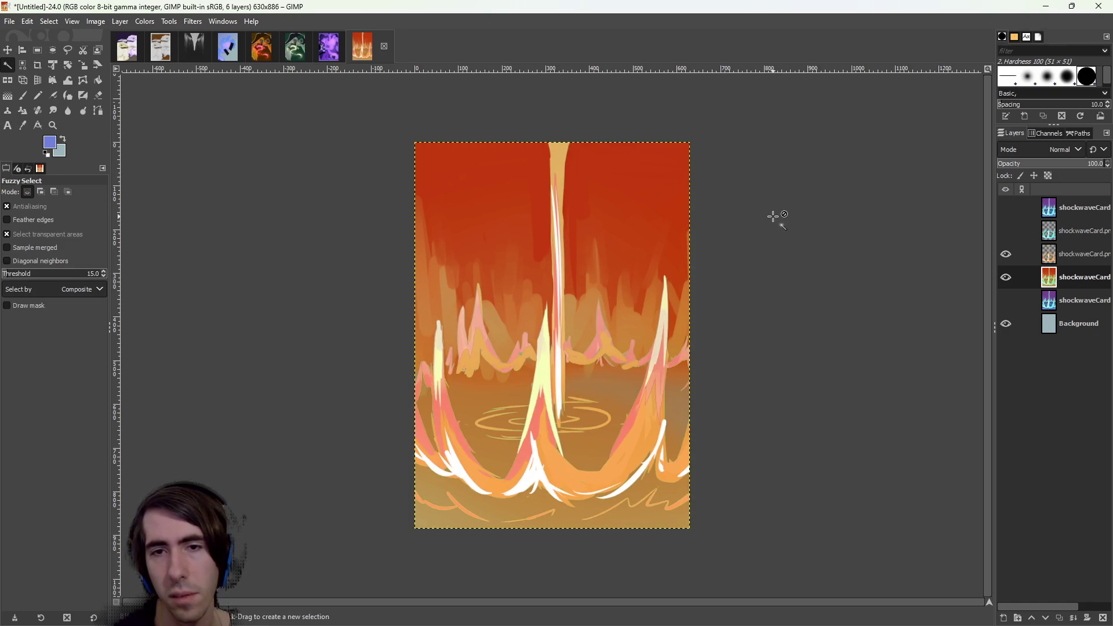
pyautogui.click(1006, 277)
pyautogui.click(1006, 277)
pyautogui.click(1006, 255)
pyautogui.click(1011, 257)
pyautogui.click(1011, 257)
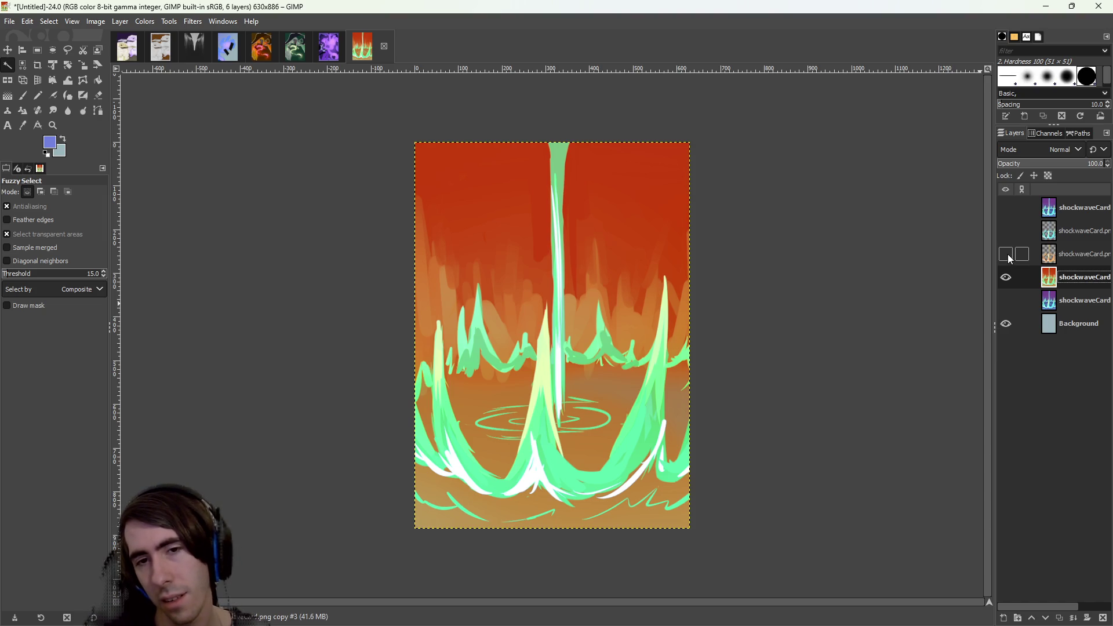
# Compare background versions, hide the red-orange one, and show the purple-blue background layer.
pyautogui.click(1008, 256)
pyautogui.click(1006, 278)
pyautogui.click(1005, 279)
pyautogui.click(1005, 279)
pyautogui.click(1005, 280)
pyautogui.click(1005, 280)
pyautogui.click(1004, 280)
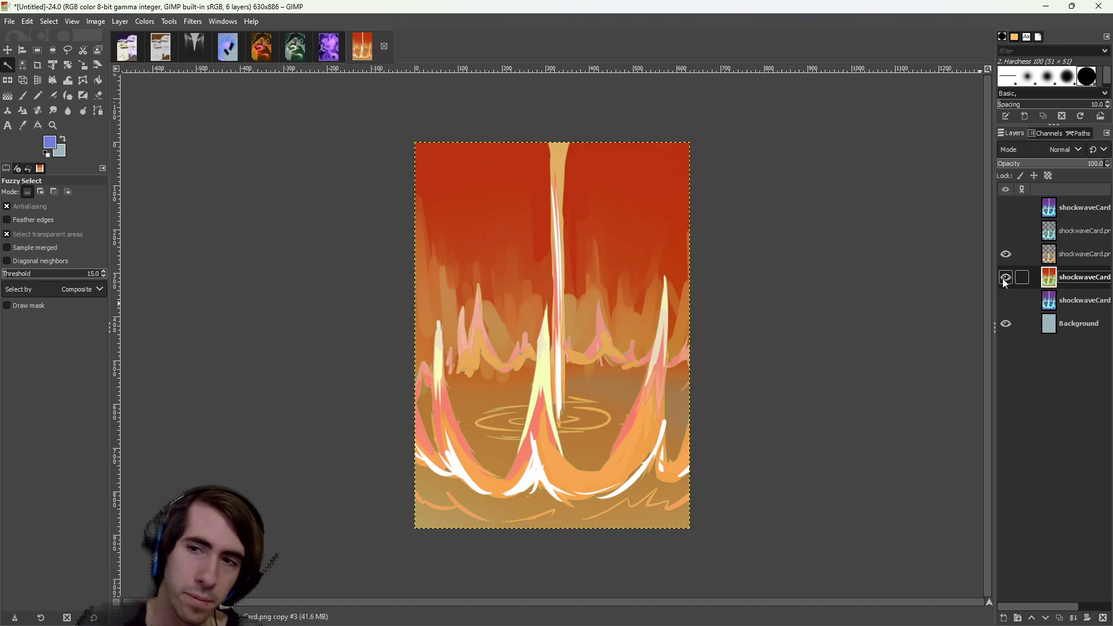
pyautogui.click(1004, 280)
pyautogui.click(1005, 301)
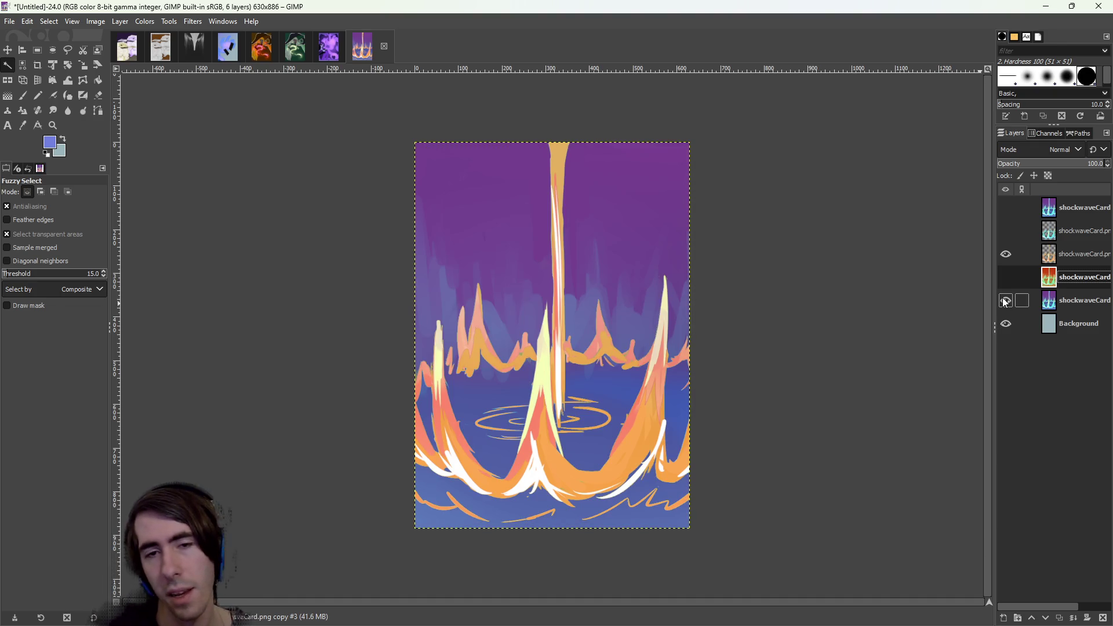
# Make a copy of the purple-blue background layer and hide the original.
pyautogui.click(1062, 301)
pyautogui.rightClick(1062, 302)
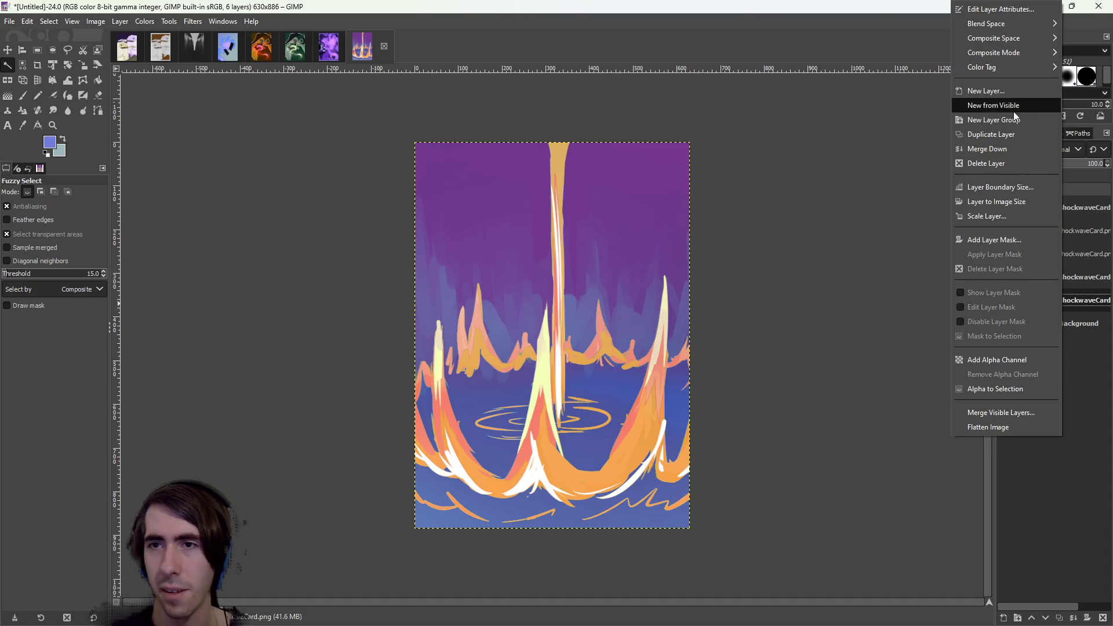
pyautogui.click(1014, 134)
pyautogui.click(1006, 324)
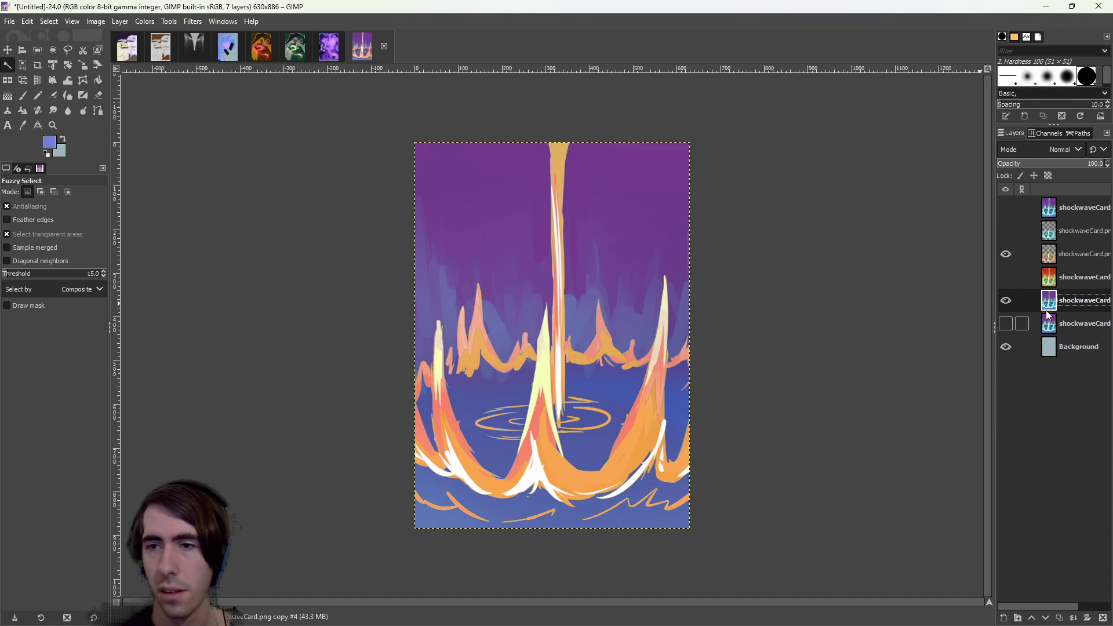
# Turn the copy charcoal grey with Hue-Chroma: hue −180, chroma −53.49, lightness −19.19.
pyautogui.click(145, 22)
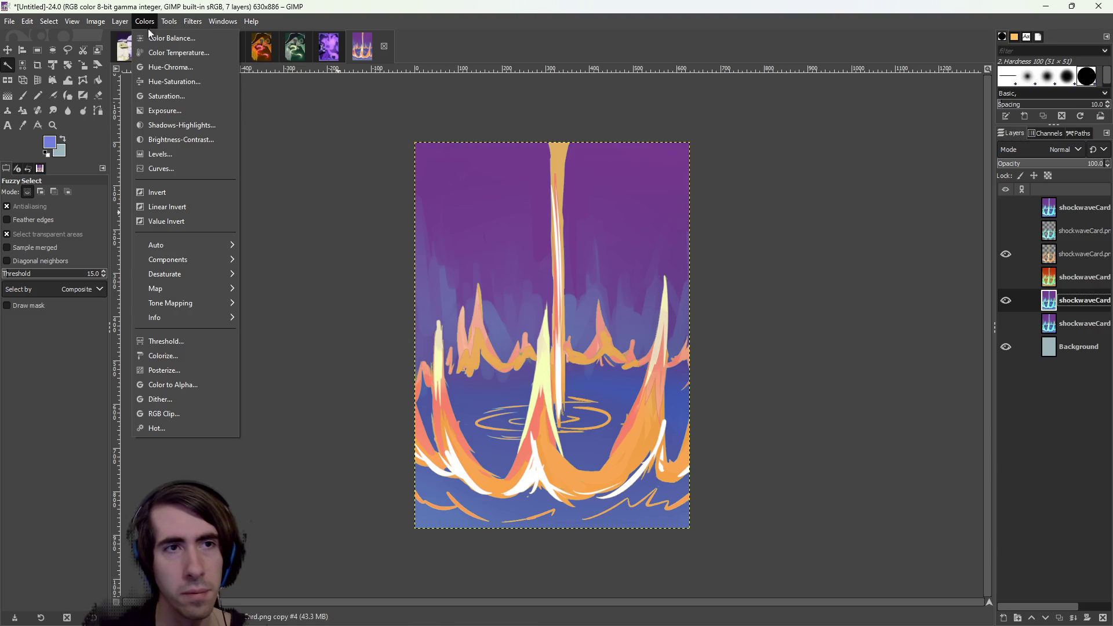
pyautogui.click(169, 66)
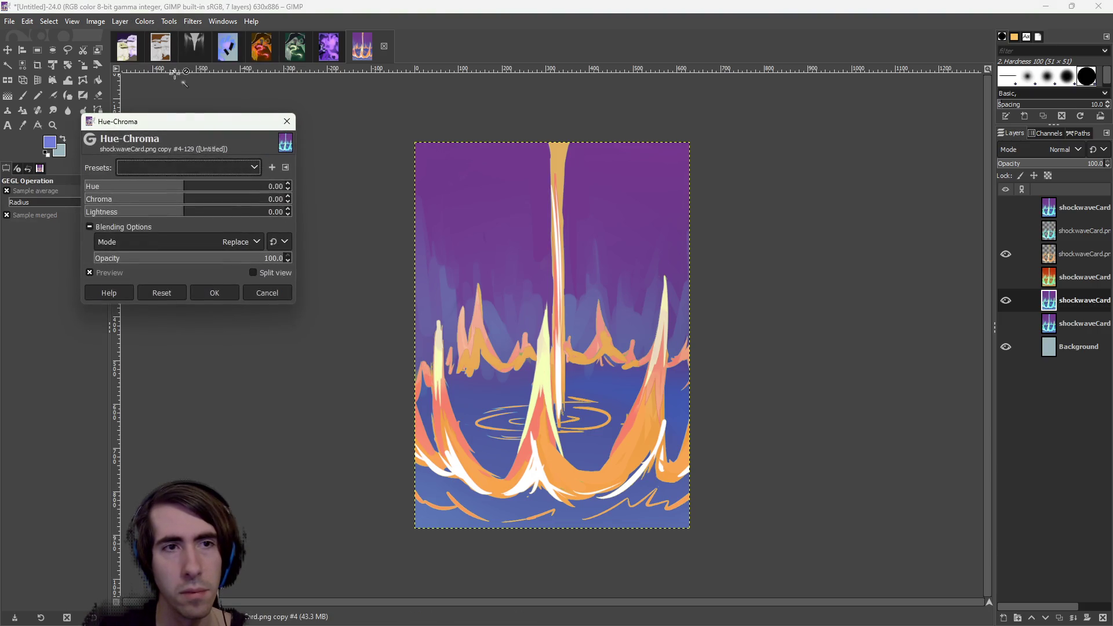
pyautogui.click(97, 186)
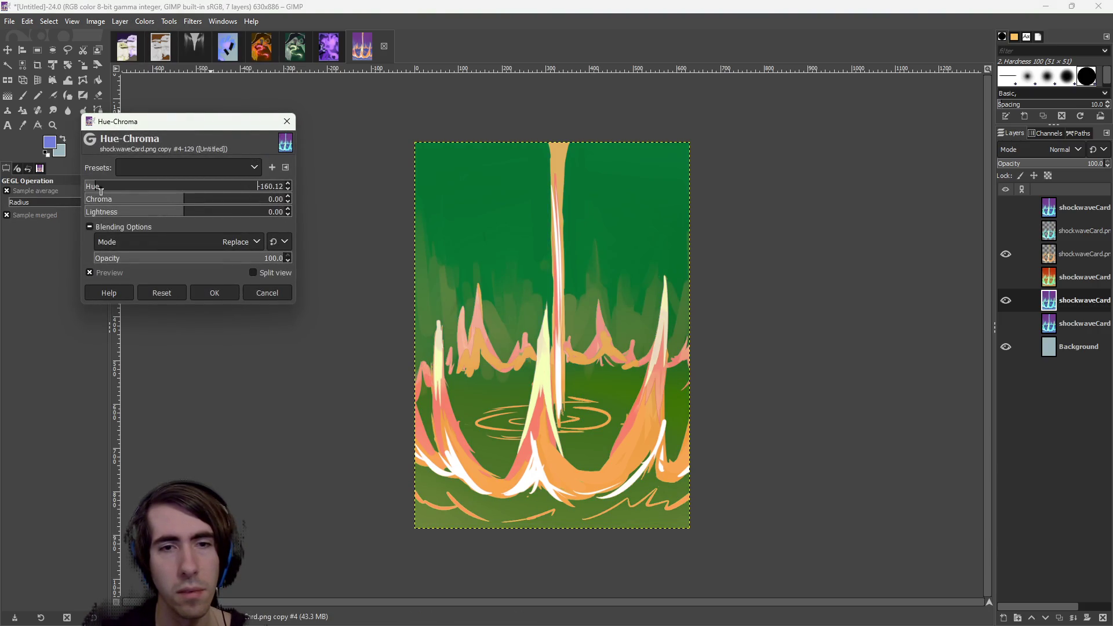
pyautogui.click(106, 200)
pyautogui.moveTo(107, 202)
pyautogui.mouseDown()
pyautogui.moveTo(115, 212)
pyautogui.moveTo(203, 210)
pyautogui.moveTo(148, 212)
pyautogui.moveTo(137, 202)
pyautogui.moveTo(153, 201)
pyautogui.moveTo(102, 195)
pyautogui.moveTo(212, 189)
pyautogui.moveTo(90, 186)
pyautogui.moveTo(174, 212)
pyautogui.moveTo(145, 207)
pyautogui.mouseUp()
pyautogui.click(105, 212)
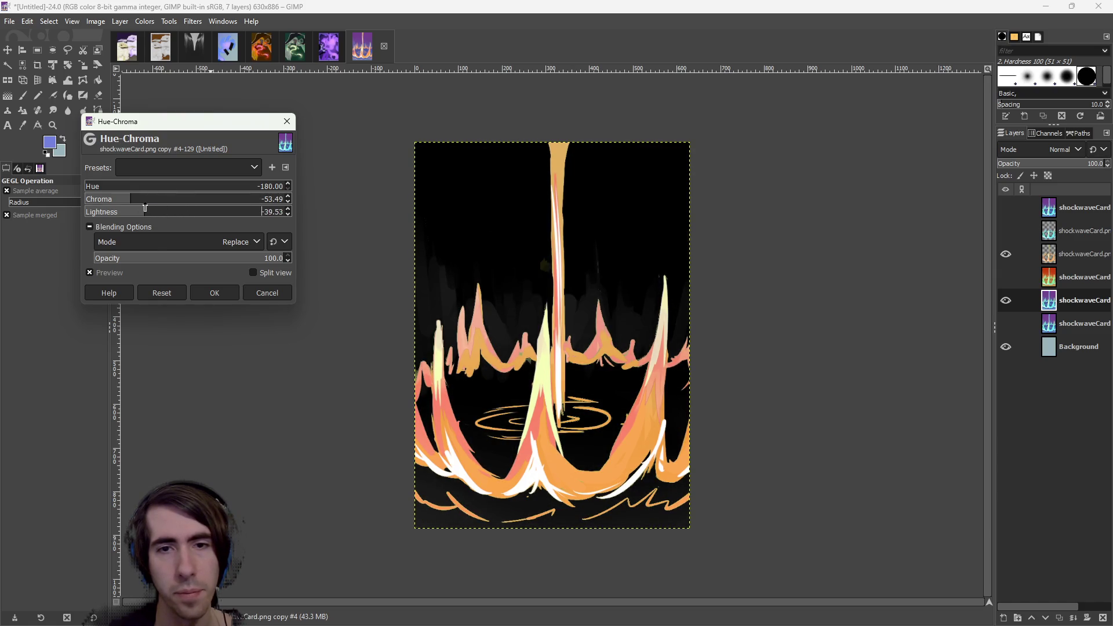
pyautogui.moveTo(166, 213); pyautogui.dragTo(175, 214)
pyautogui.click(221, 293)
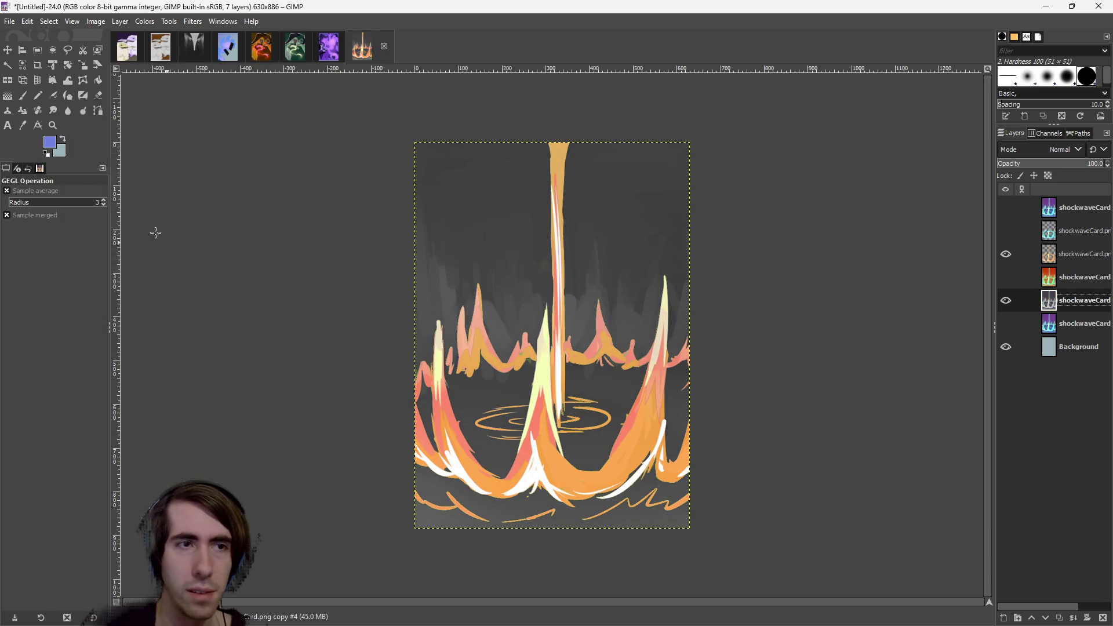
# Choose the Gradient tool with black as the background colour and a Radial shape.
pyautogui.click(7, 95)
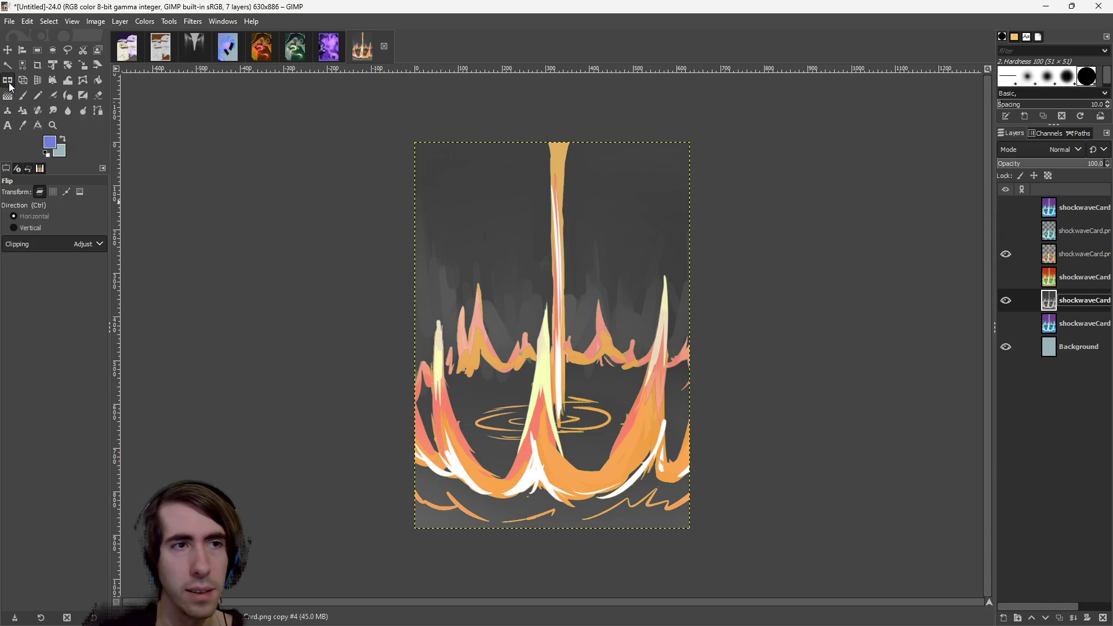
pyautogui.click(60, 155)
pyautogui.click(74, 188)
pyautogui.click(169, 236)
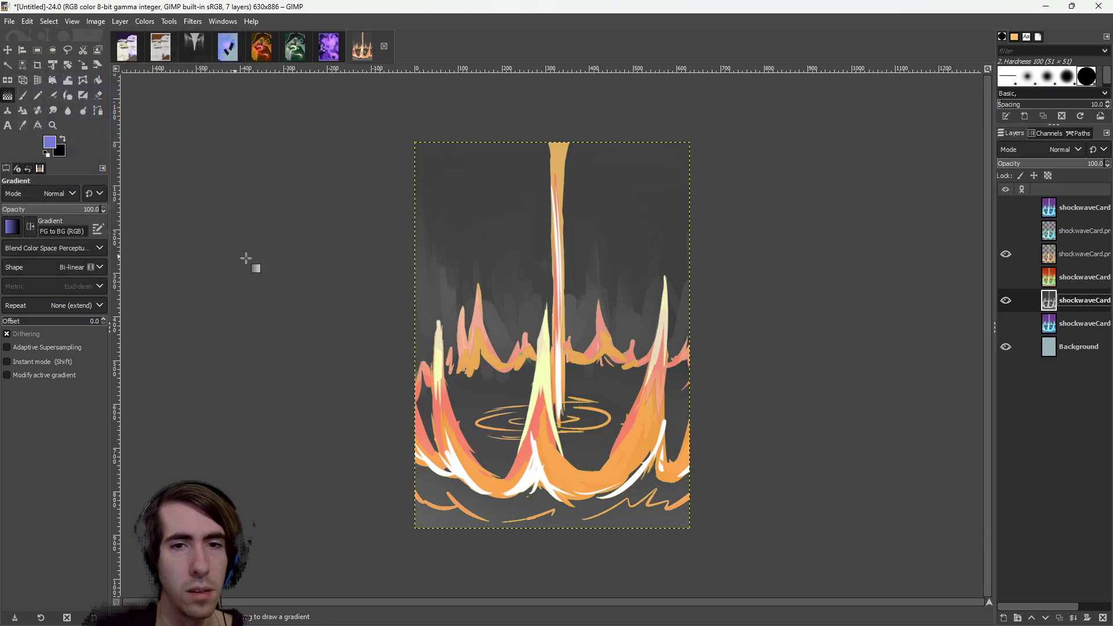
pyautogui.click(80, 249)
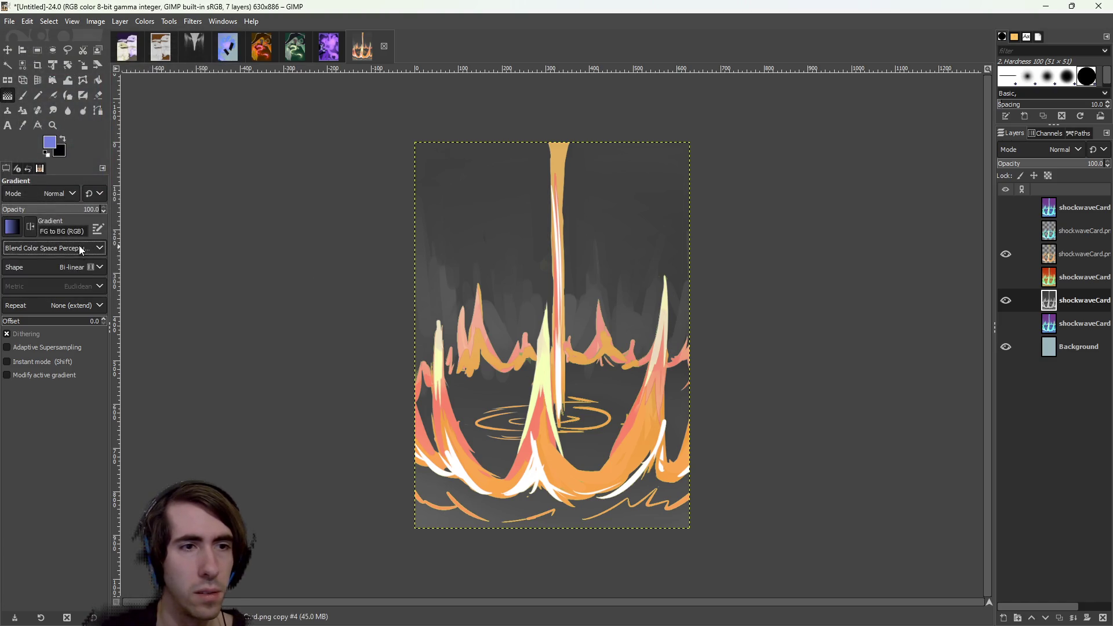
pyautogui.click(79, 269)
pyautogui.click(59, 311)
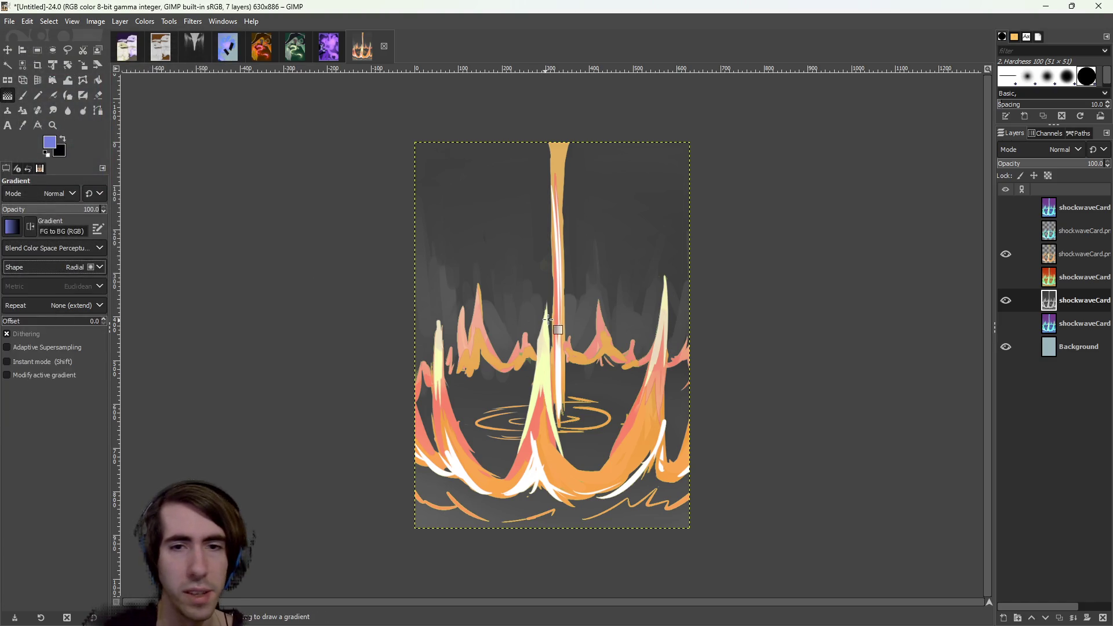
# Drag a test radial gradient across the canvas, then discard it.
pyautogui.moveTo(560, 317); pyautogui.dragTo(540, 371)
pyautogui.moveTo(551, 305); pyautogui.dragTo(508, 174)
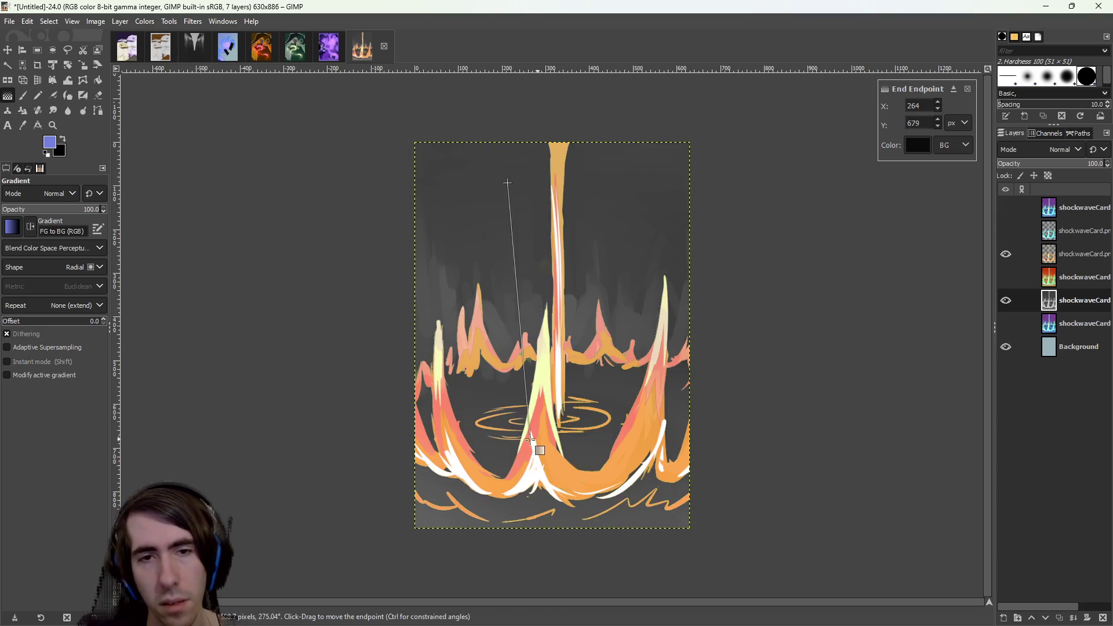
pyautogui.press('Escape')
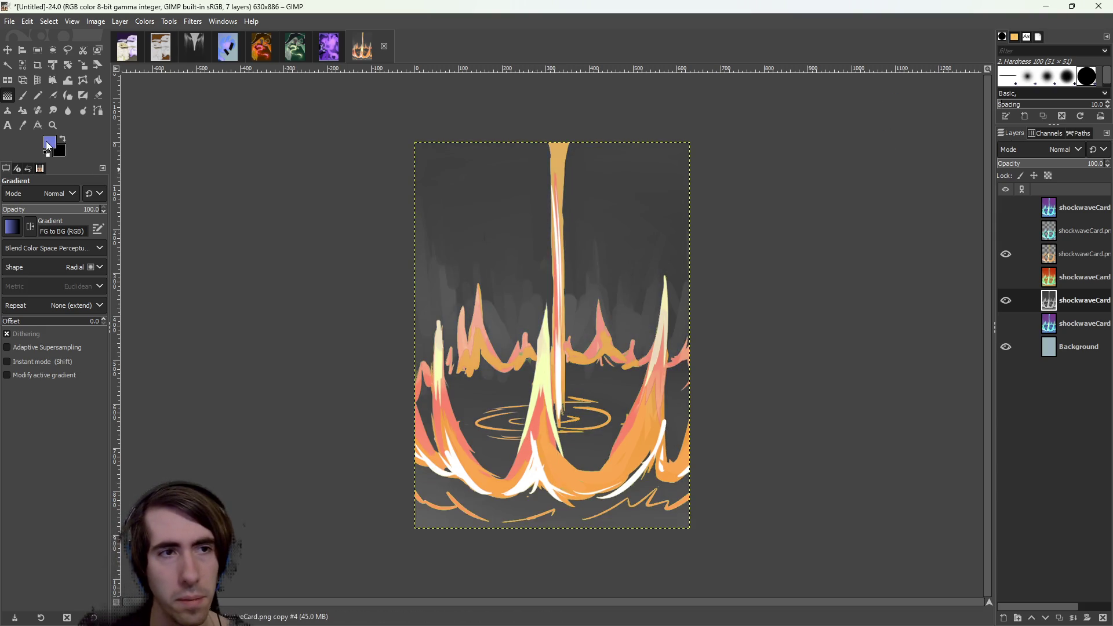
# Set the foreground colour to grey 989898, keeping black as the background colour.
pyautogui.click(48, 144)
pyautogui.moveTo(34, 133); pyautogui.dragTo(7, 124)
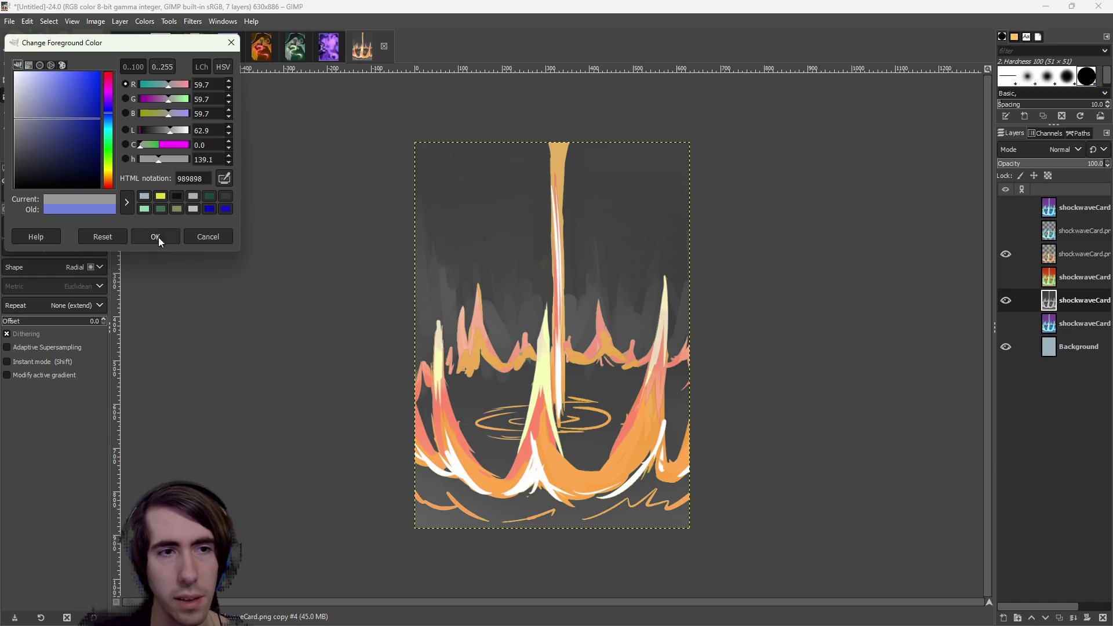
pyautogui.click(156, 236)
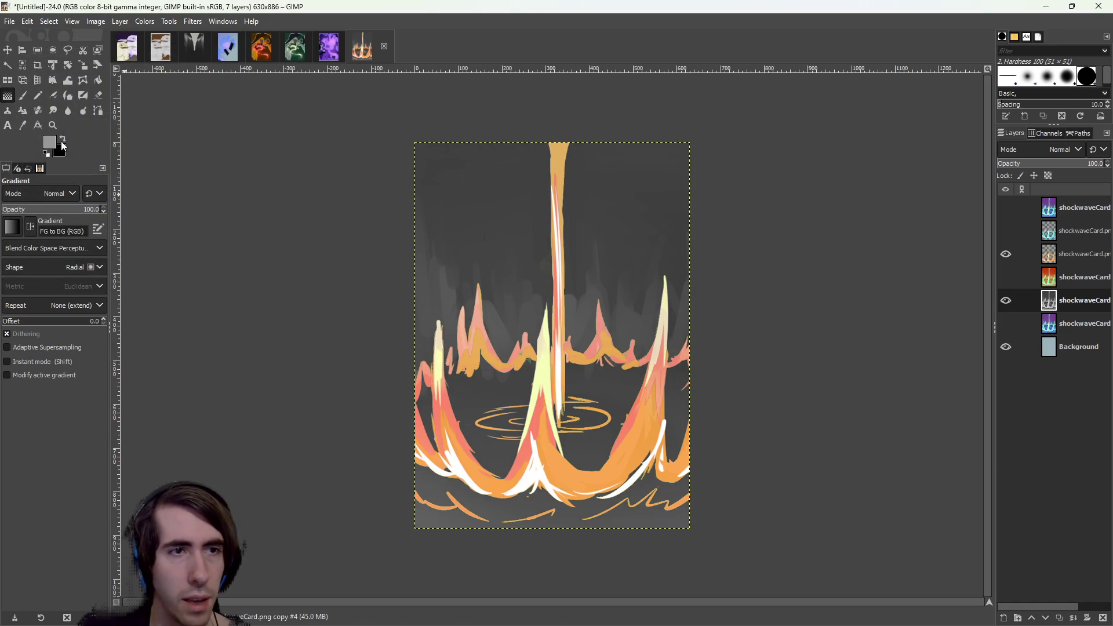
pyautogui.click(51, 143)
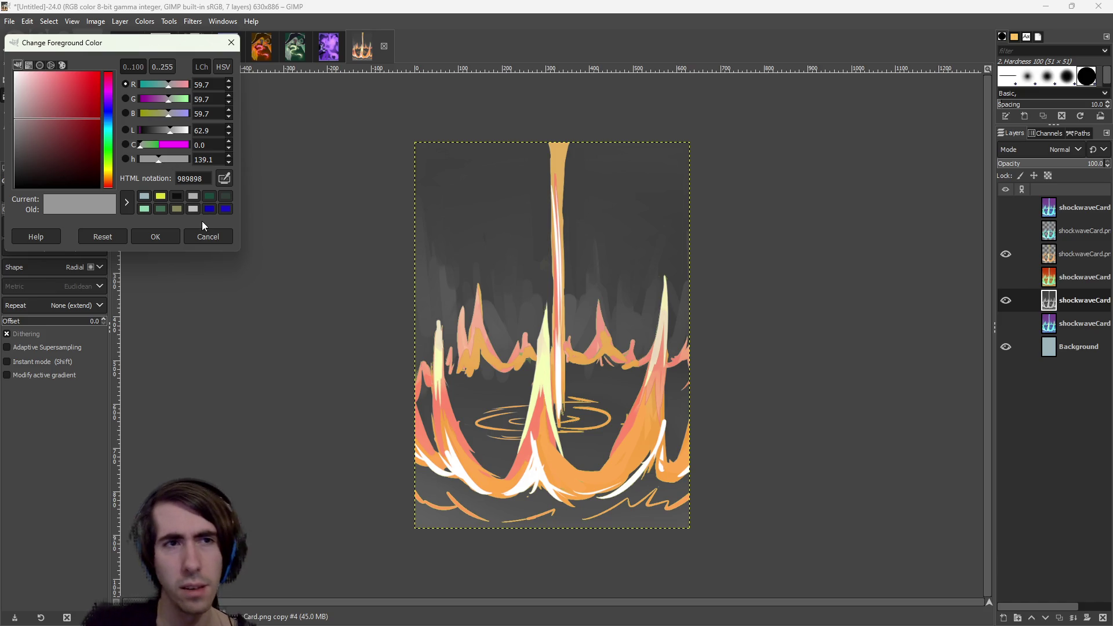
pyautogui.click(215, 238)
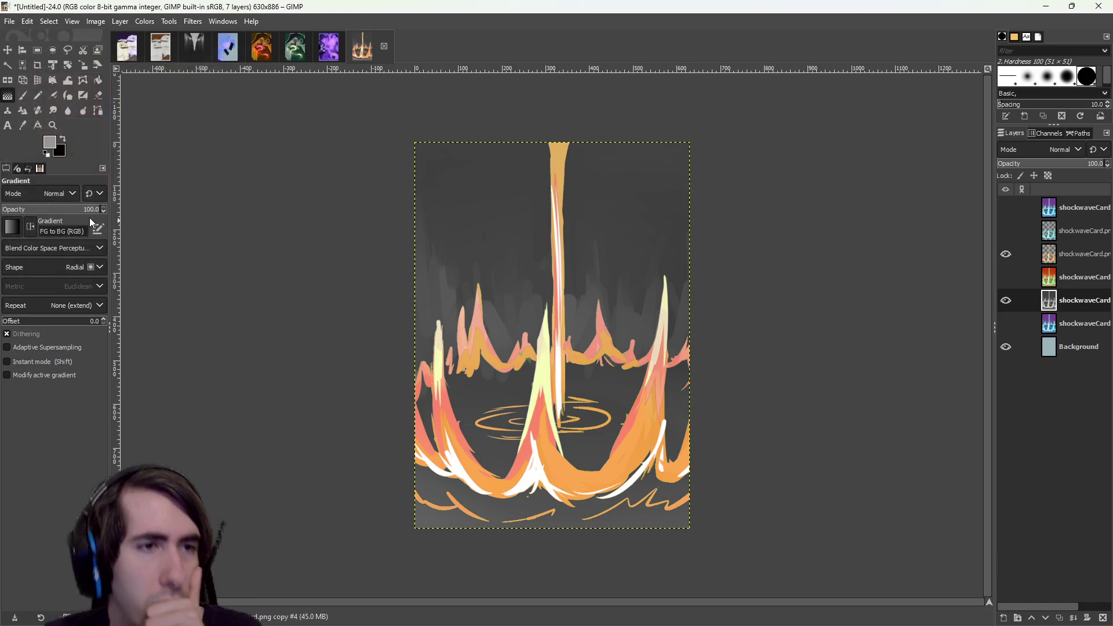
pyautogui.click(60, 153)
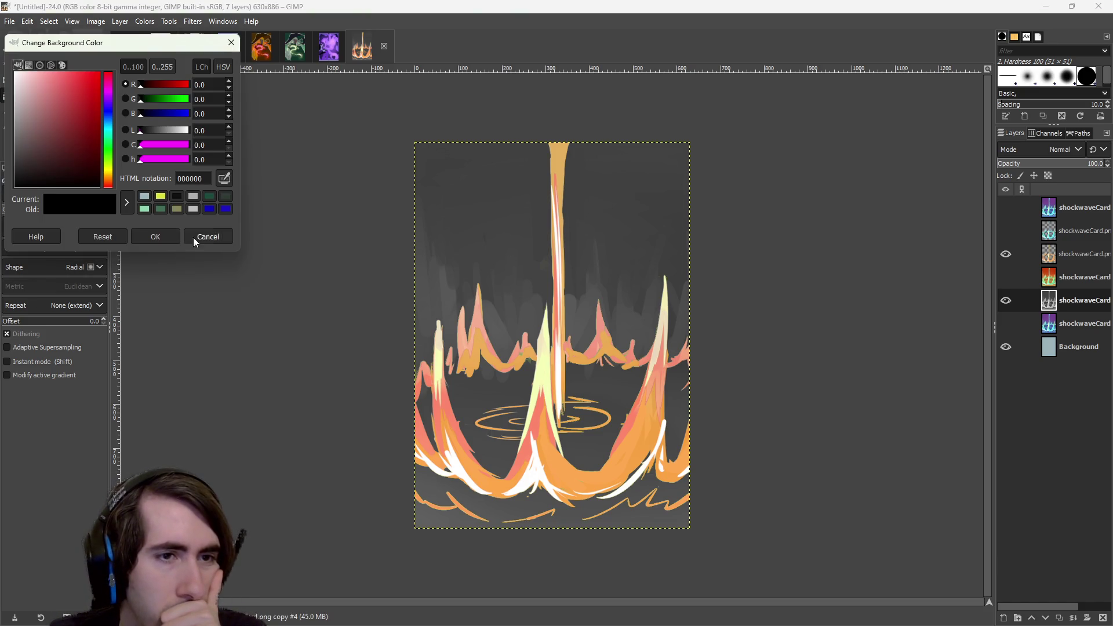
pyautogui.click(155, 236)
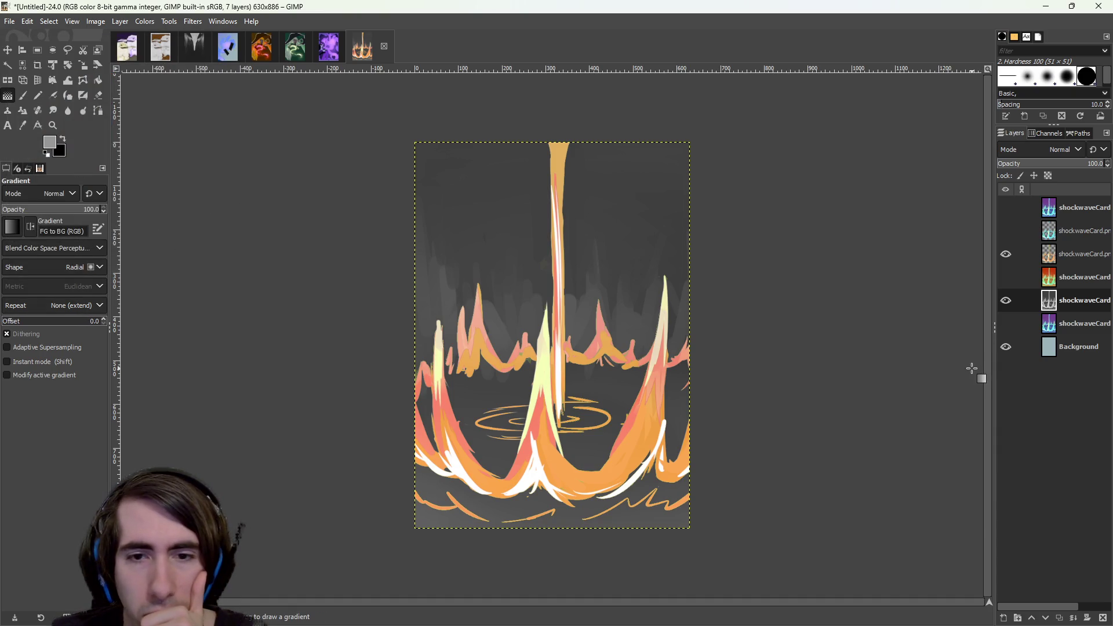
pyautogui.click(126, 22)
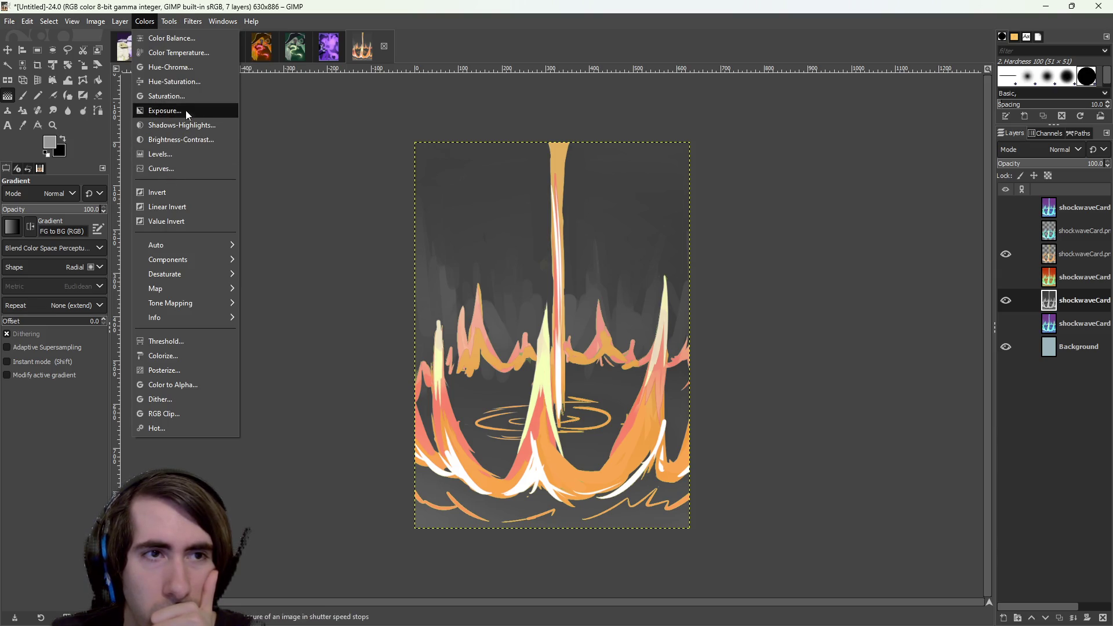
# Try Saturation and Invert on the grey layer, cancelling and undoing both.
pyautogui.click(184, 96)
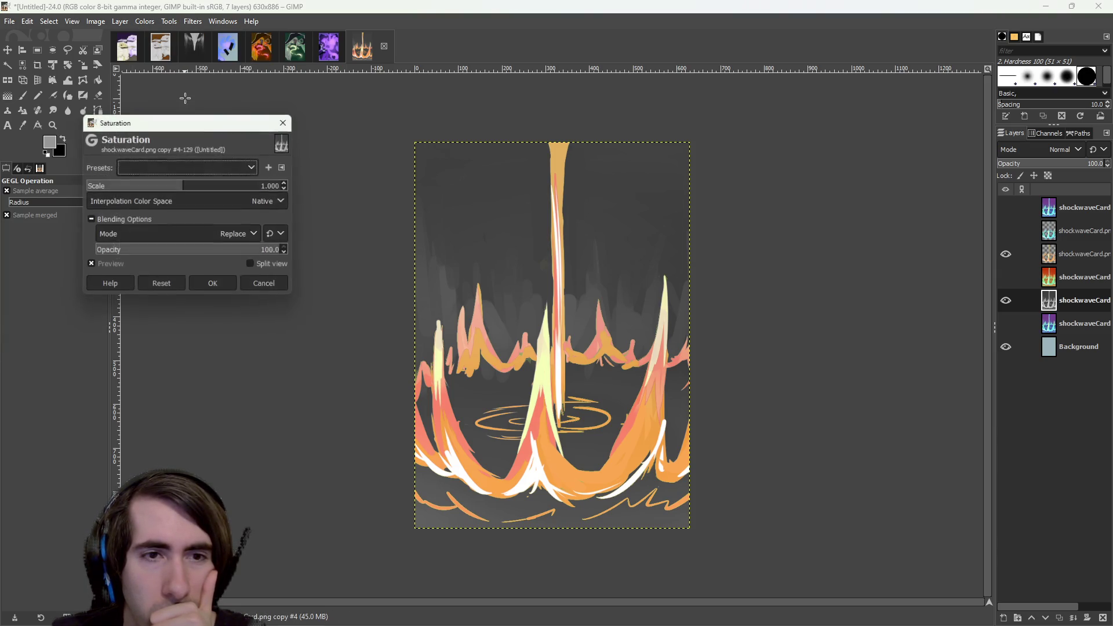
pyautogui.click(270, 287)
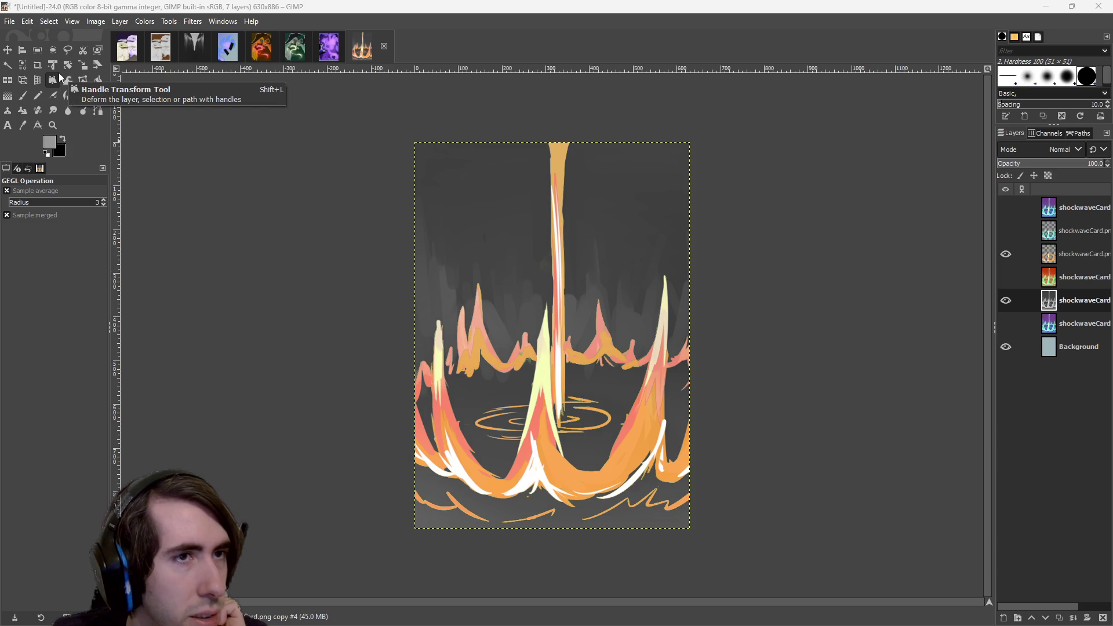
pyautogui.click(147, 22)
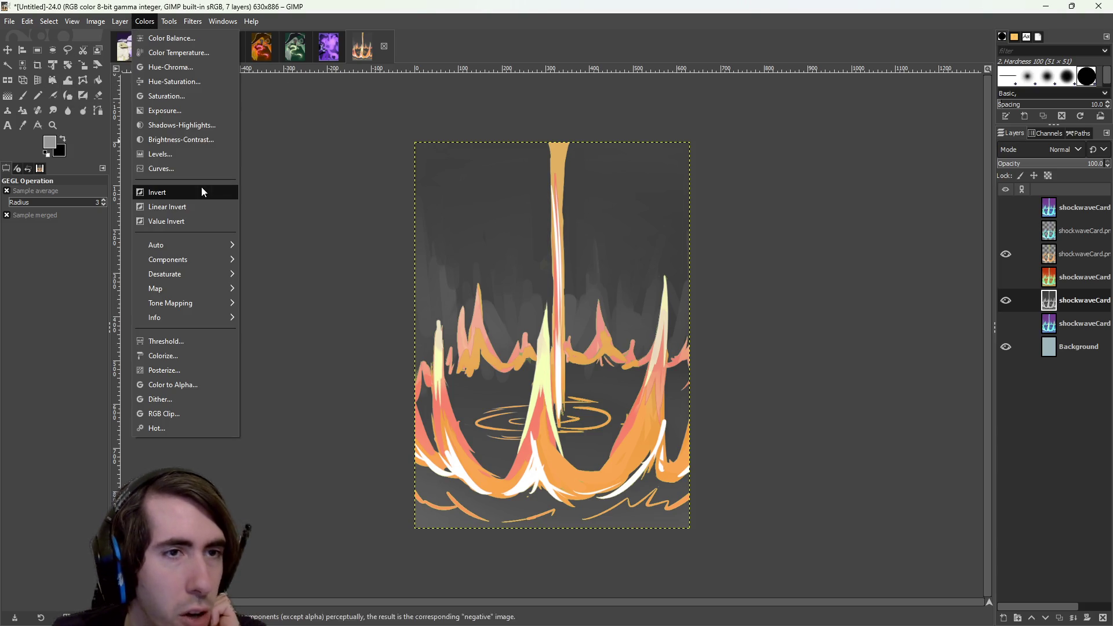
pyautogui.click(190, 212)
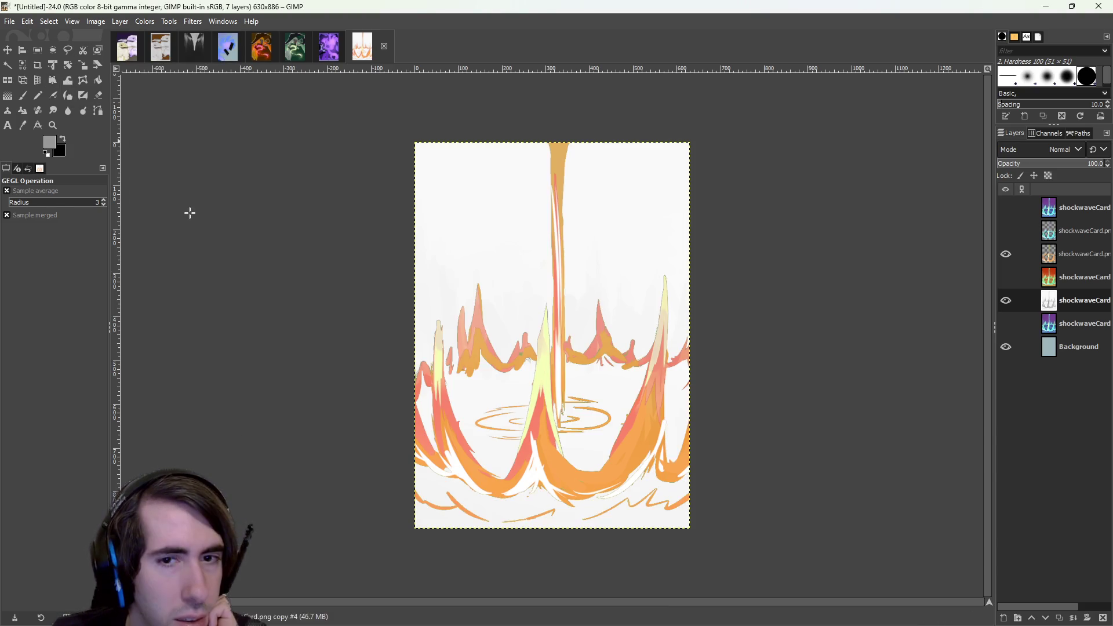
pyautogui.hotkey('ctrl', 'z')
# Invert the grey backdrop twice more, undoing each time, then revisit the Colors adjustments.
pyautogui.click(144, 21)
pyautogui.click(180, 204)
pyautogui.hotkey('ctrl', 'z')
pyautogui.click(172, 22)
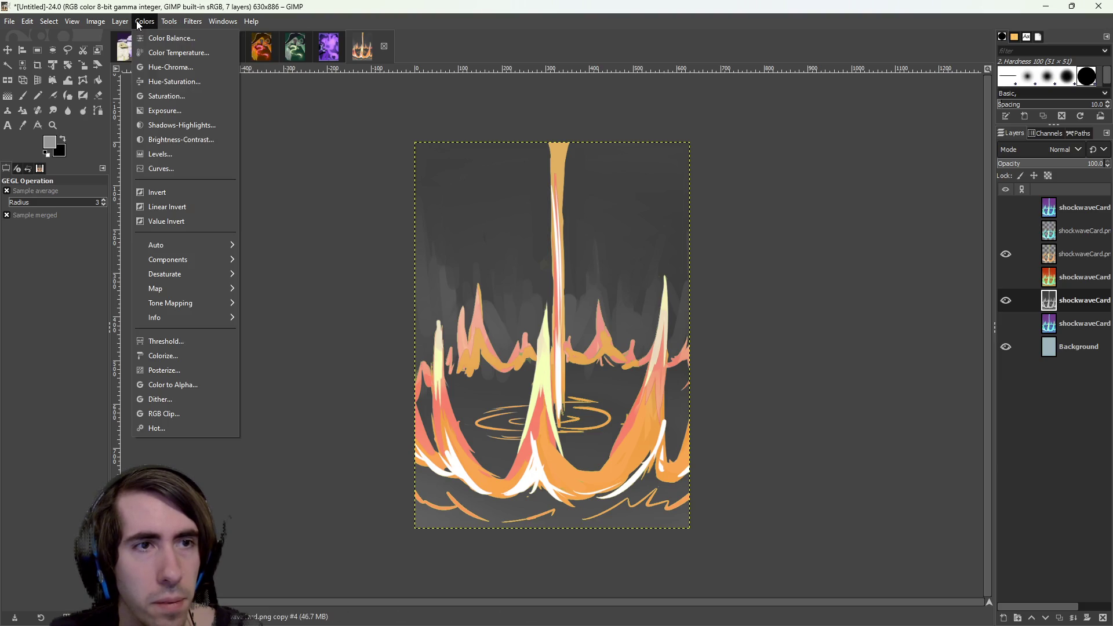
pyautogui.click(184, 193)
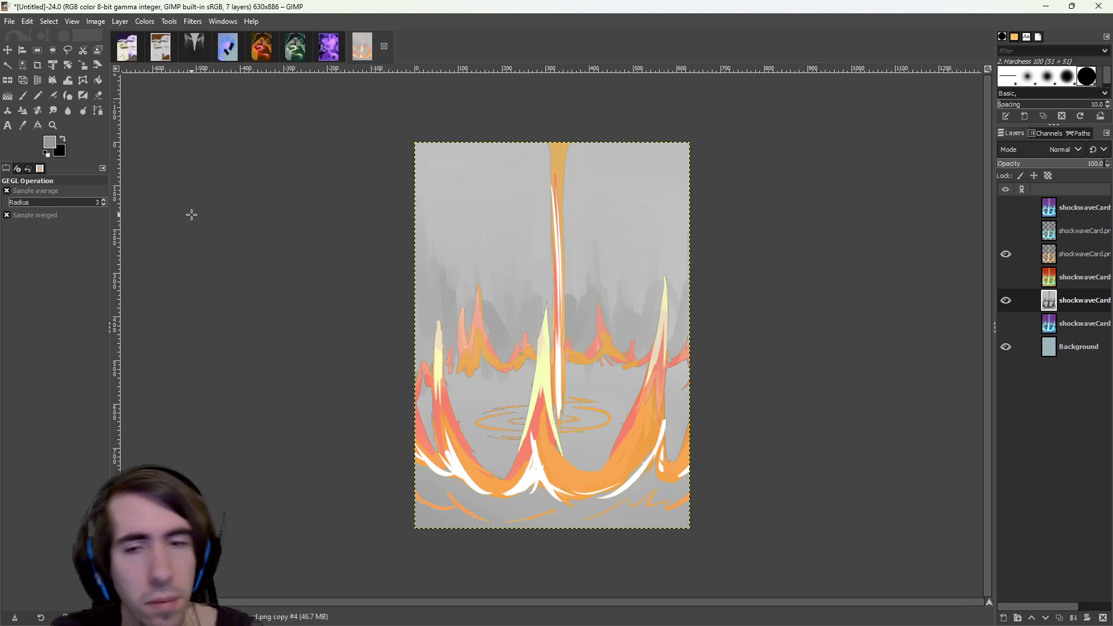
pyautogui.hotkey('ctrl', 'z')
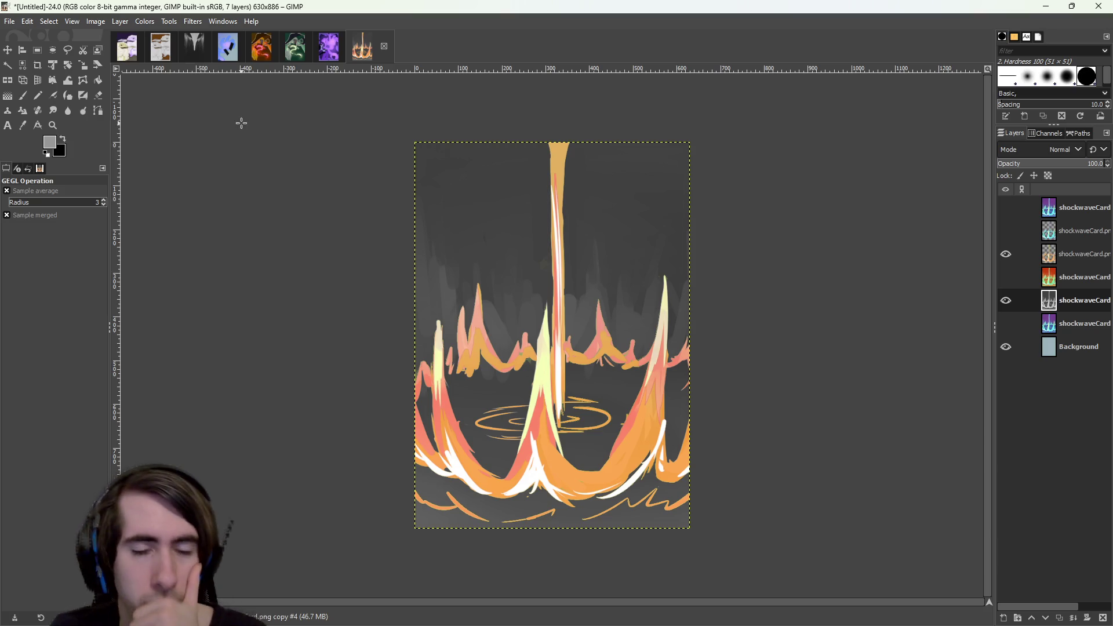
pyautogui.click(146, 23)
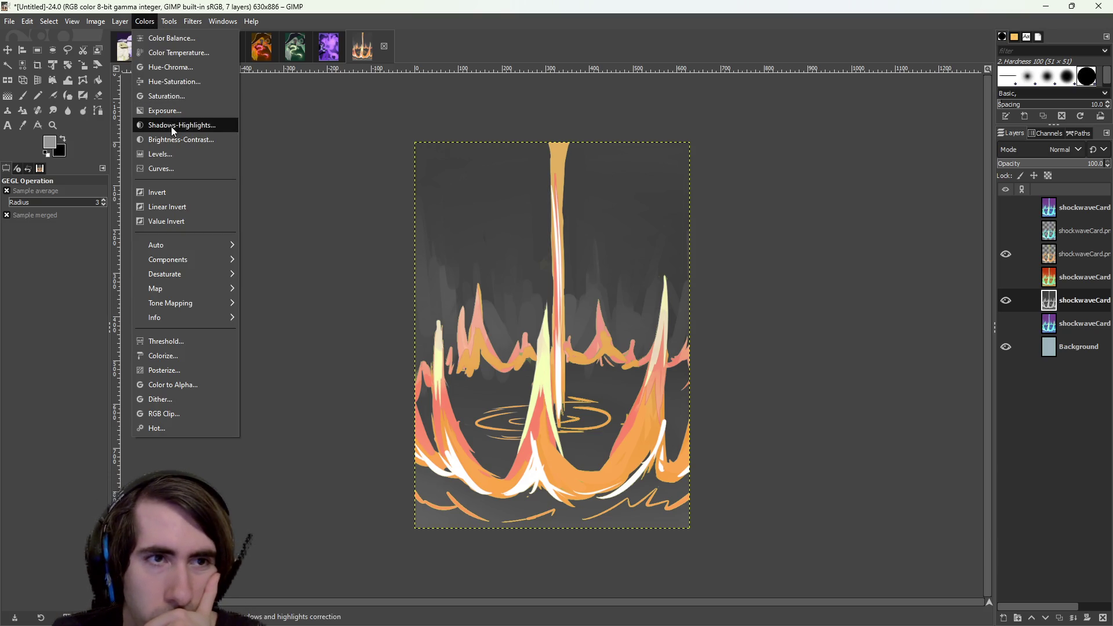
pyautogui.press('Escape')
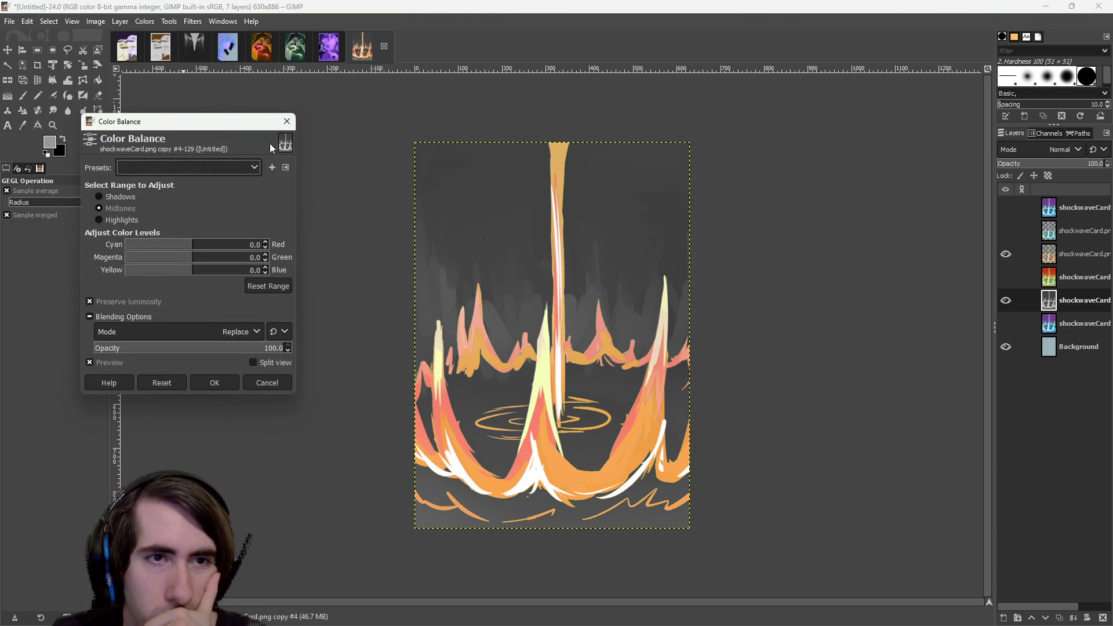
# Cancel Color Balance, then try the Saturation adjustment and discard it.
pyautogui.click(214, 382)
pyautogui.click(145, 21)
pyautogui.click(174, 94)
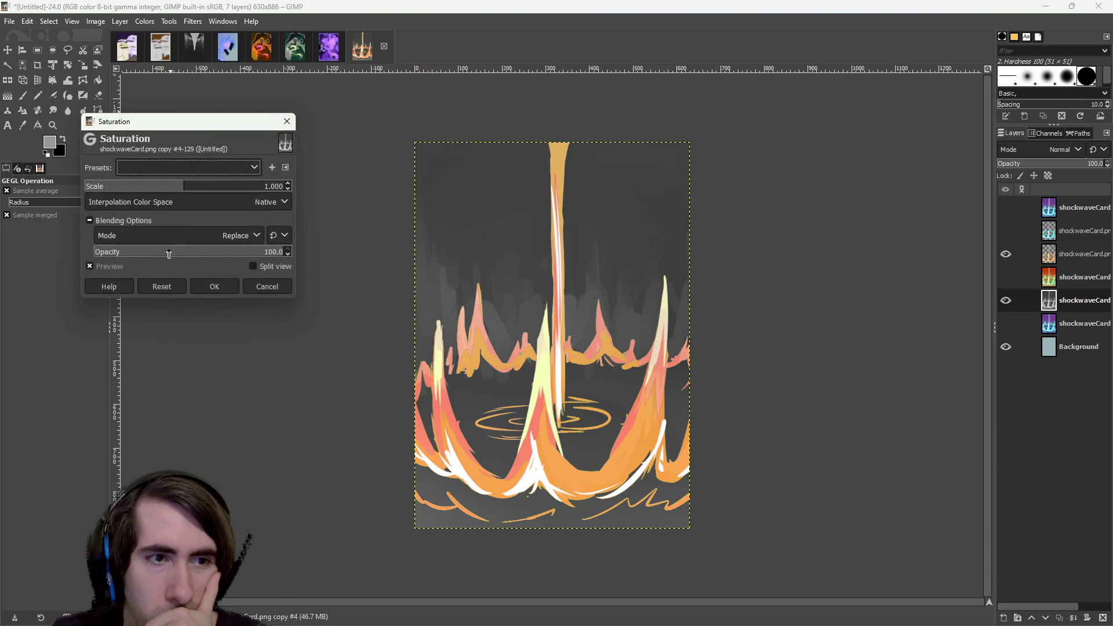
pyautogui.moveTo(151, 189); pyautogui.dragTo(144, 190)
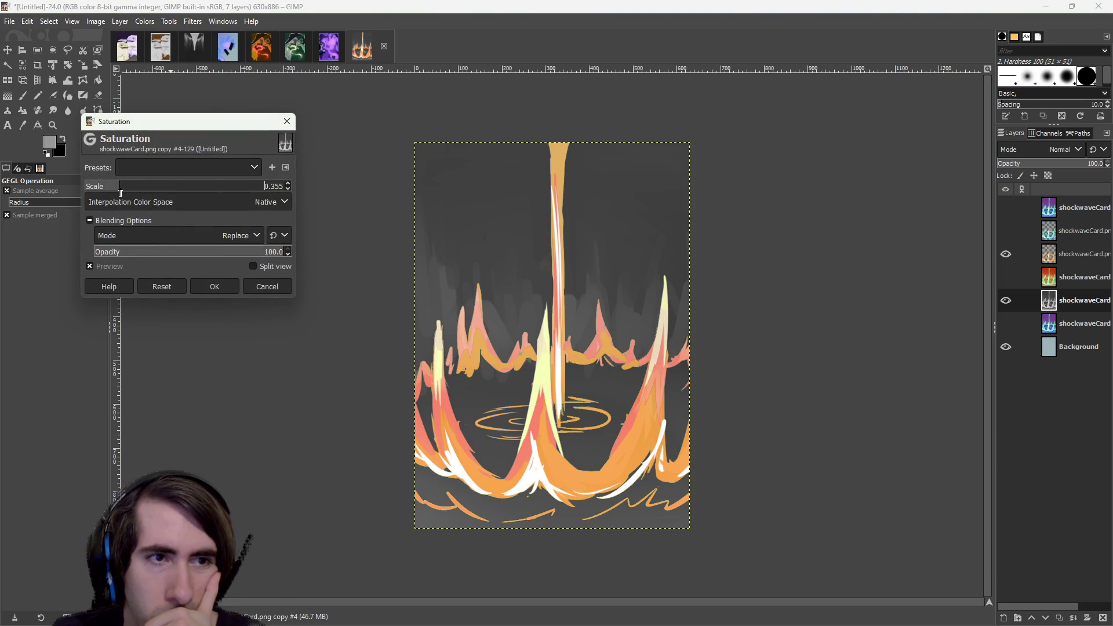
pyautogui.click(169, 199)
pyautogui.click(169, 202)
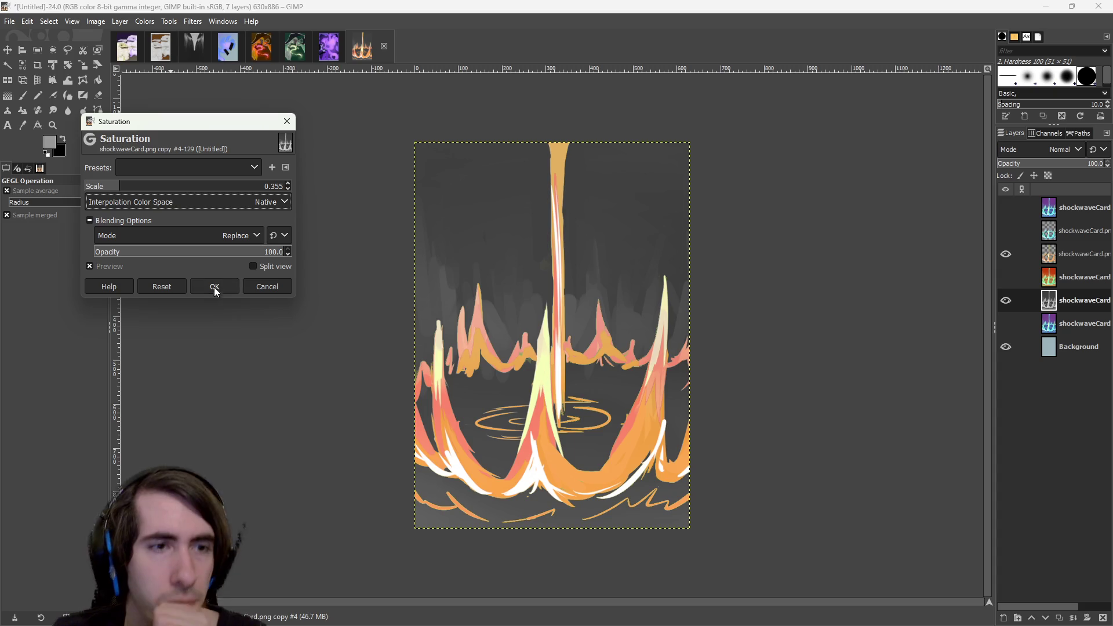
pyautogui.click(190, 204)
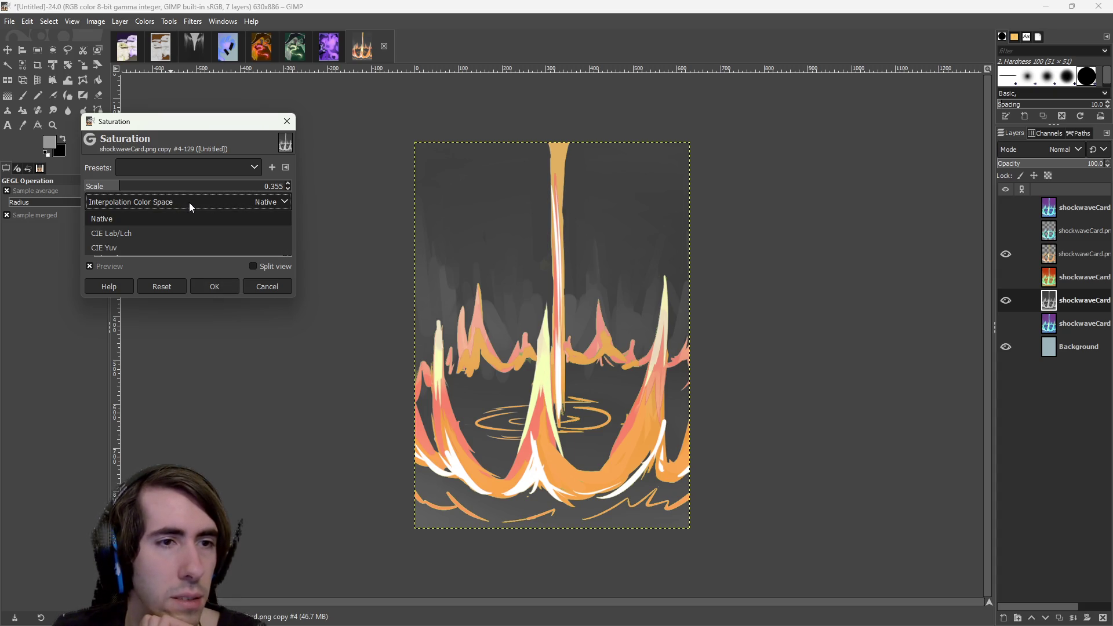
pyautogui.click(187, 202)
# Apply Hue-Saturation with lightness about -82 and lowered saturation, then select the orange shockwaveCard layer.
pyautogui.click(181, 233)
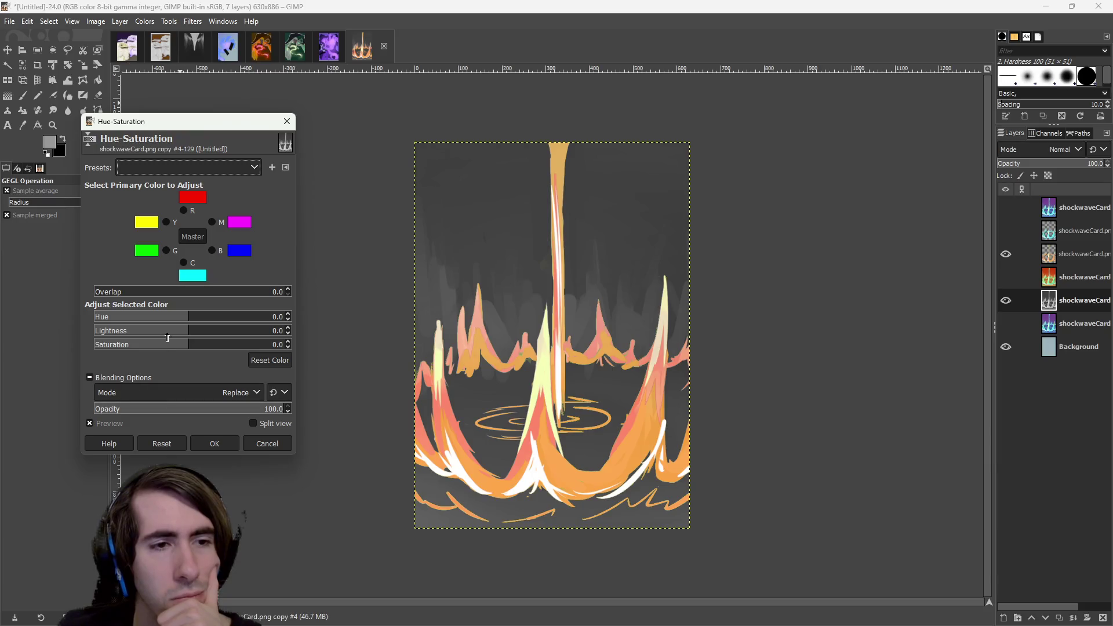
pyautogui.moveTo(166, 345)
pyautogui.mouseDown()
pyautogui.moveTo(148, 345)
pyautogui.moveTo(185, 352)
pyautogui.mouseUp()
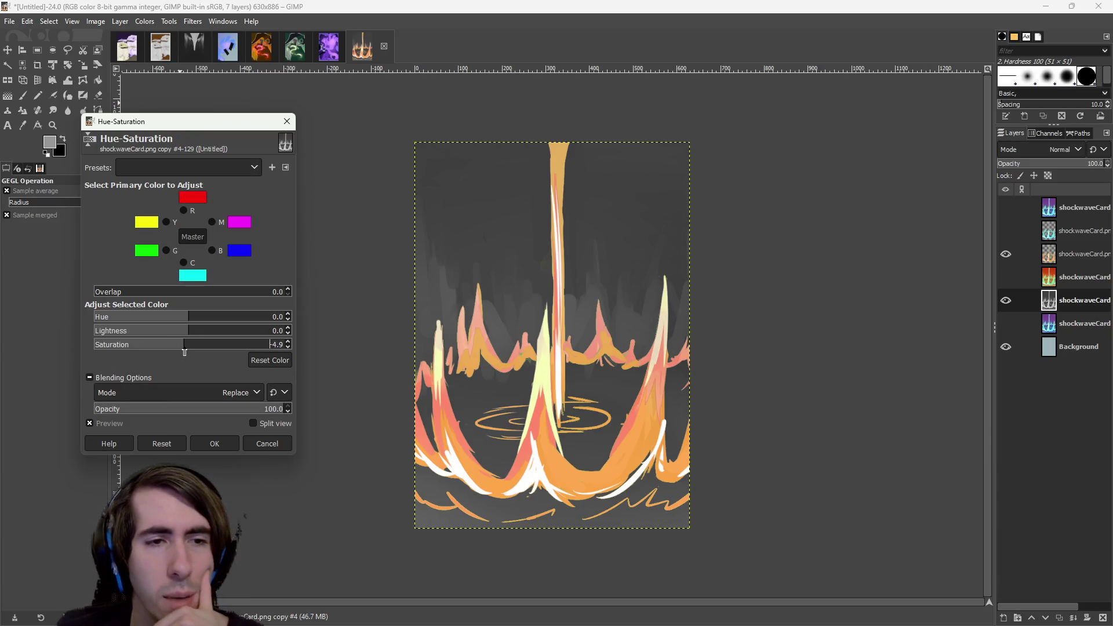
pyautogui.write('0')
pyautogui.press('Return')
pyautogui.click(109, 331)
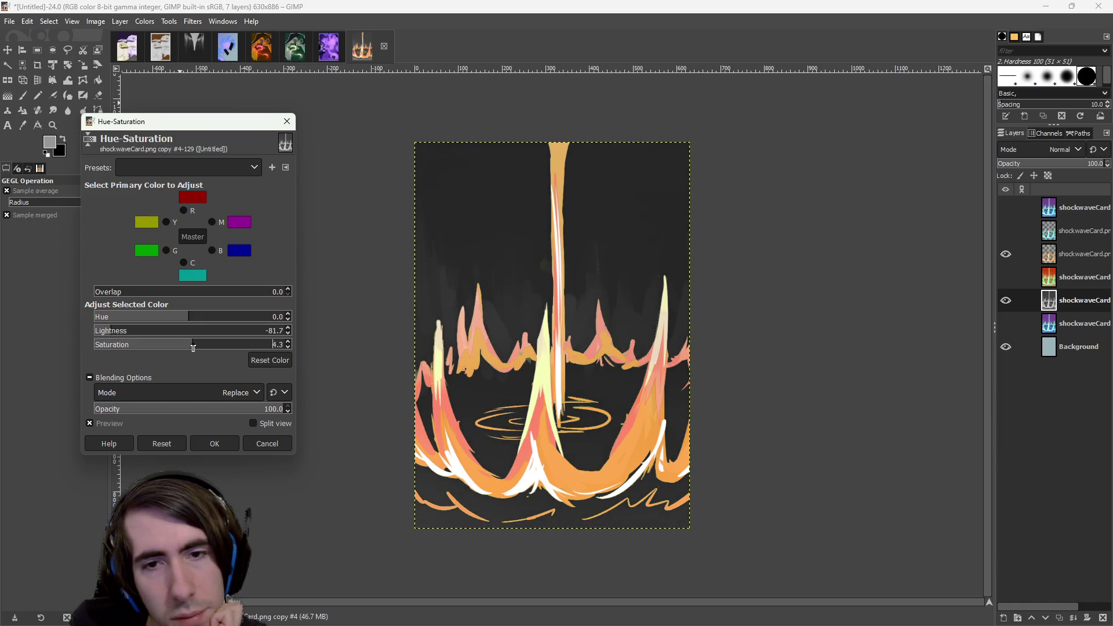
pyautogui.moveTo(193, 348); pyautogui.dragTo(299, 339)
pyautogui.moveTo(232, 348)
pyautogui.mouseDown()
pyautogui.moveTo(115, 346)
pyautogui.moveTo(180, 349)
pyautogui.mouseUp()
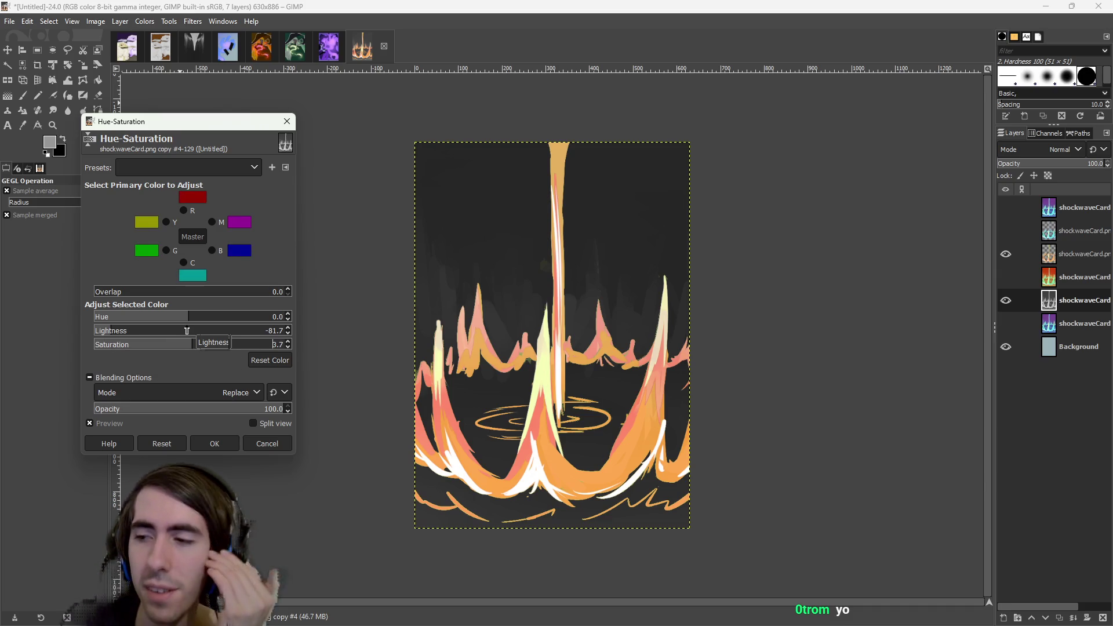
pyautogui.click(227, 440)
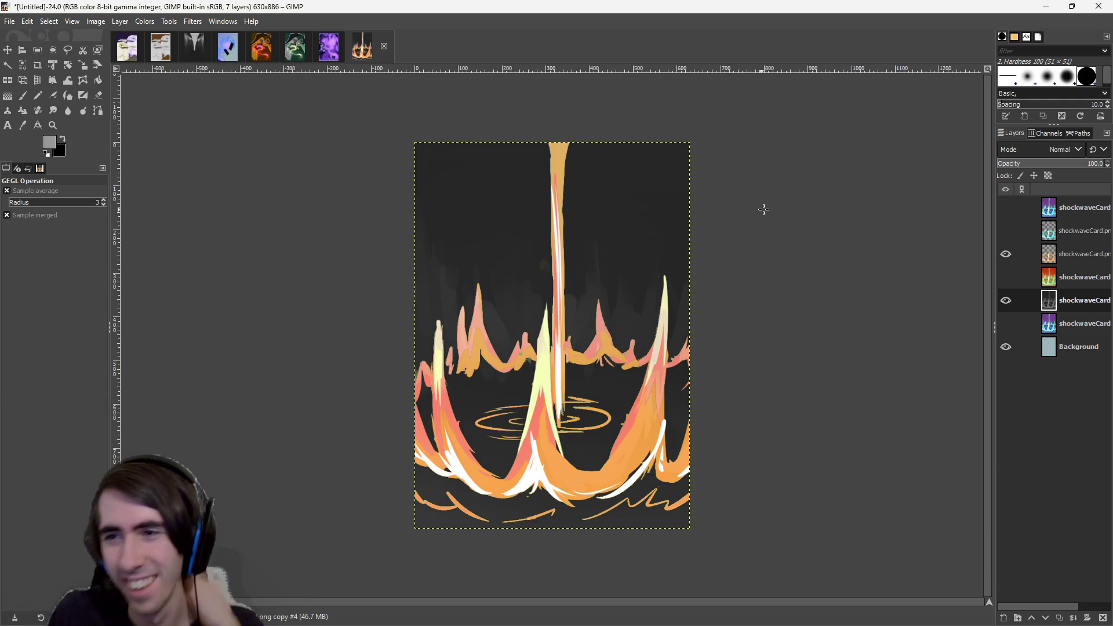
pyautogui.click(1087, 284)
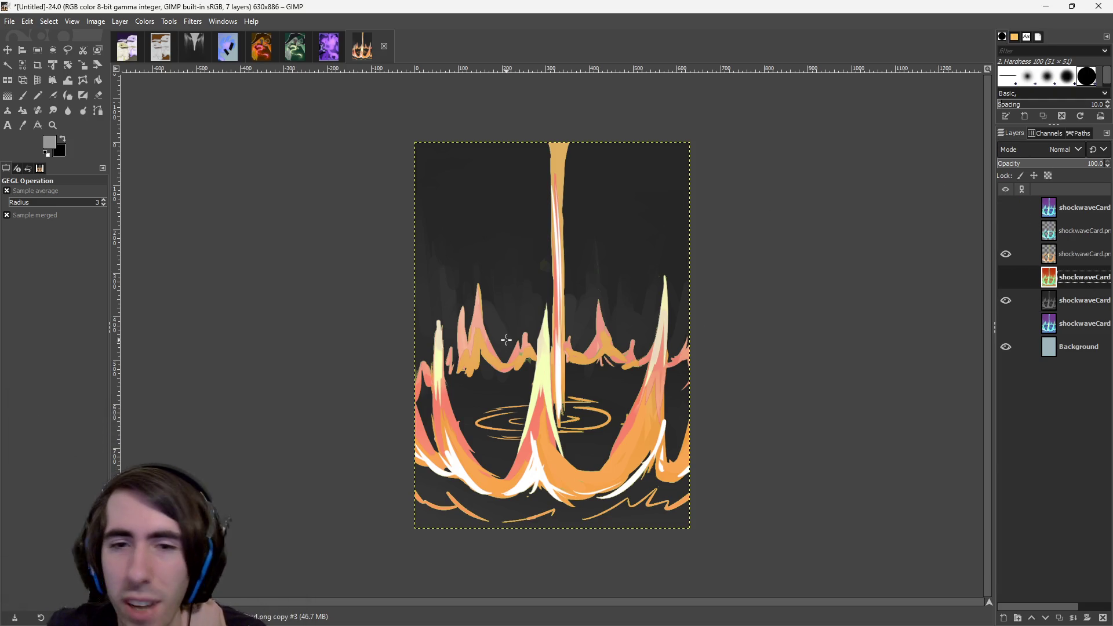
pyautogui.keyDown('ctrl'); pyautogui.scroll(5, 513, 368); pyautogui.keyUp('ctrl')
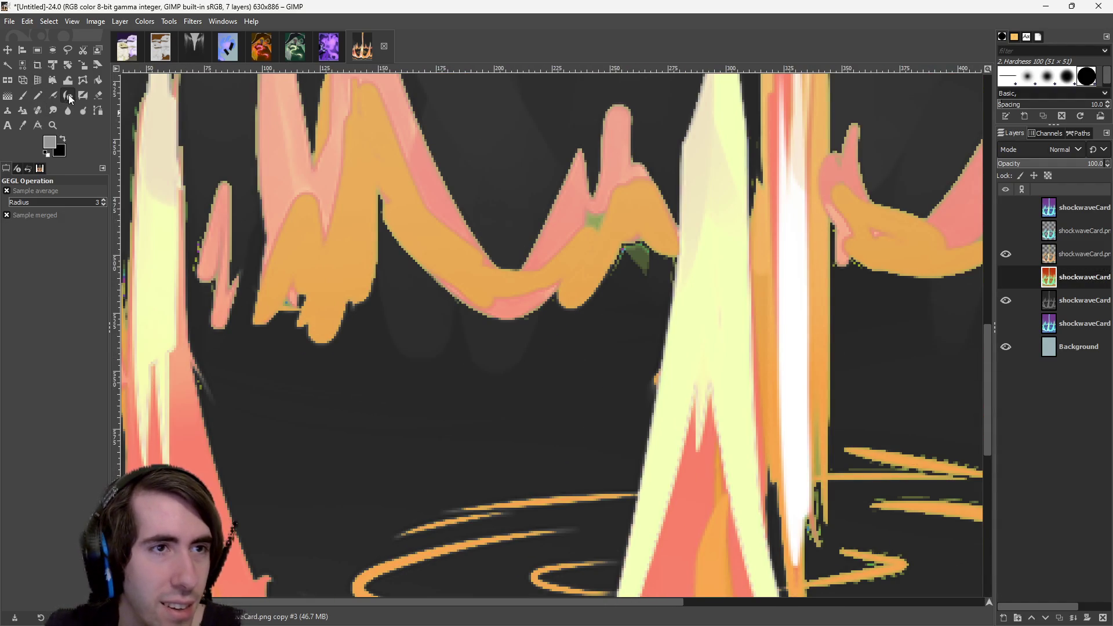
pyautogui.click(10, 70)
pyautogui.moveTo(666, 325)
pyautogui.mouseDown()
pyautogui.moveTo(690, 278)
pyautogui.moveTo(638, 255)
pyautogui.mouseUp()
pyautogui.press('pageup')
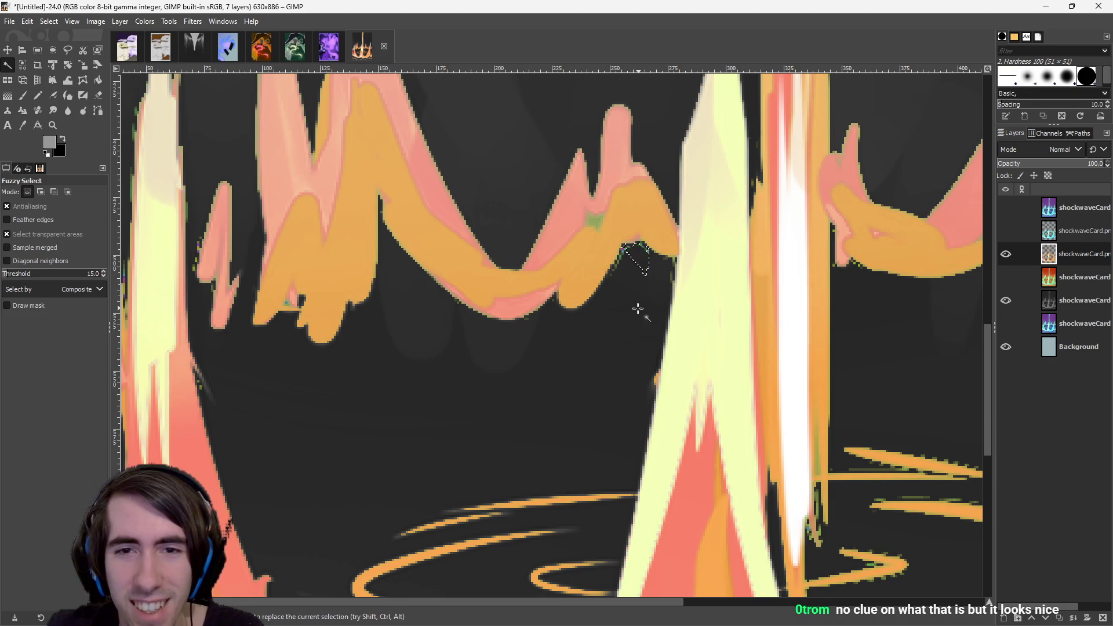
pyautogui.click(645, 250)
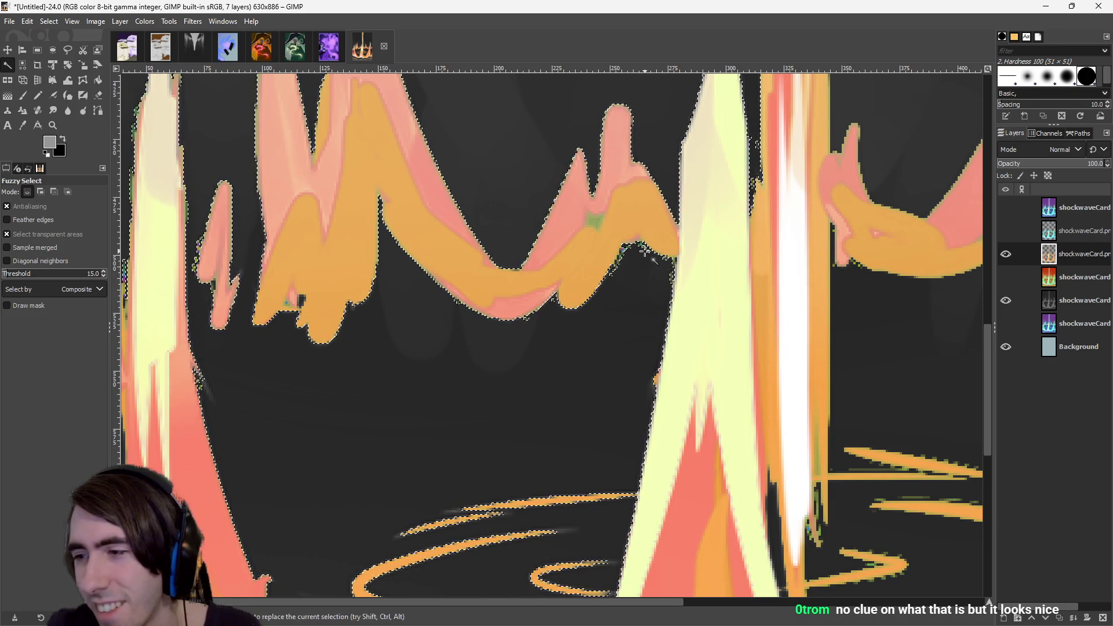
pyautogui.scroll(-1, 616, 342)
pyautogui.scroll(-1, 585, 379)
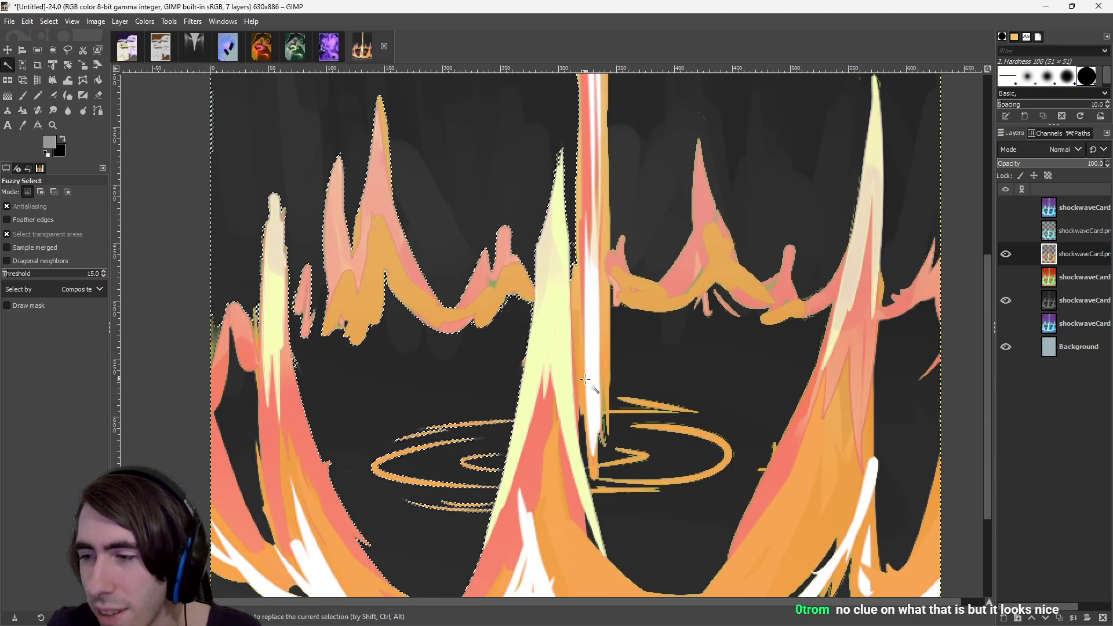
pyautogui.click(1005, 277)
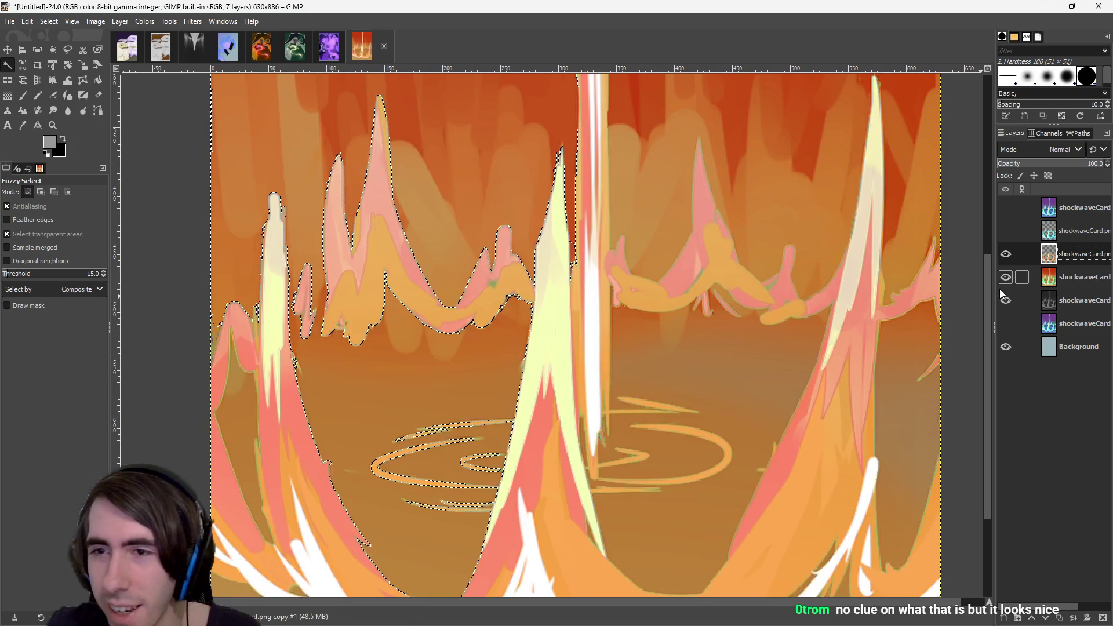
pyautogui.click(1005, 301)
pyautogui.click(1006, 277)
pyautogui.click(974, 292)
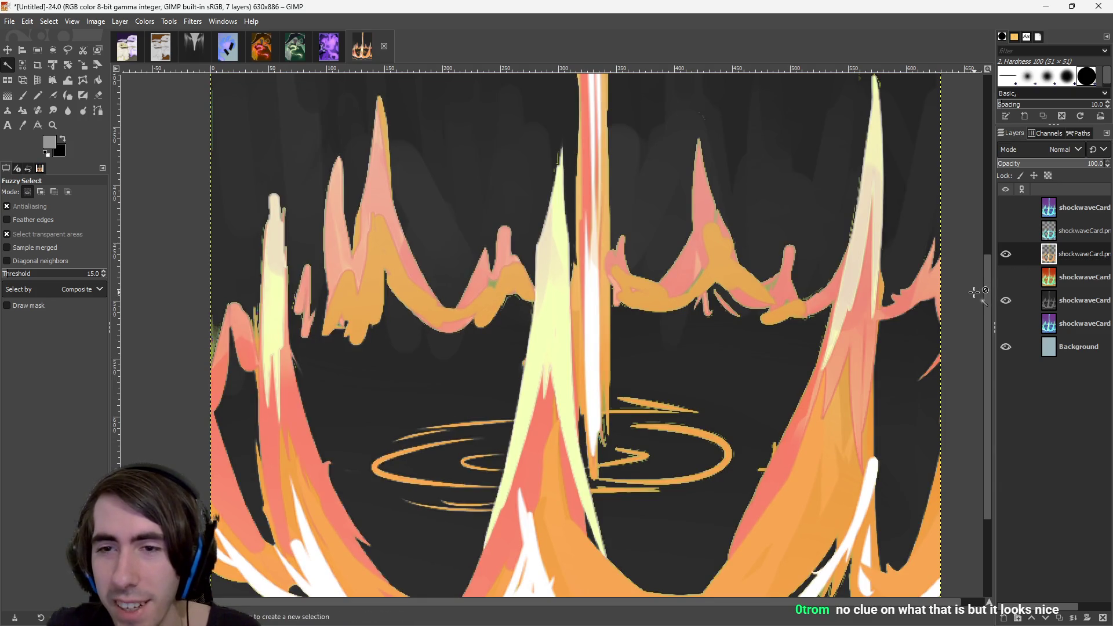
pyautogui.keyDown('ctrl'); pyautogui.scroll(-2, 696, 417); pyautogui.keyUp('ctrl')
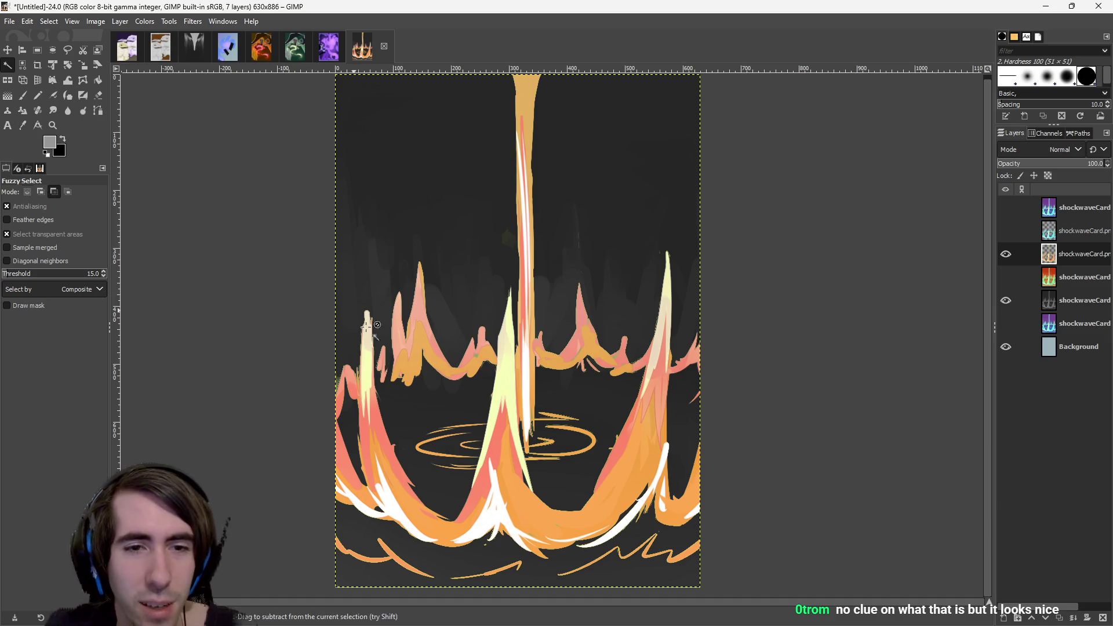
pyautogui.keyDown('ctrl'); pyautogui.scroll(1, 470, 364); pyautogui.keyUp('ctrl')
pyautogui.keyDown('ctrl'); pyautogui.scroll(-2, 473, 360); pyautogui.keyUp('ctrl')
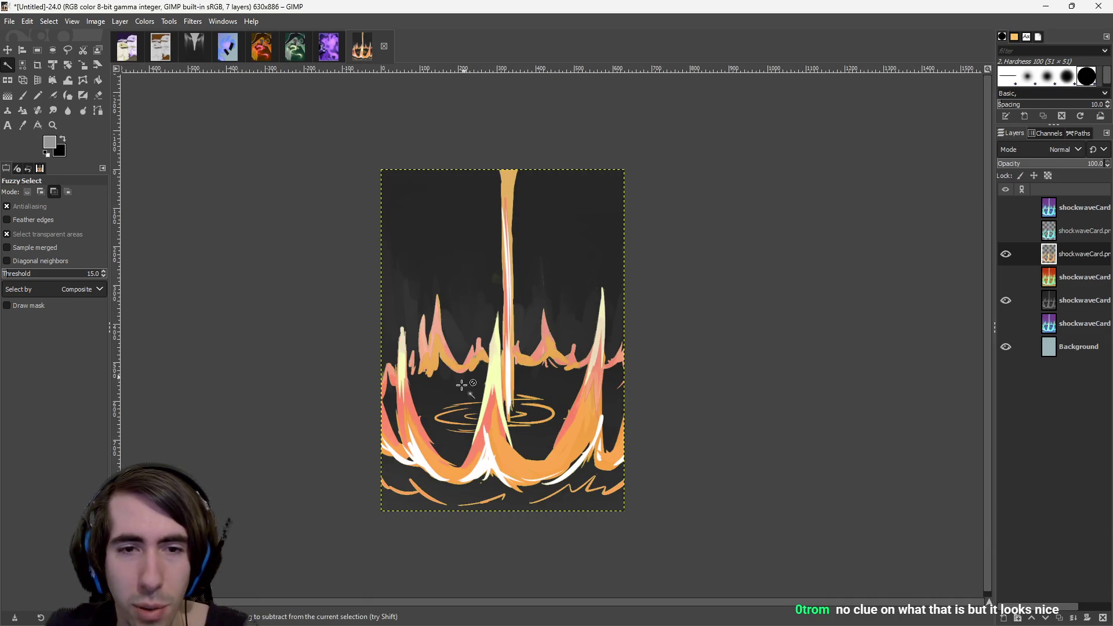
pyautogui.click(36, 51)
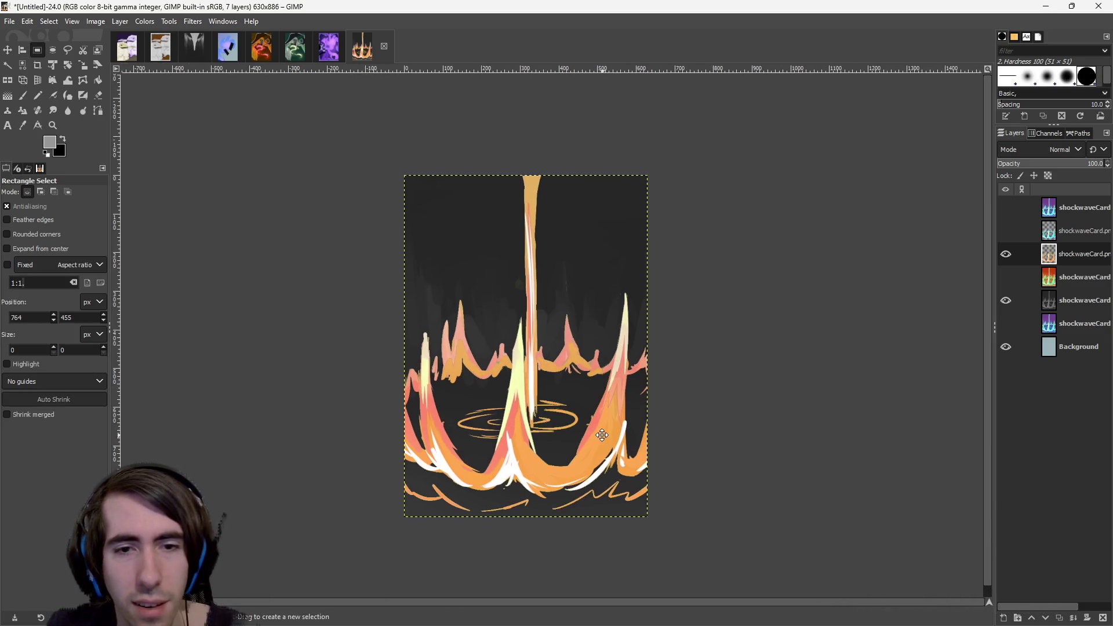
pyautogui.keyDown('ctrl'); pyautogui.scroll(1, 533, 399); pyautogui.keyUp('ctrl')
pyautogui.moveTo(534, 398); pyautogui.dragTo(594, 426)
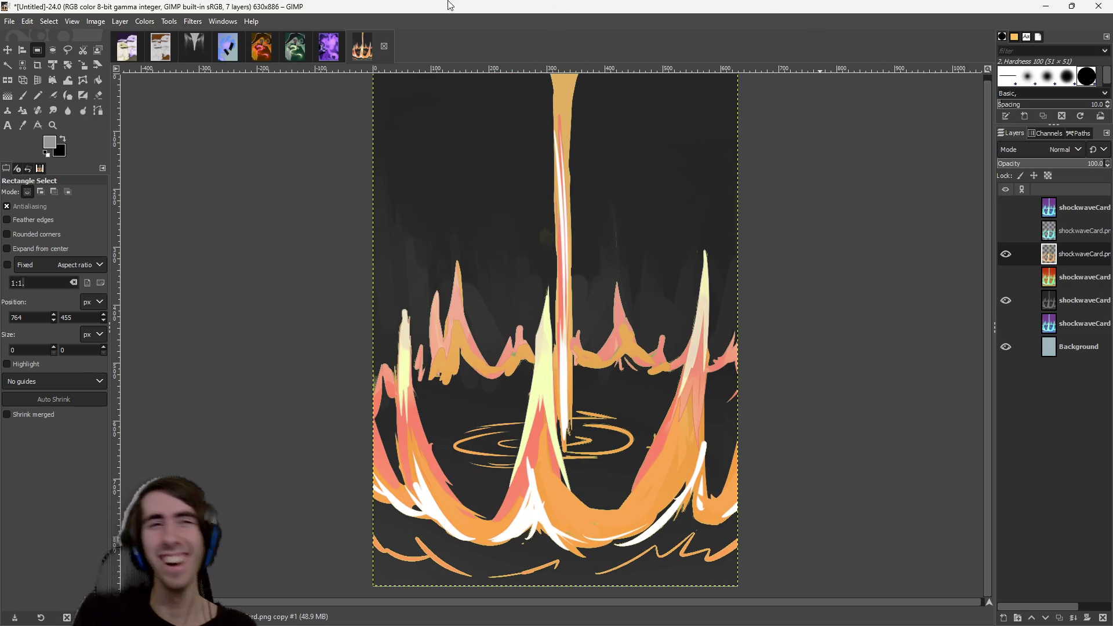
pyautogui.click(193, 48)
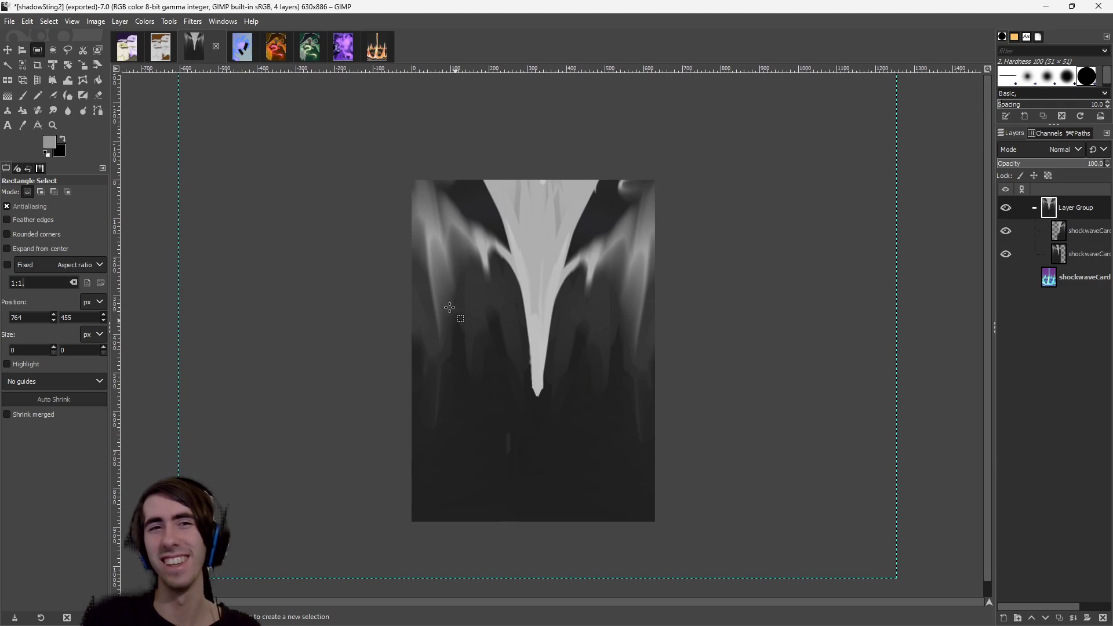
# Return to the Untitled spike artwork and minimise GIMP to reveal Onsento.
pyautogui.click(372, 57)
pyautogui.click(1045, 6)
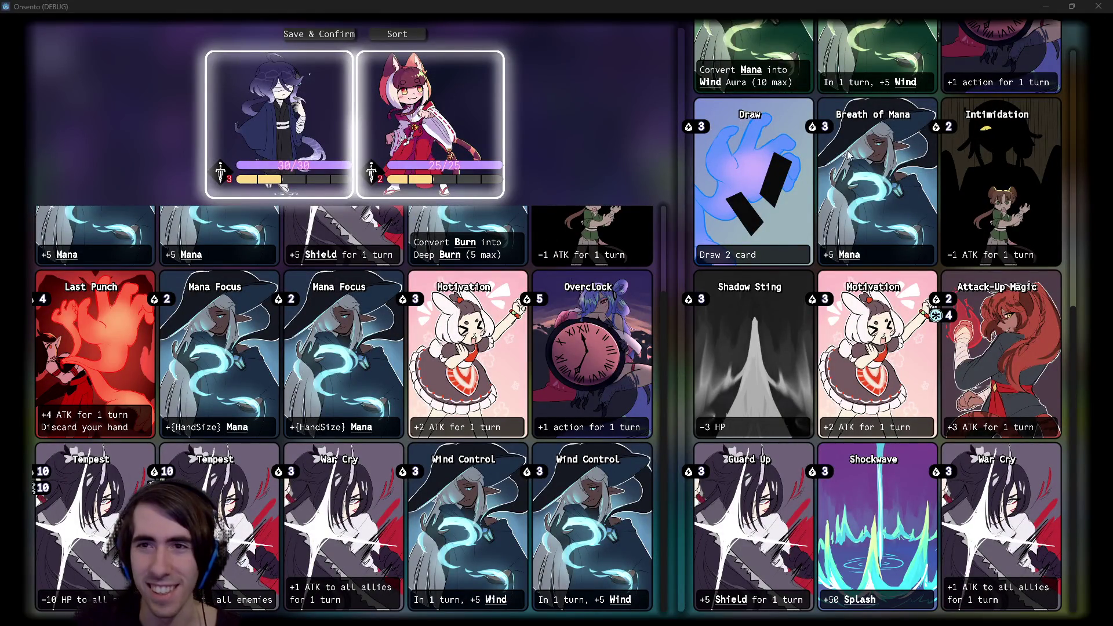
# Scroll the card panel up to show Ignite, then minimise the game.
pyautogui.scroll(8, 843, 153)
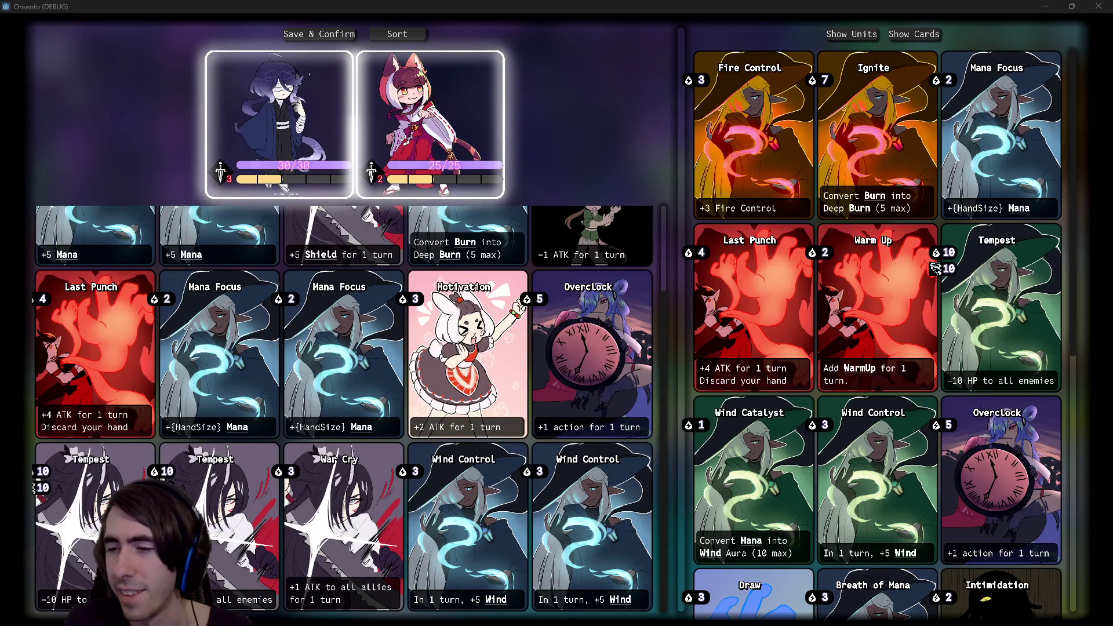
pyautogui.click(1046, 6)
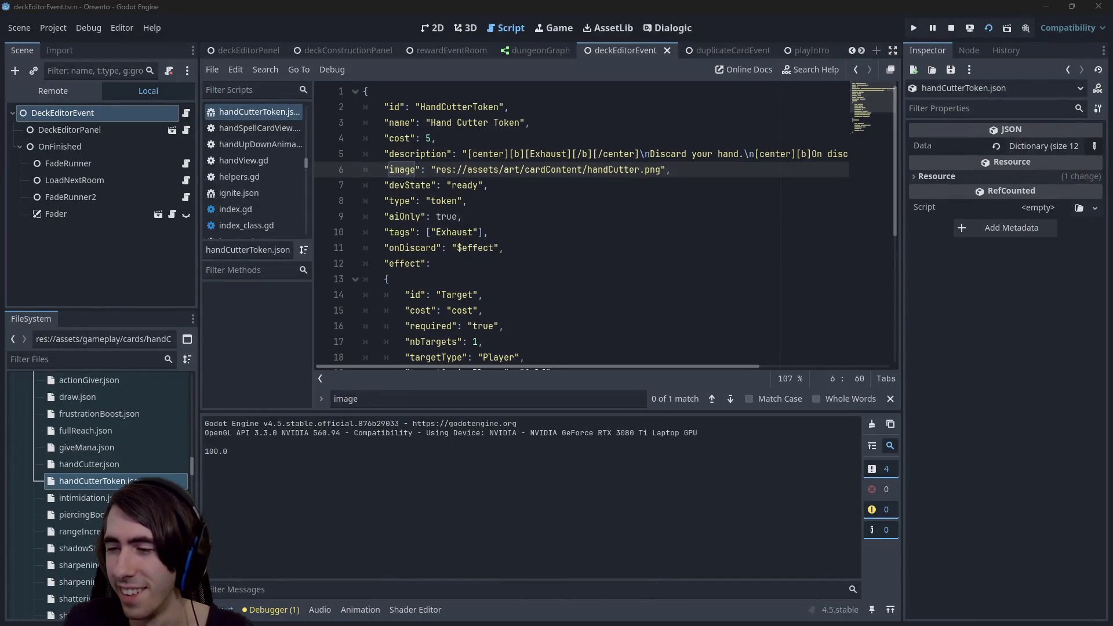
# Drop ignite.png into the assets/art/cardContent folder and bring Godot back in front.
pyautogui.hotkey('alt', 'Tab')
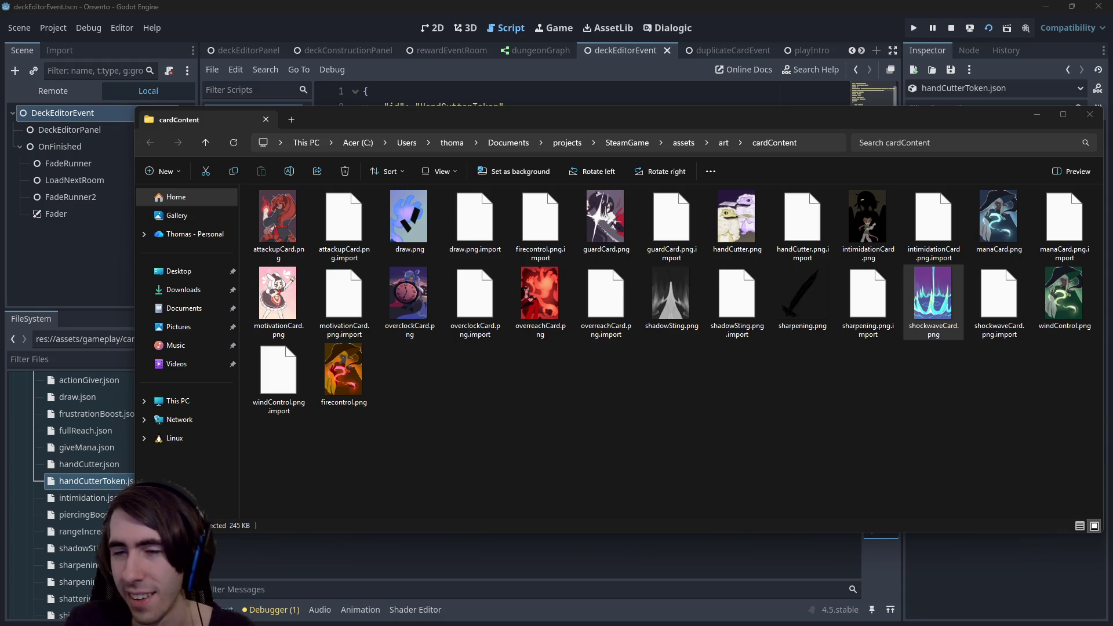
pyautogui.moveTo(604, 118); pyautogui.dragTo(548, 122)
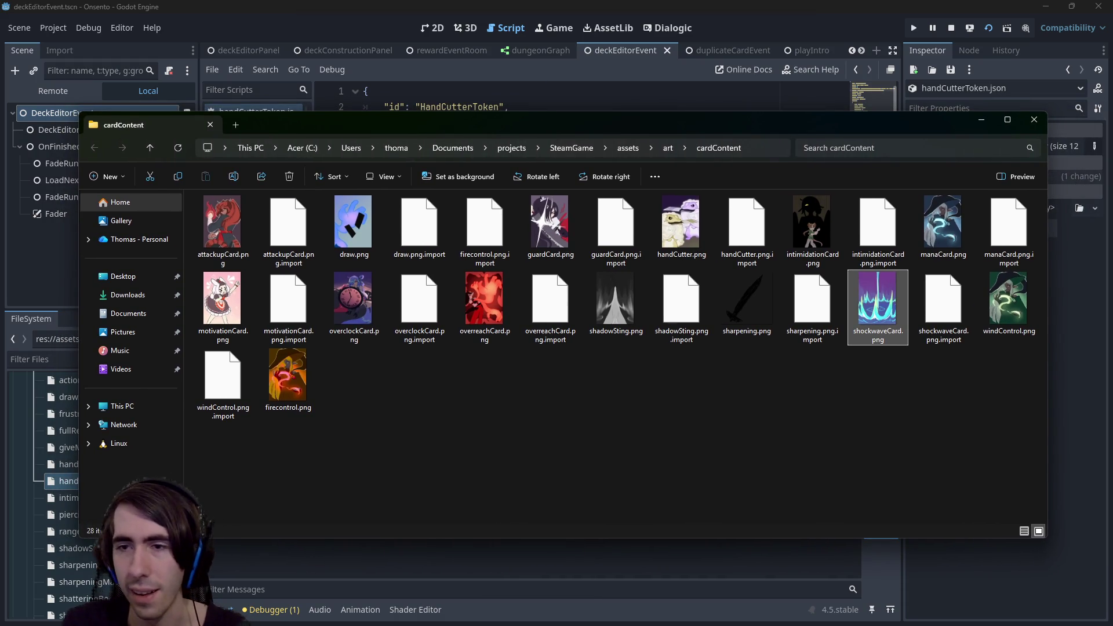
pyautogui.moveTo(66, 481)
pyautogui.mouseDown()
pyautogui.moveTo(606, 377)
pyautogui.moveTo(599, 413)
pyautogui.moveTo(584, 410)
pyautogui.mouseUp()
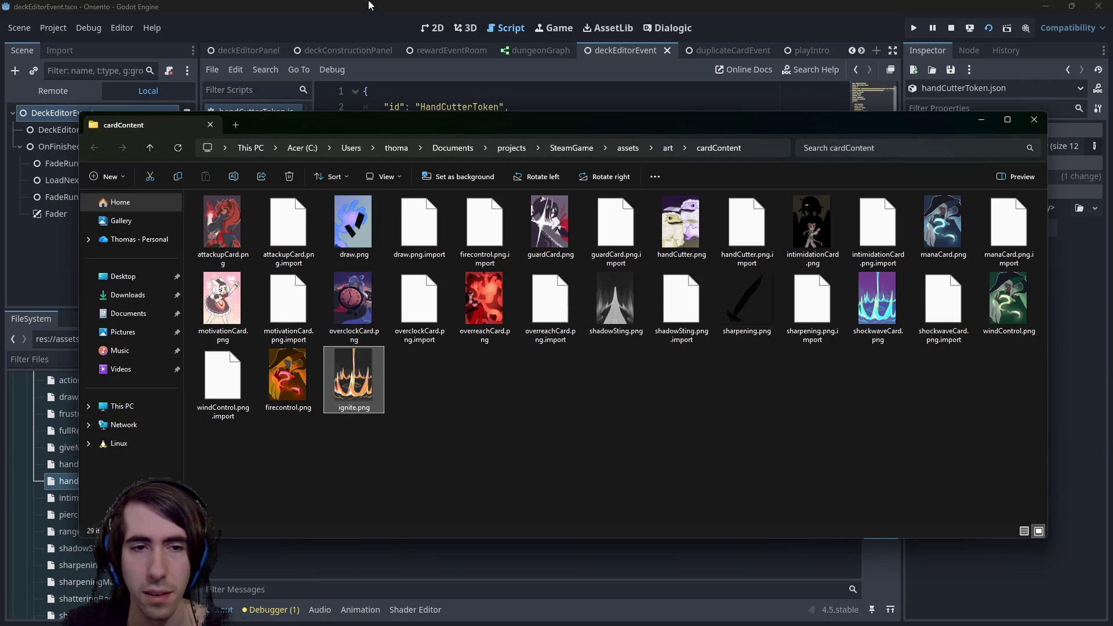
pyautogui.click(409, 5)
pyautogui.scroll(5, 113, 448)
pyautogui.scroll(5, 105, 469)
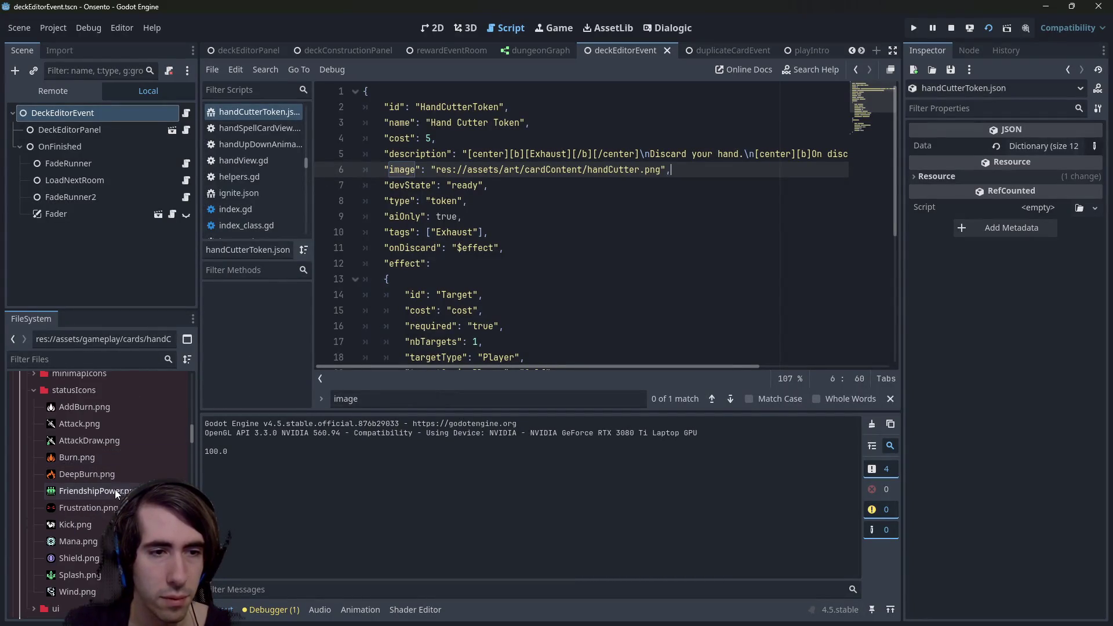
# Copy the resource path of ignite.png from the FileSystem dock.
pyautogui.scroll(15, 96, 492)
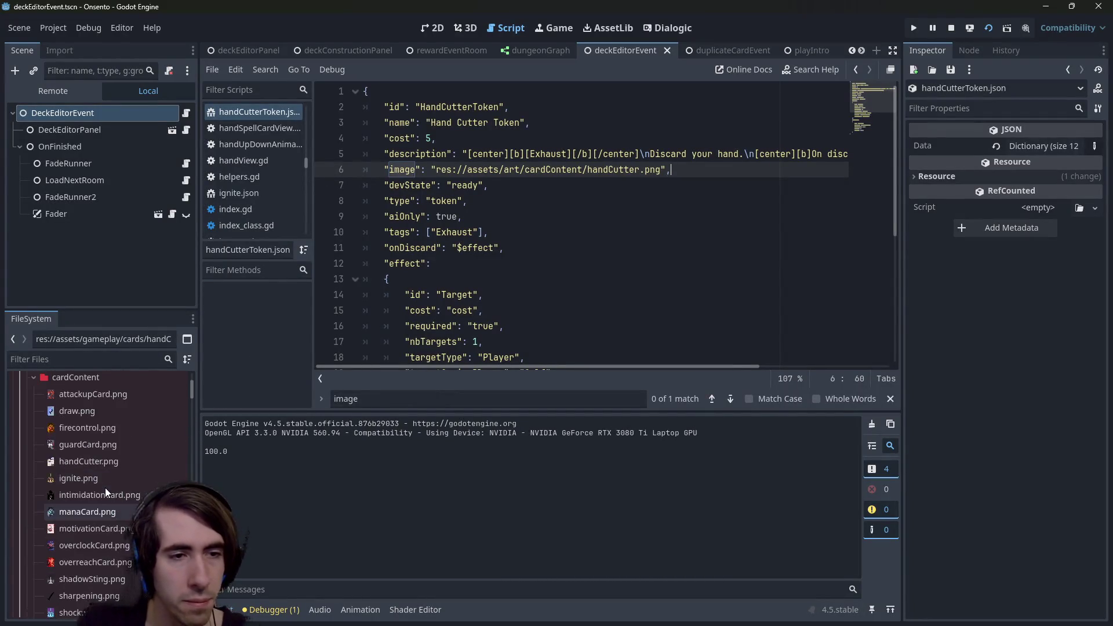
pyautogui.scroll(-3, 100, 483)
pyautogui.rightClick(104, 447)
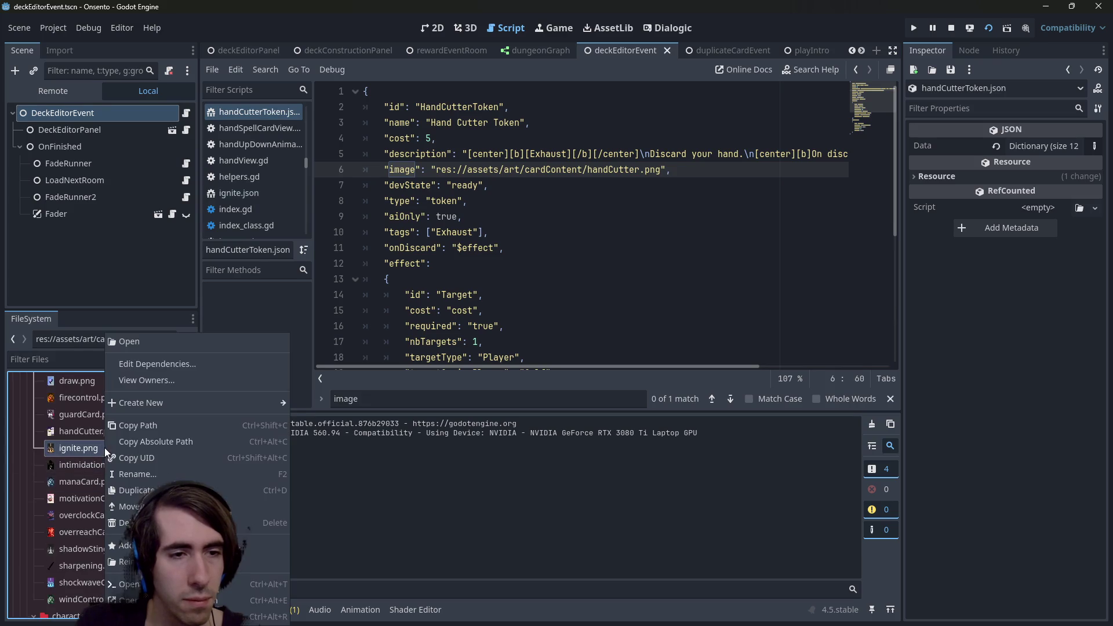
pyautogui.click(144, 426)
# In ignite.json, replace the fireControl.png image path on line 14 with the ignite.png path.
pyautogui.scroll(-10, 122, 452)
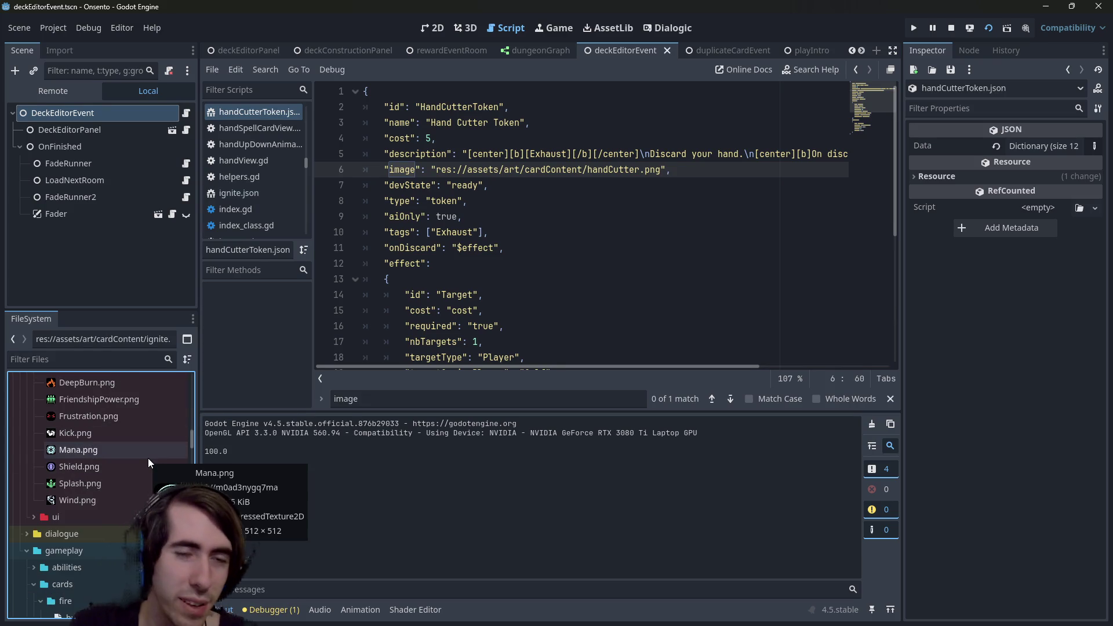
pyautogui.scroll(-10, 149, 463)
pyautogui.scroll(-15, 147, 466)
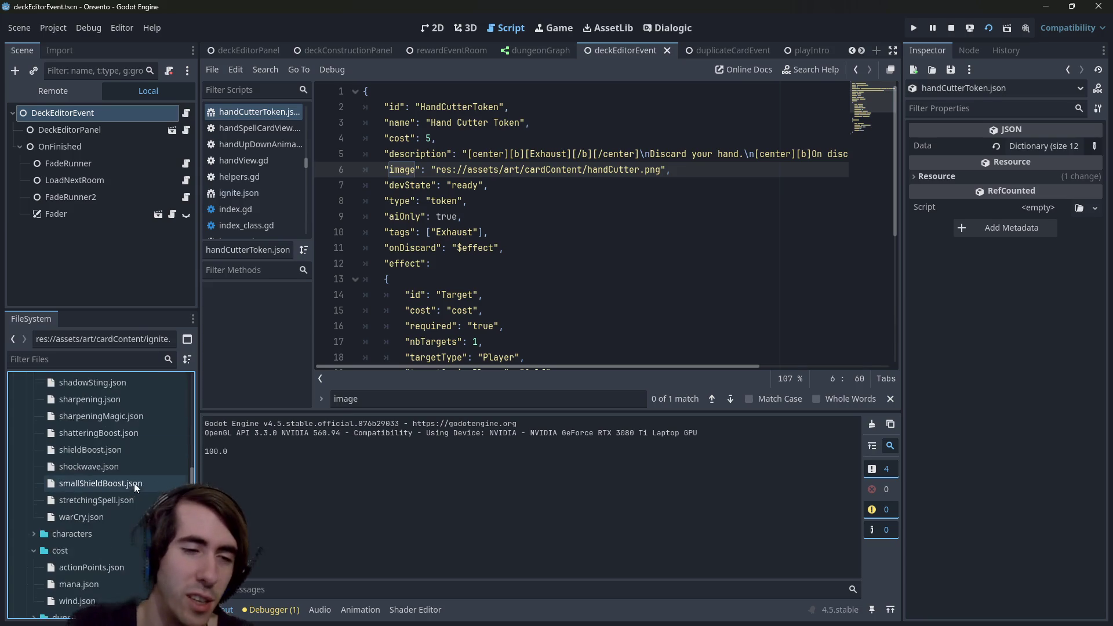
pyautogui.scroll(-4, 126, 509)
pyautogui.scroll(6, 123, 512)
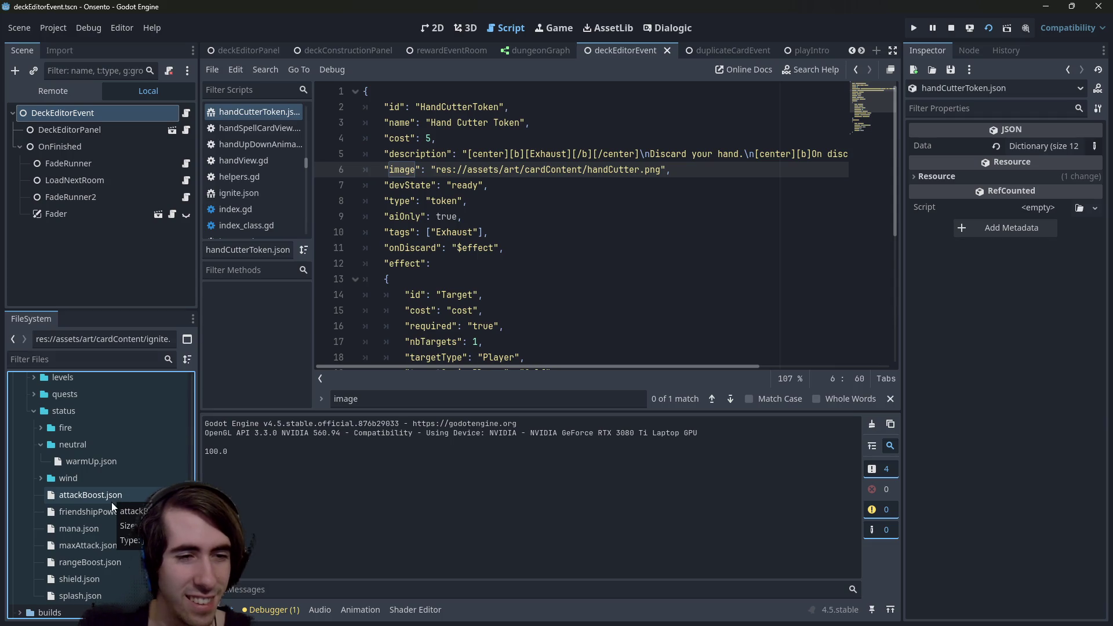
pyautogui.scroll(4, 102, 530)
pyautogui.scroll(-5, 103, 527)
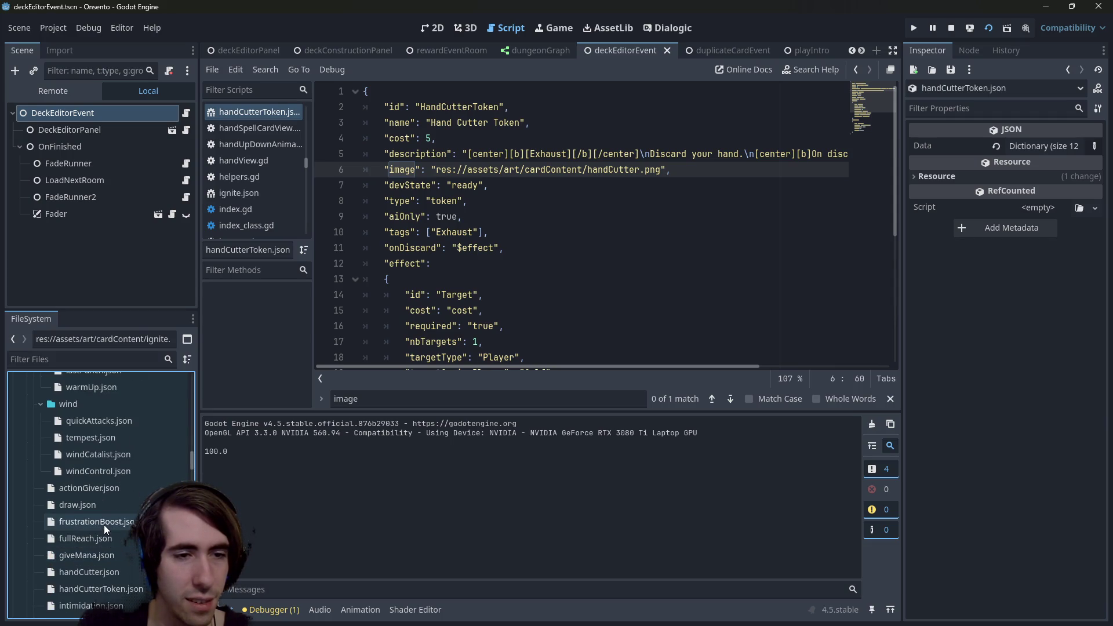
pyautogui.scroll(4, 103, 520)
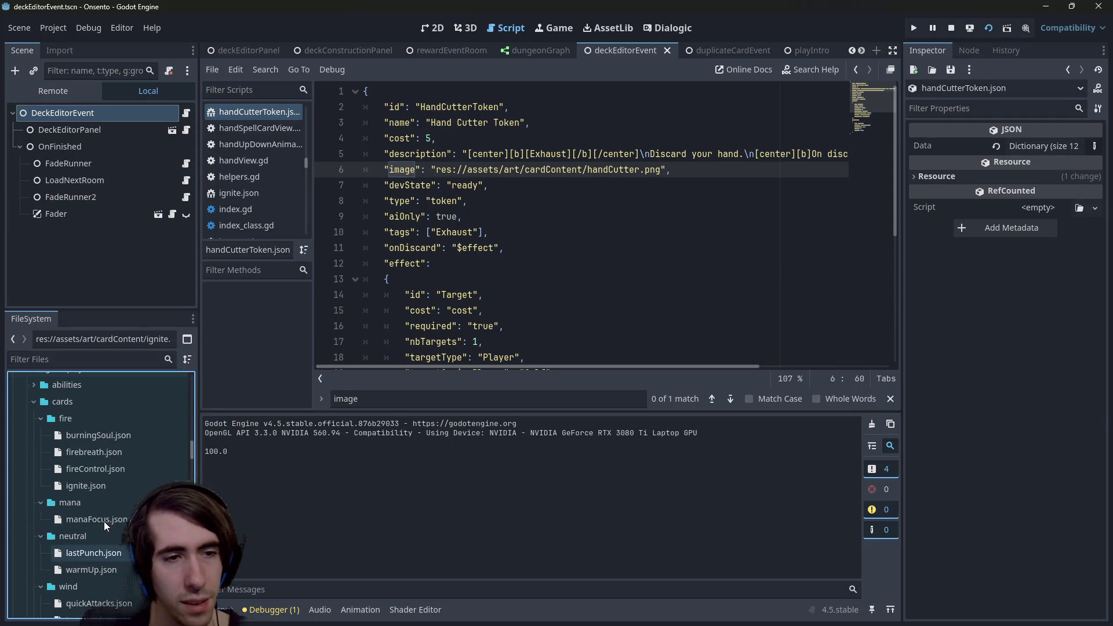
pyautogui.click(103, 485)
pyautogui.doubleClick(104, 485)
pyautogui.click(477, 296)
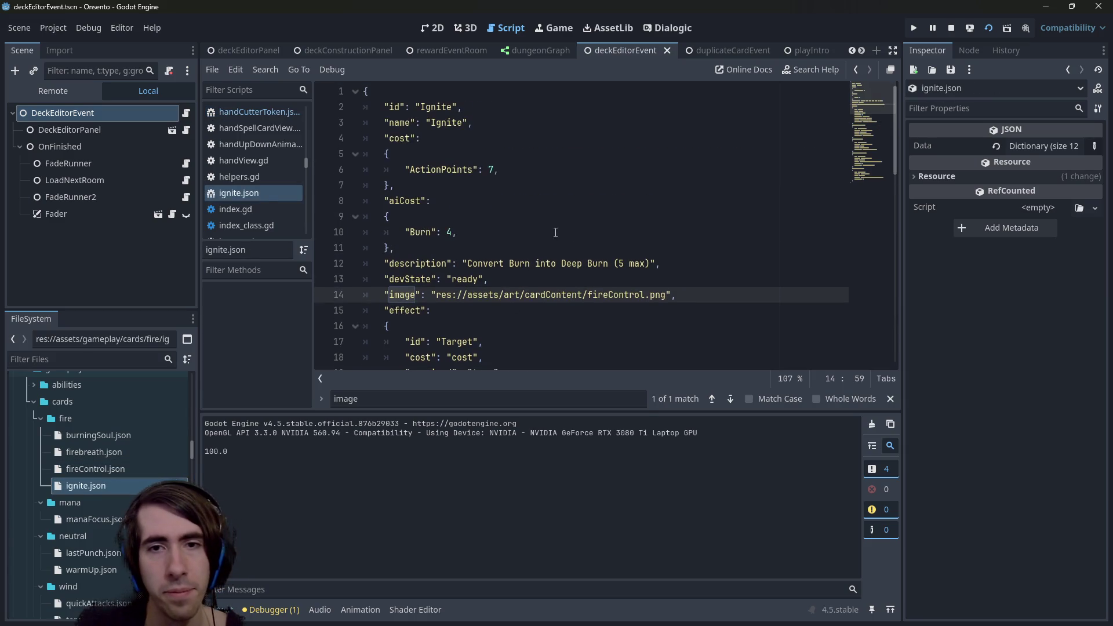
pyautogui.moveTo(477, 298); pyautogui.dragTo(667, 296)
pyautogui.hotkey('ctrl', 'v')
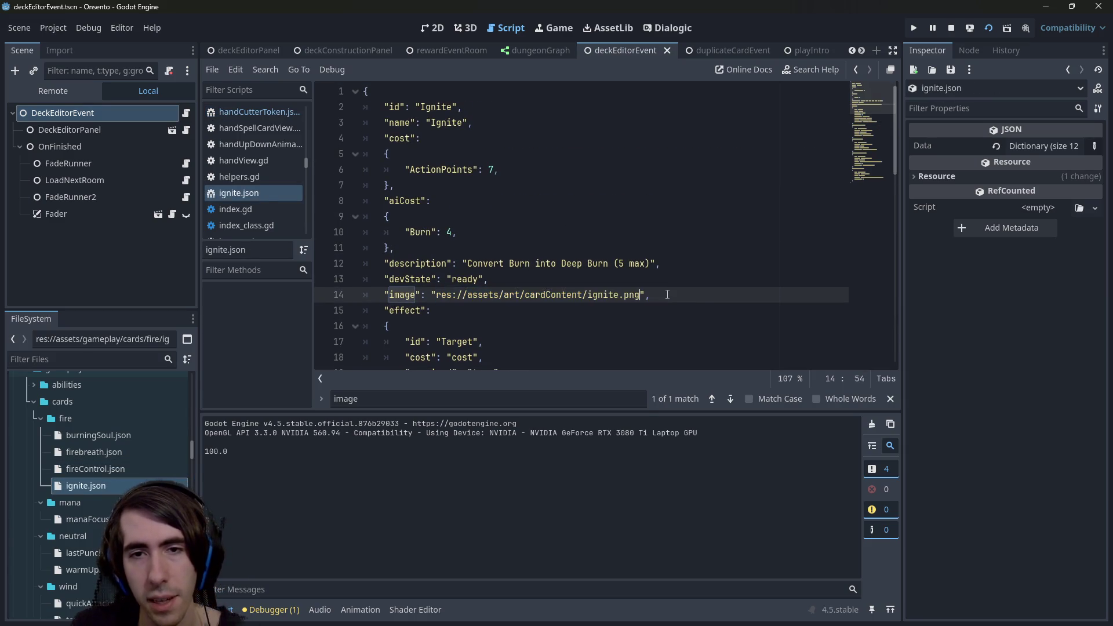
pyautogui.click(722, 295)
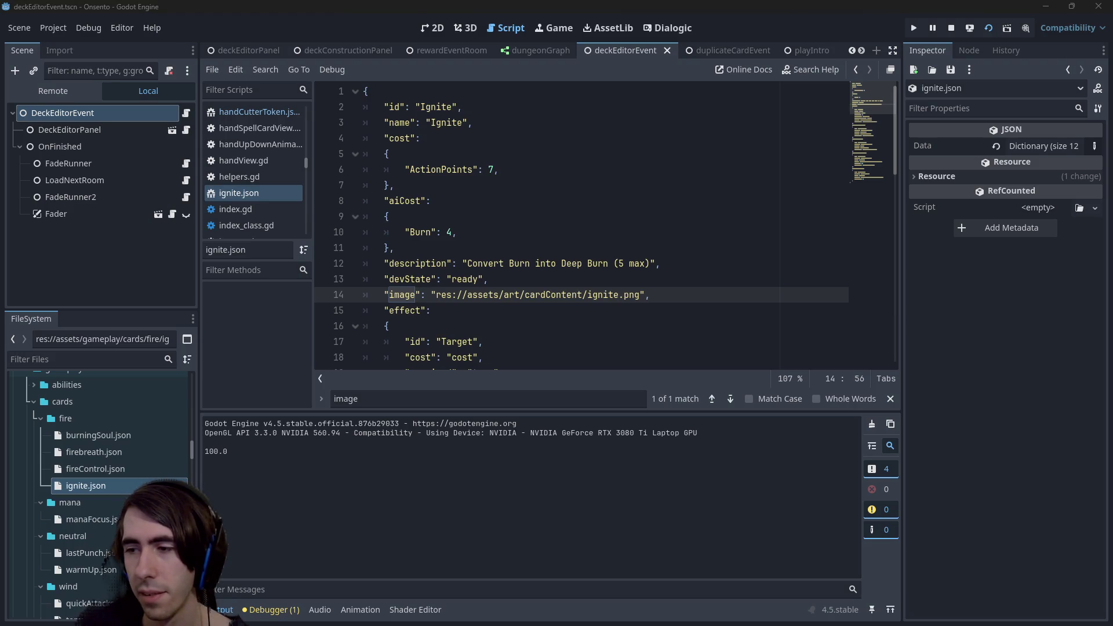
# Check image paths in fireControl.json, firebreath.json and burningSoul.json, then run the project.
pyautogui.click(121, 473)
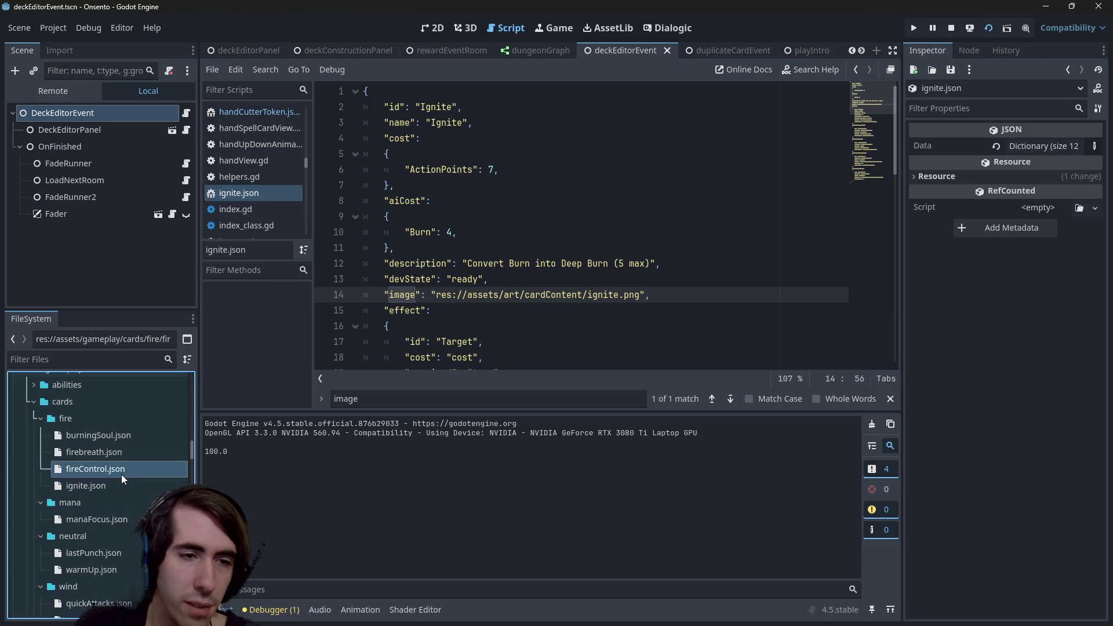
pyautogui.doubleClick(120, 474)
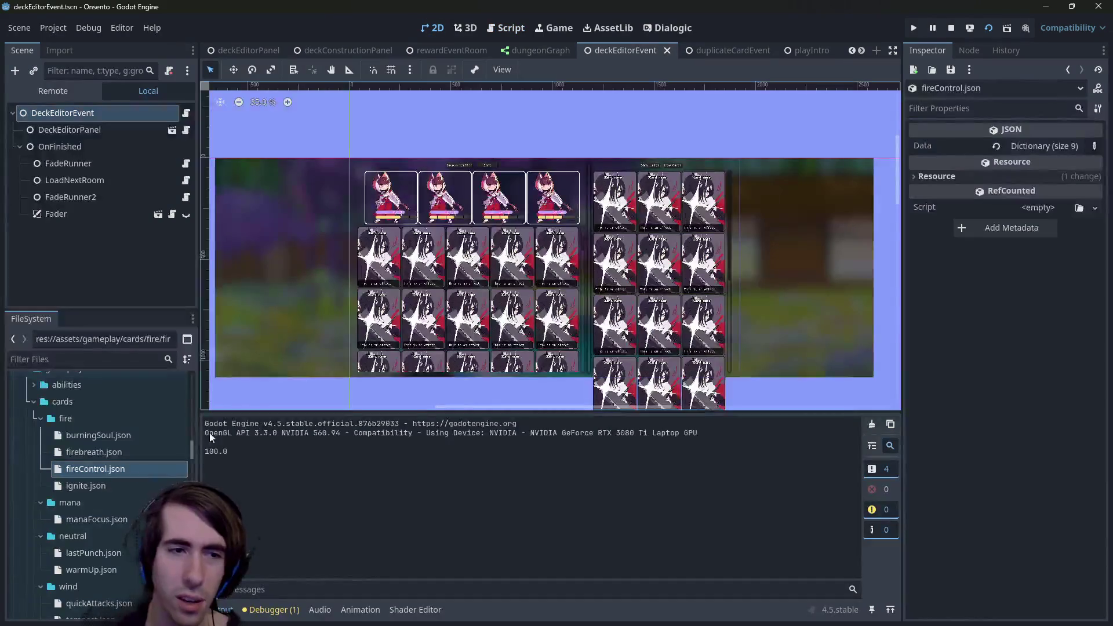
pyautogui.doubleClick(123, 455)
pyautogui.doubleClick(127, 434)
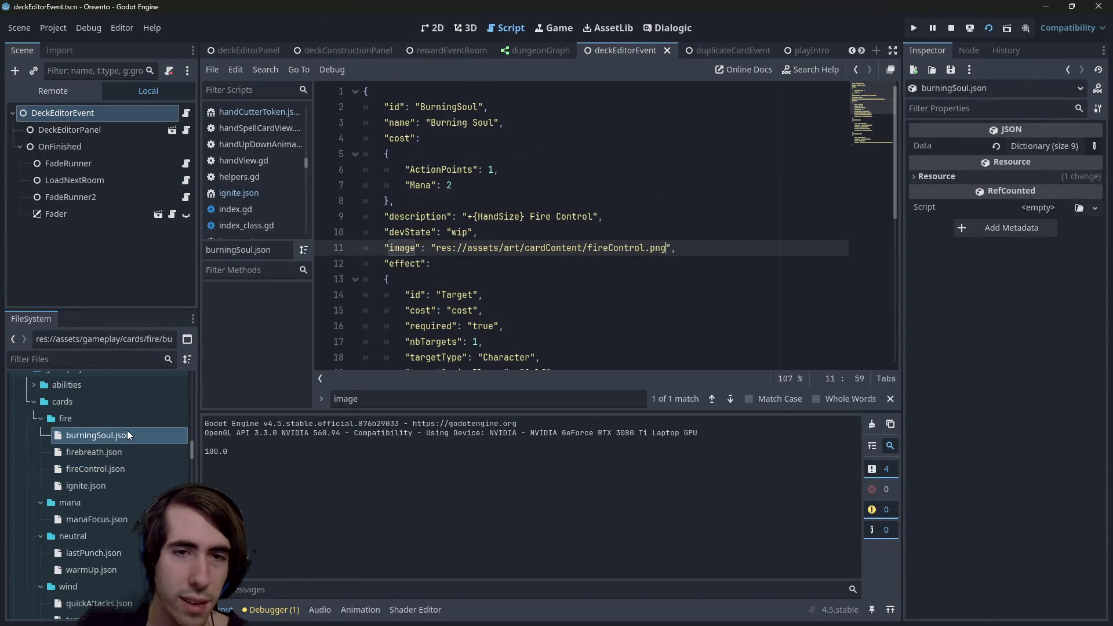
pyautogui.scroll(-1, 131, 500)
pyautogui.scroll(1, 131, 501)
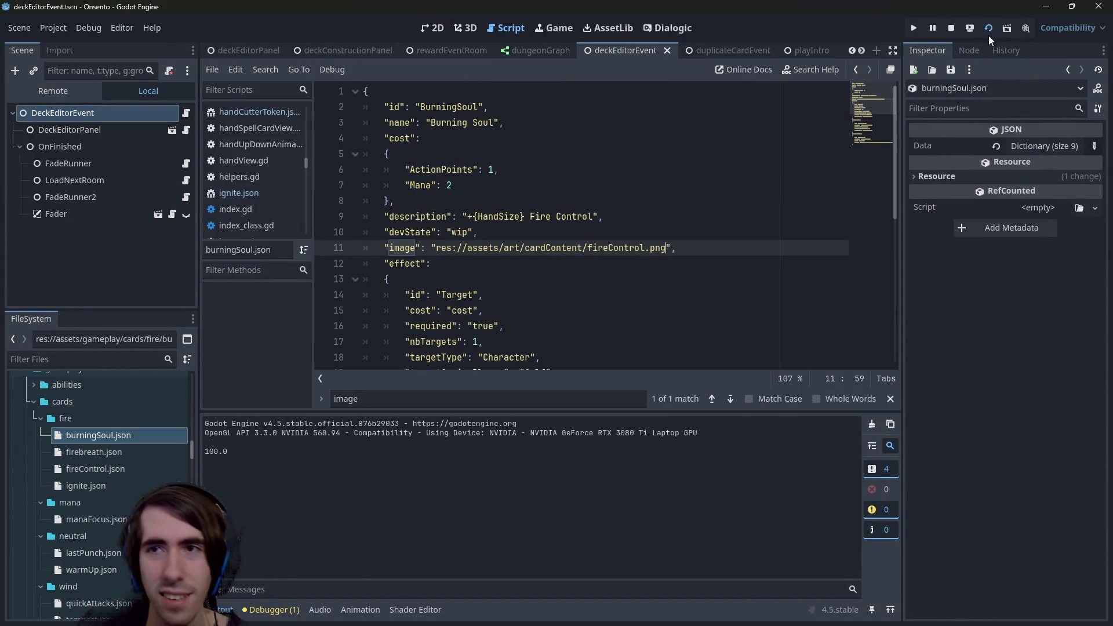
pyautogui.click(914, 28)
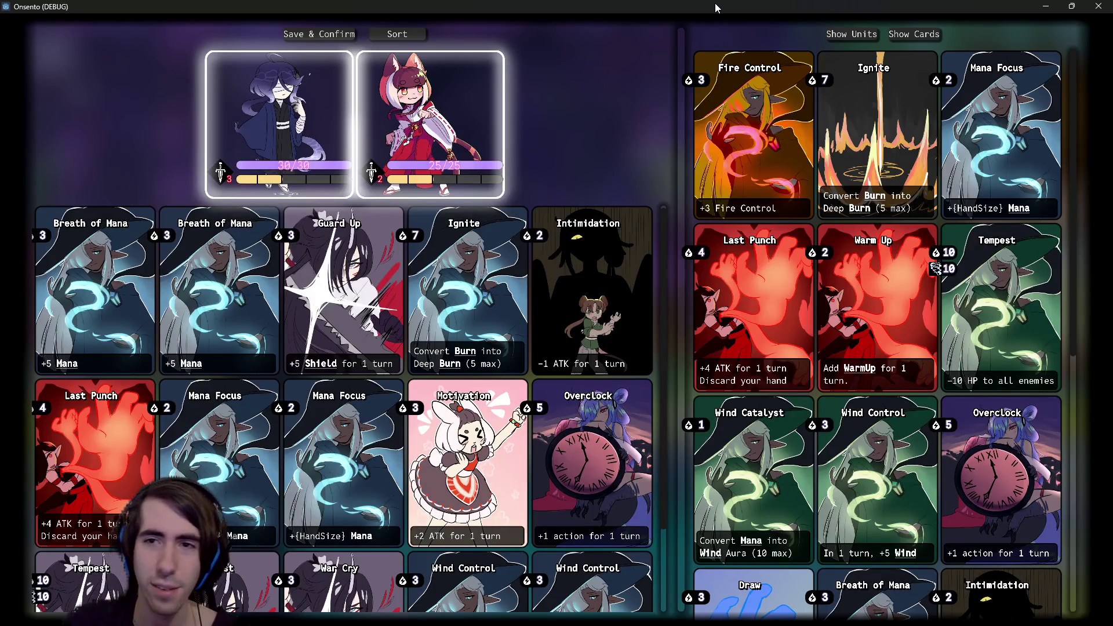
# Toggle Show Units then Show Cards, widen the card collection panel, and scroll back to Ignite.
pyautogui.click(858, 40)
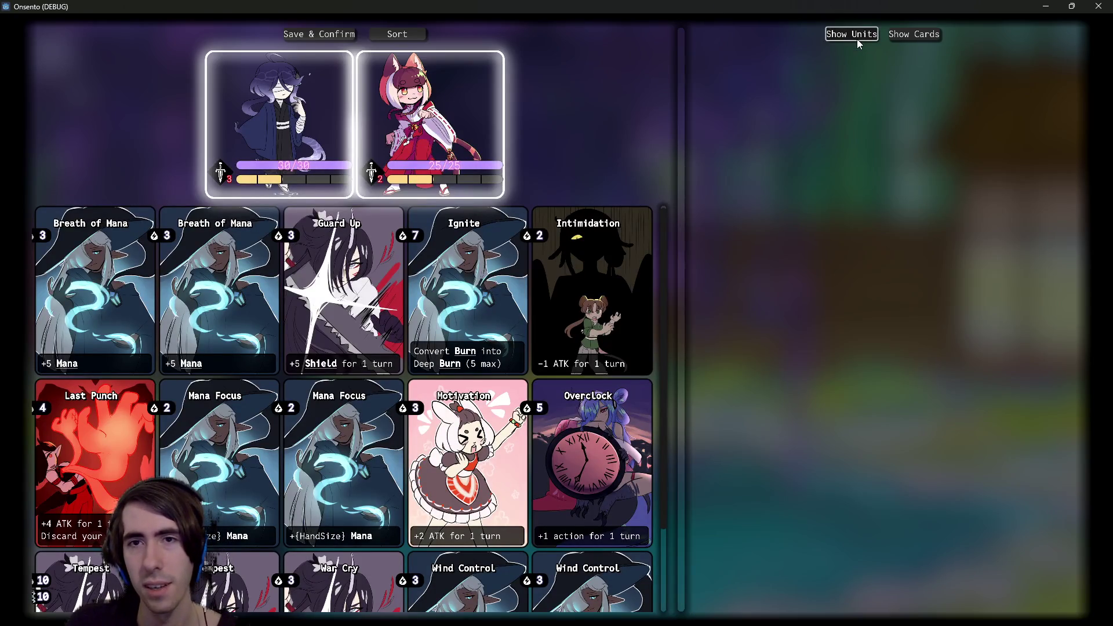
pyautogui.click(917, 35)
pyautogui.scroll(-8, 820, 432)
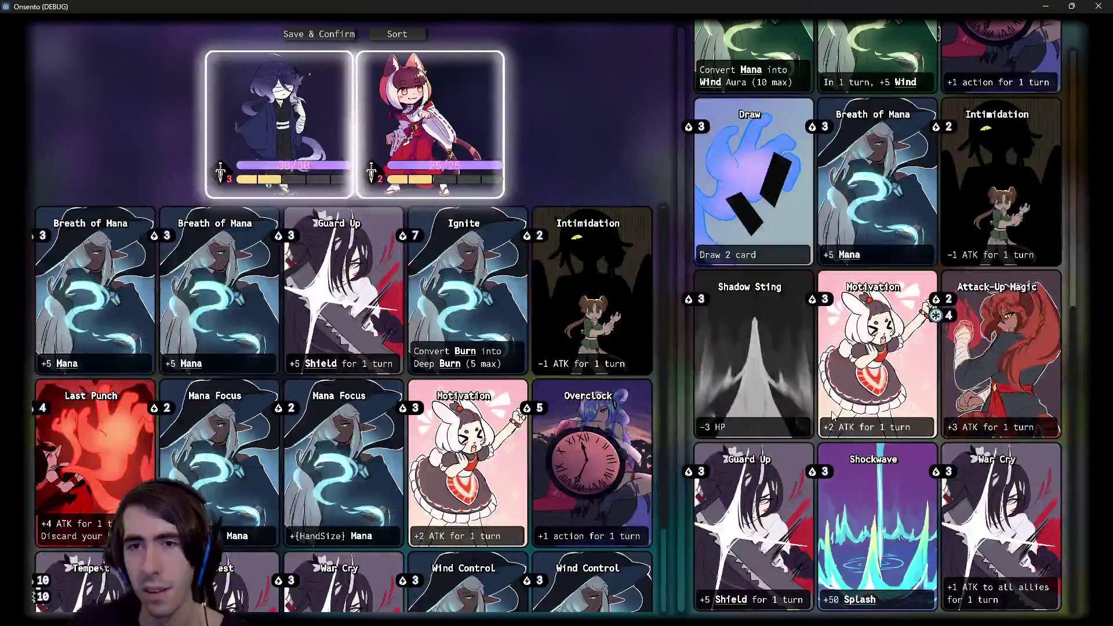
pyautogui.scroll(5, 823, 426)
pyautogui.scroll(1, 831, 417)
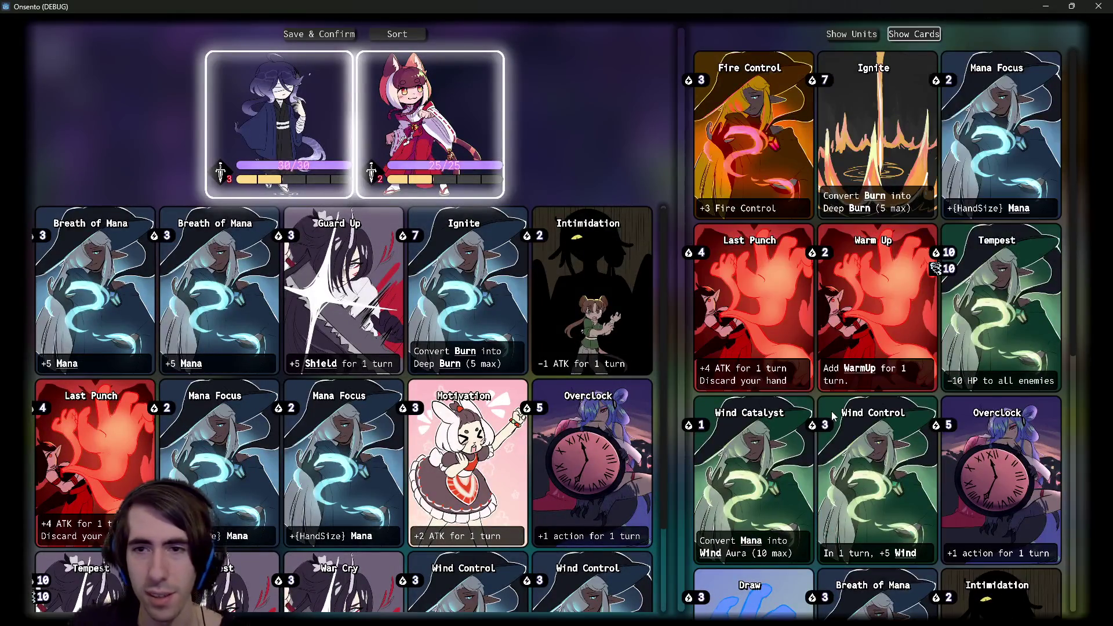
pyautogui.scroll(-4, 832, 416)
pyautogui.moveTo(680, 224); pyautogui.dragTo(455, 226)
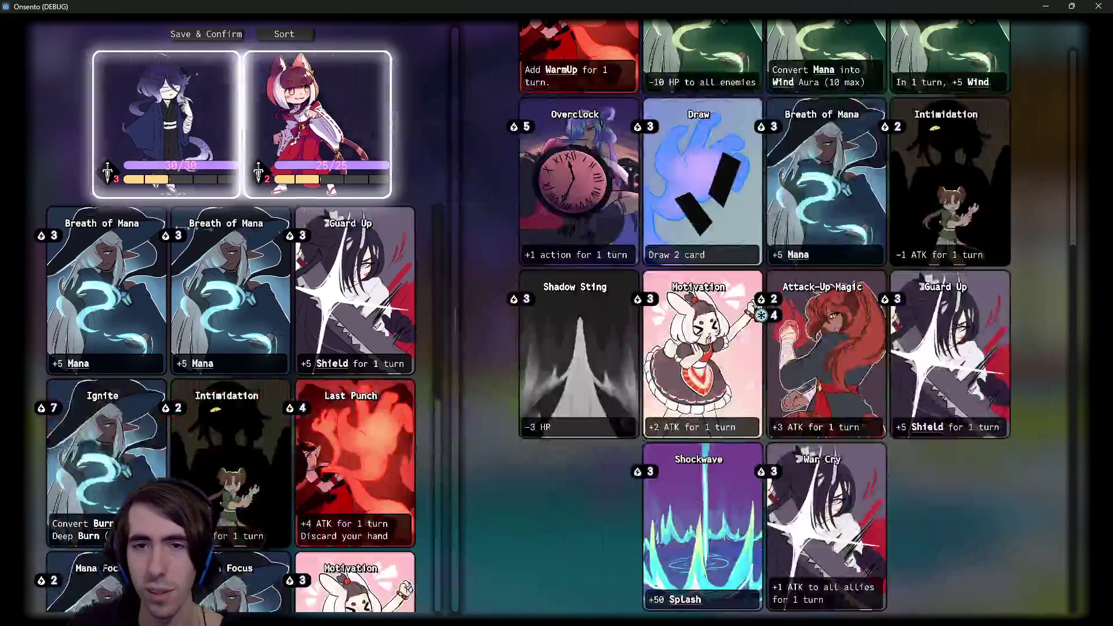
pyautogui.scroll(3, 959, 253)
pyautogui.scroll(1, 957, 259)
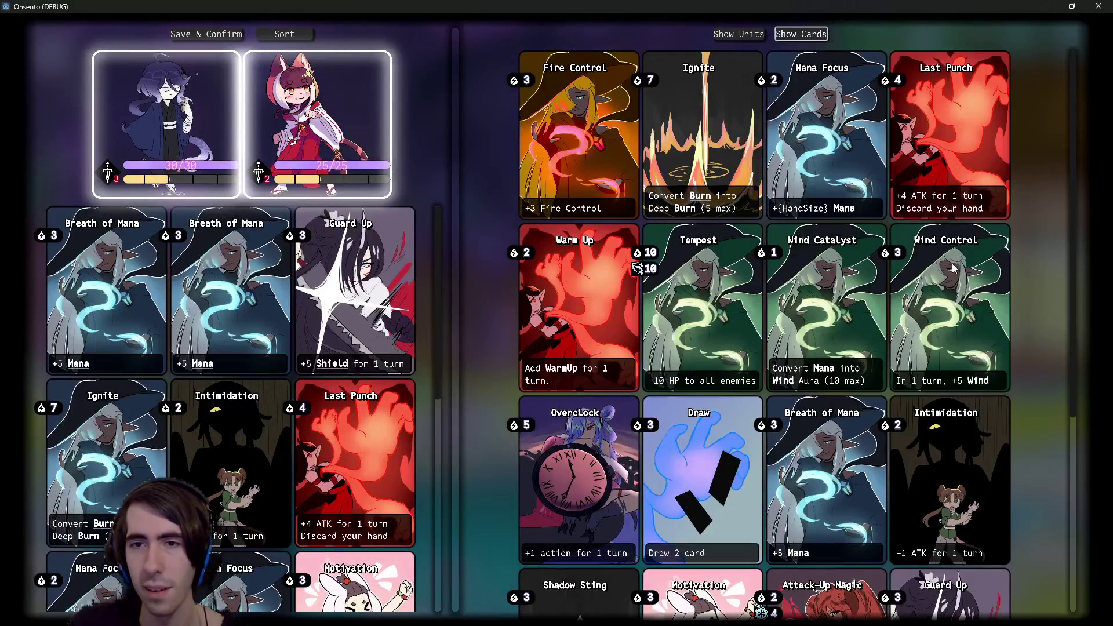
pyautogui.scroll(-4, 984, 290)
pyautogui.scroll(4, 985, 292)
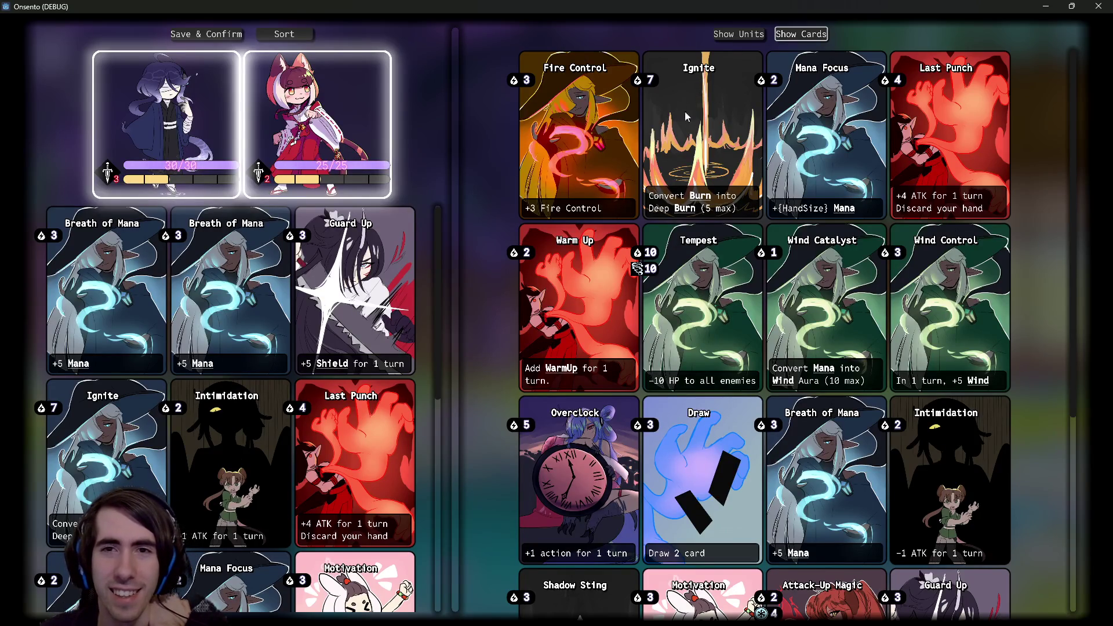
pyautogui.scroll(-5, 719, 171)
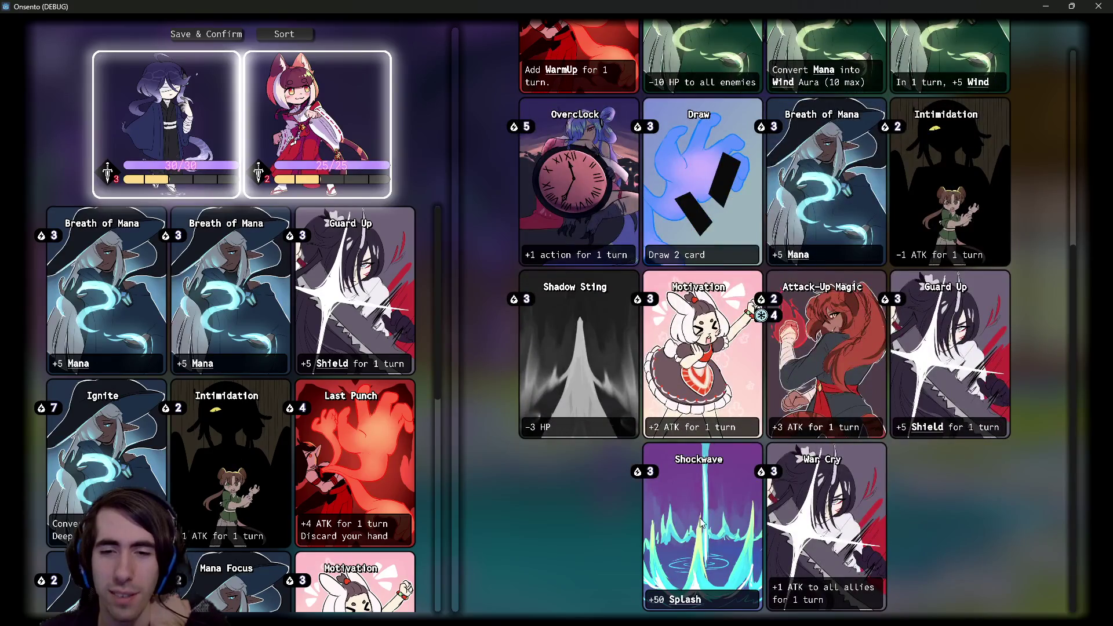
pyautogui.scroll(4, 702, 528)
pyautogui.scroll(2, 694, 446)
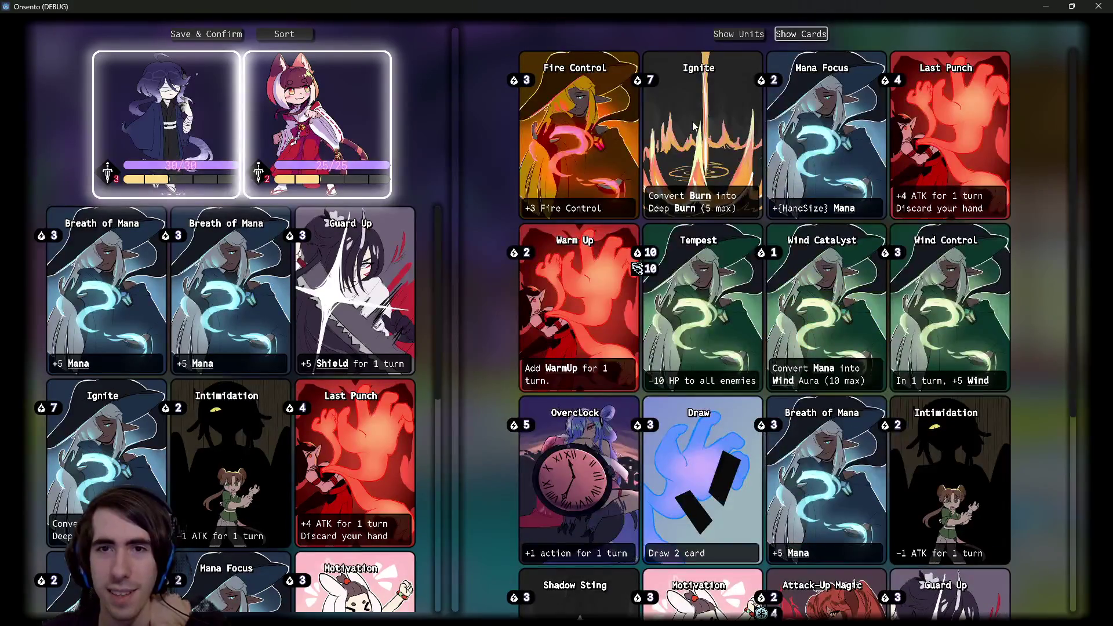
pyautogui.scroll(-7, 695, 446)
pyautogui.scroll(7, 694, 446)
pyautogui.scroll(-5, 695, 106)
pyautogui.scroll(5, 687, 151)
pyautogui.scroll(-5, 683, 162)
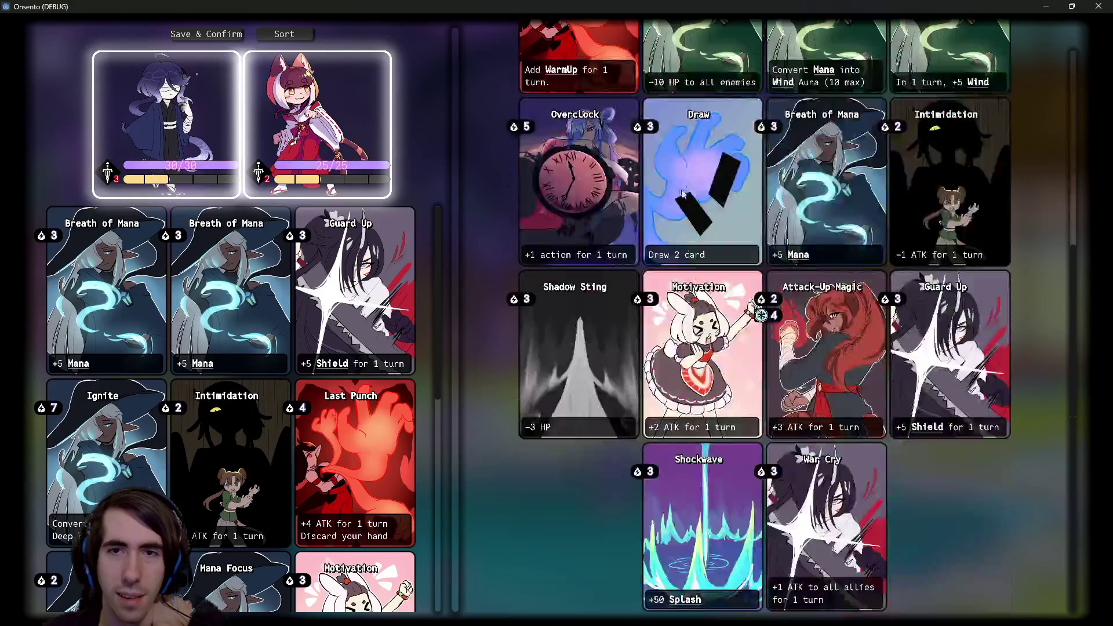
pyautogui.scroll(2, 698, 474)
pyautogui.scroll(-2, 698, 474)
pyautogui.scroll(4, 698, 474)
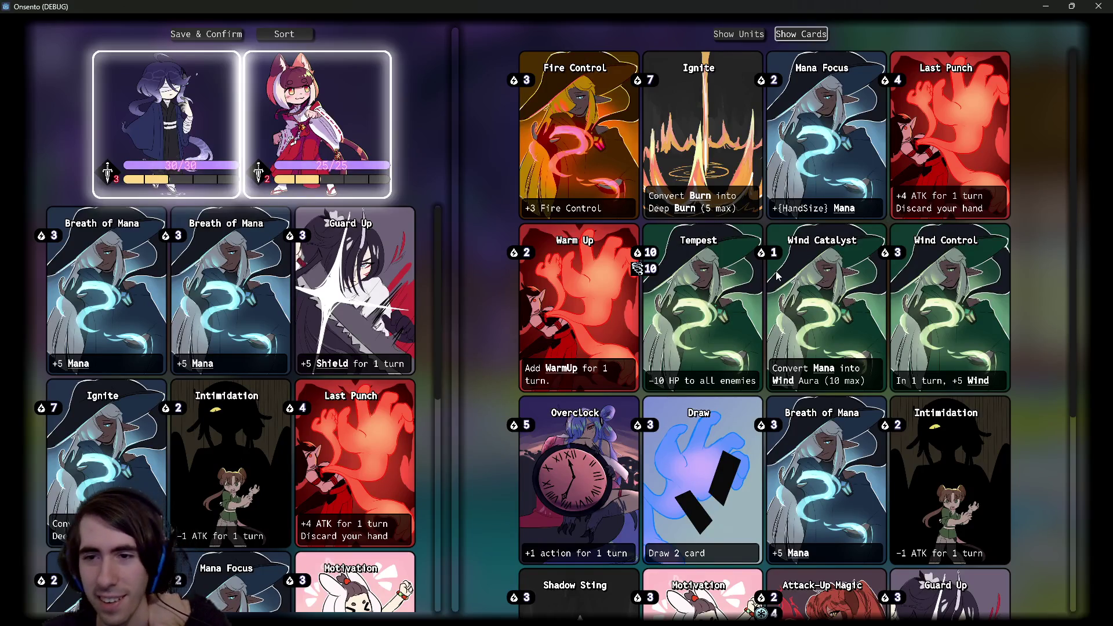
pyautogui.scroll(-3, 777, 277)
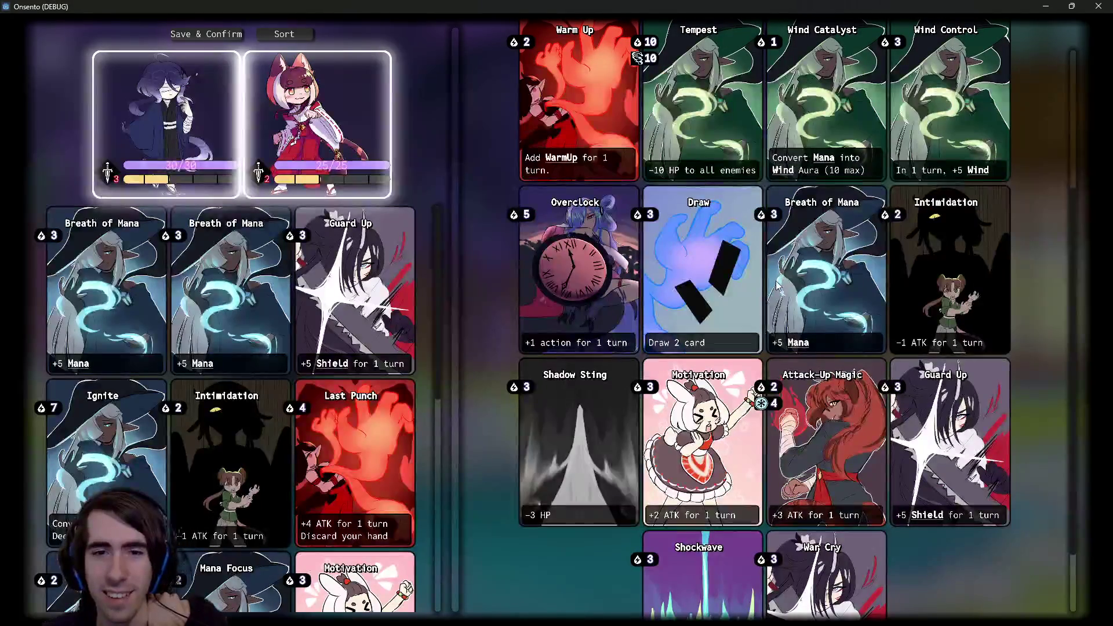
pyautogui.scroll(-1, 594, 444)
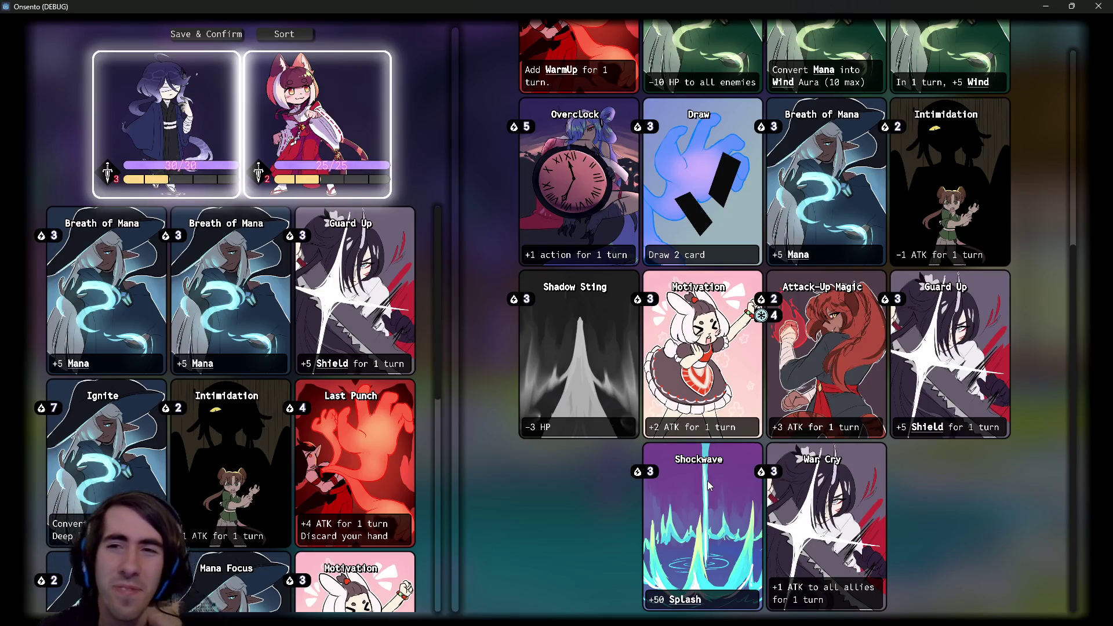
pyautogui.scroll(5, 555, 416)
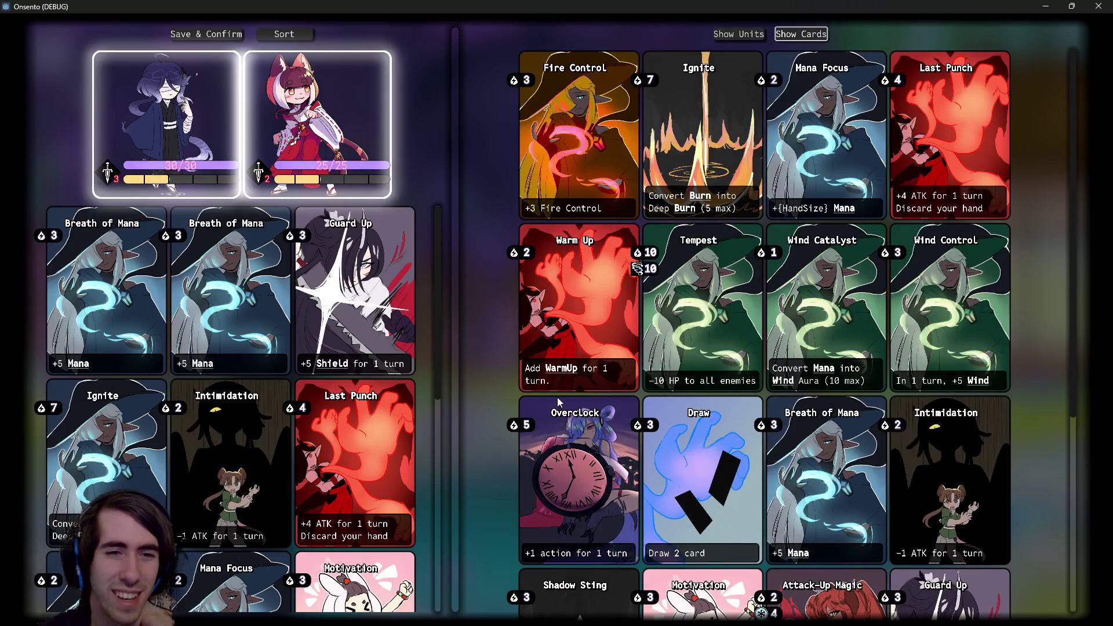
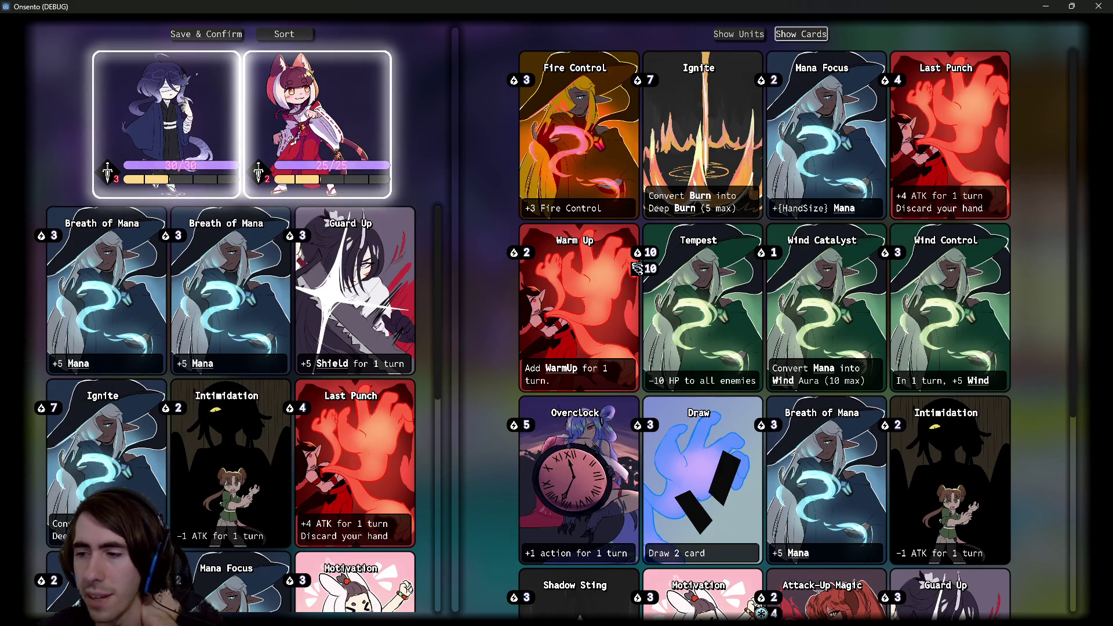
# Switch from the Onsento deck-building screen to GIMP, where the Ignite card art is open.
pyautogui.hotkey('alt', 'Tab')
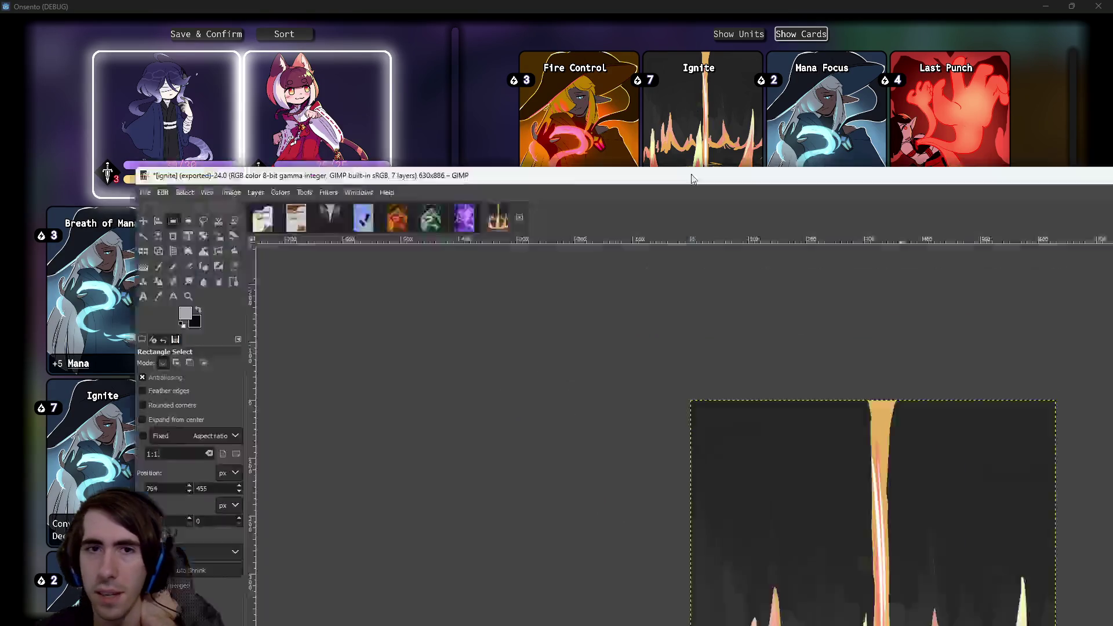
# Switch to the firecontrol image and test Fuzzy Select on the dark hat at threshold 15.5.
pyautogui.click(259, 47)
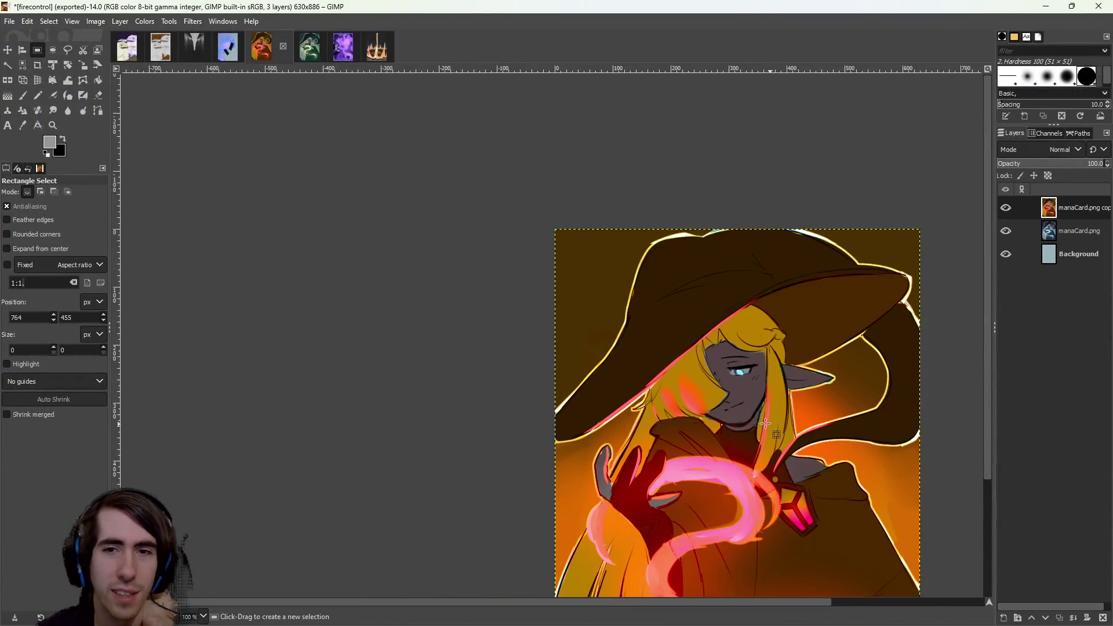
pyautogui.moveTo(459, 296); pyautogui.dragTo(322, 220)
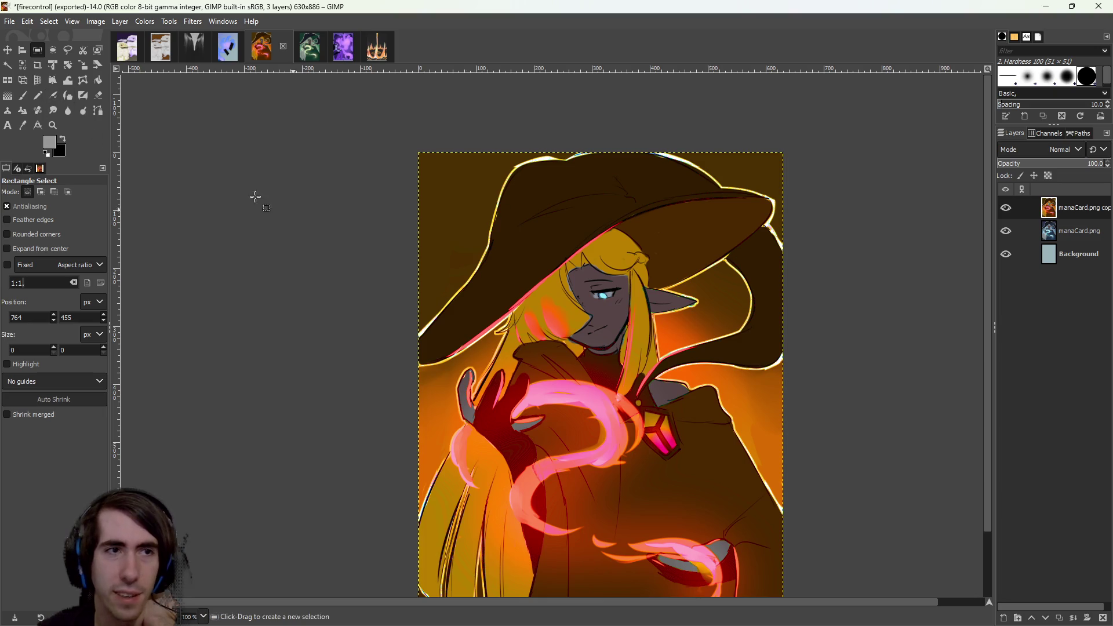
pyautogui.click(7, 67)
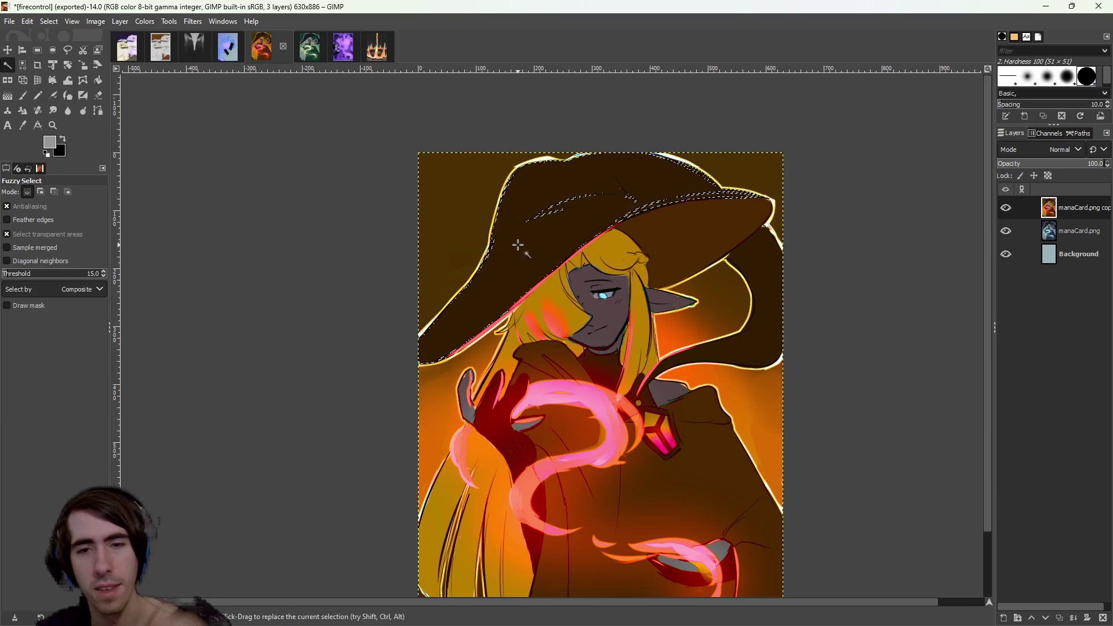
pyautogui.click(708, 318)
pyautogui.click(447, 178)
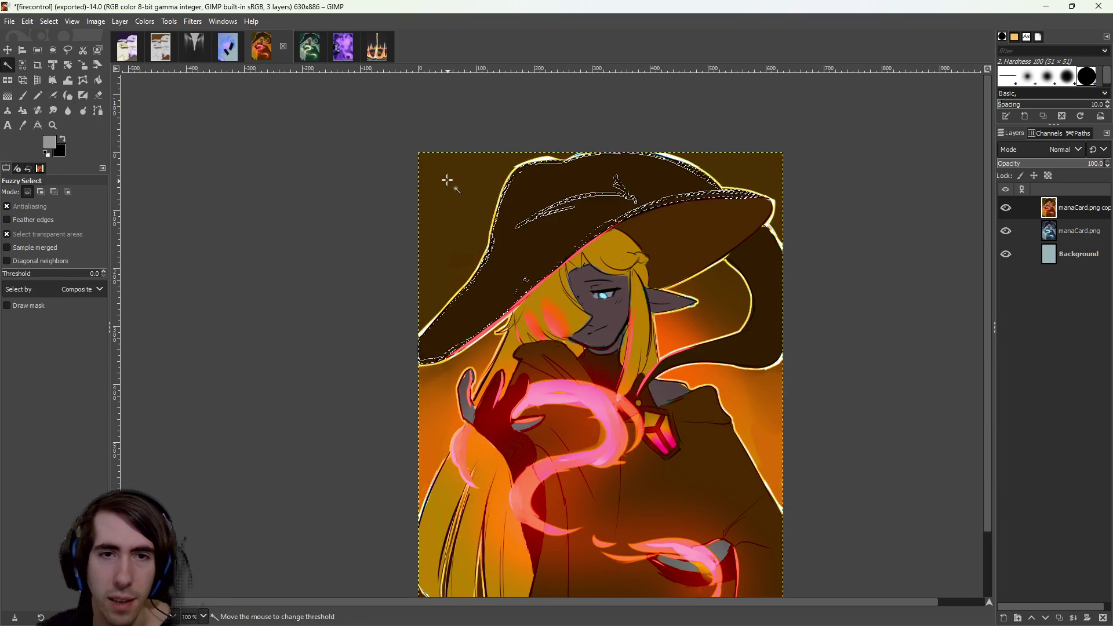
pyautogui.click(703, 298)
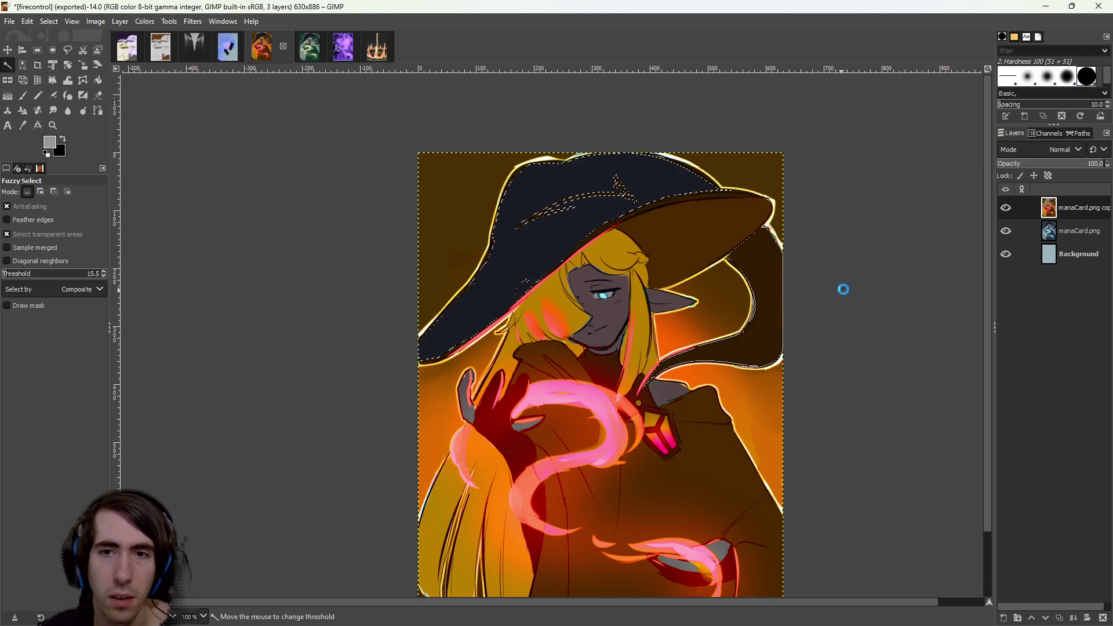
pyautogui.moveTo(795, 326); pyautogui.dragTo(796, 326)
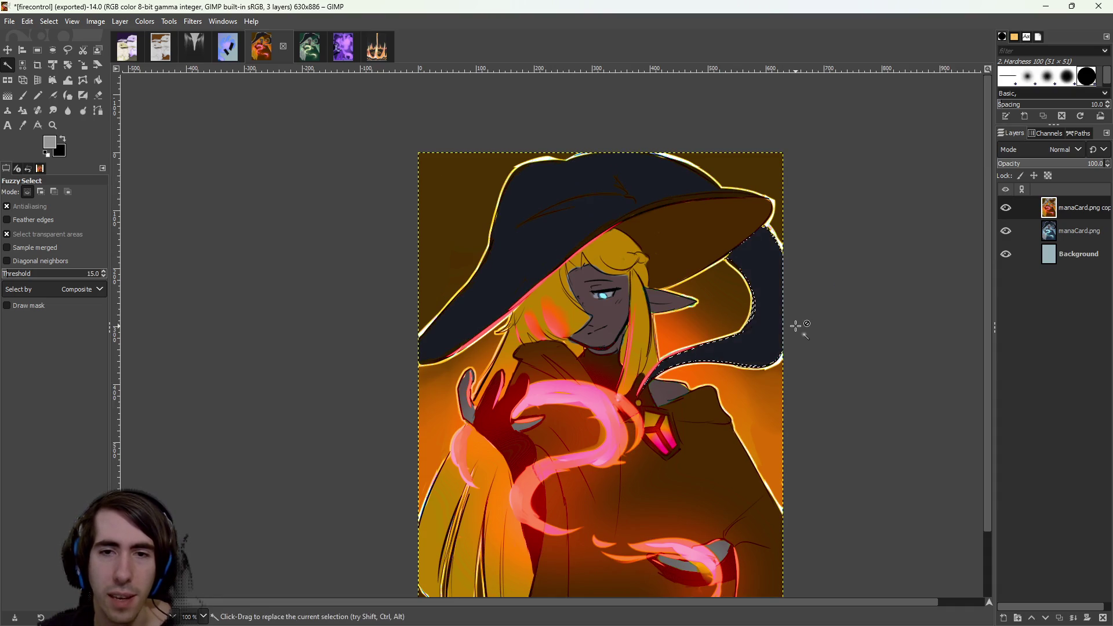
pyautogui.click(677, 204)
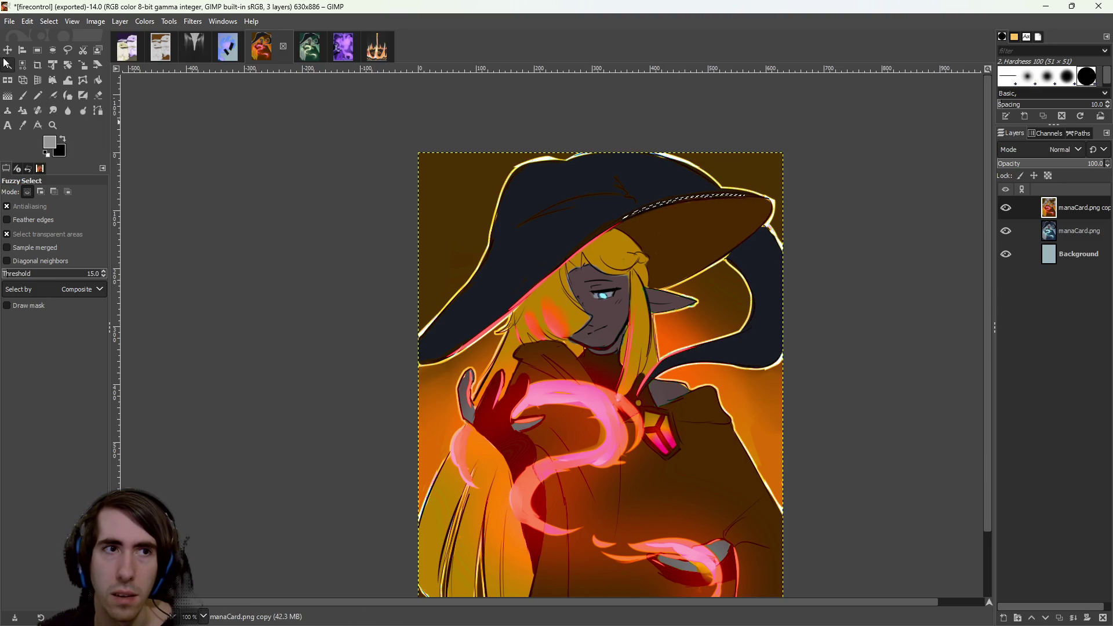
# Test rectangle selections on the hat, including a 73x30 box, then deselect.
pyautogui.click(38, 50)
pyautogui.click(541, 186)
pyautogui.moveTo(535, 177); pyautogui.dragTo(628, 219)
pyautogui.moveTo(597, 175); pyautogui.dragTo(636, 191)
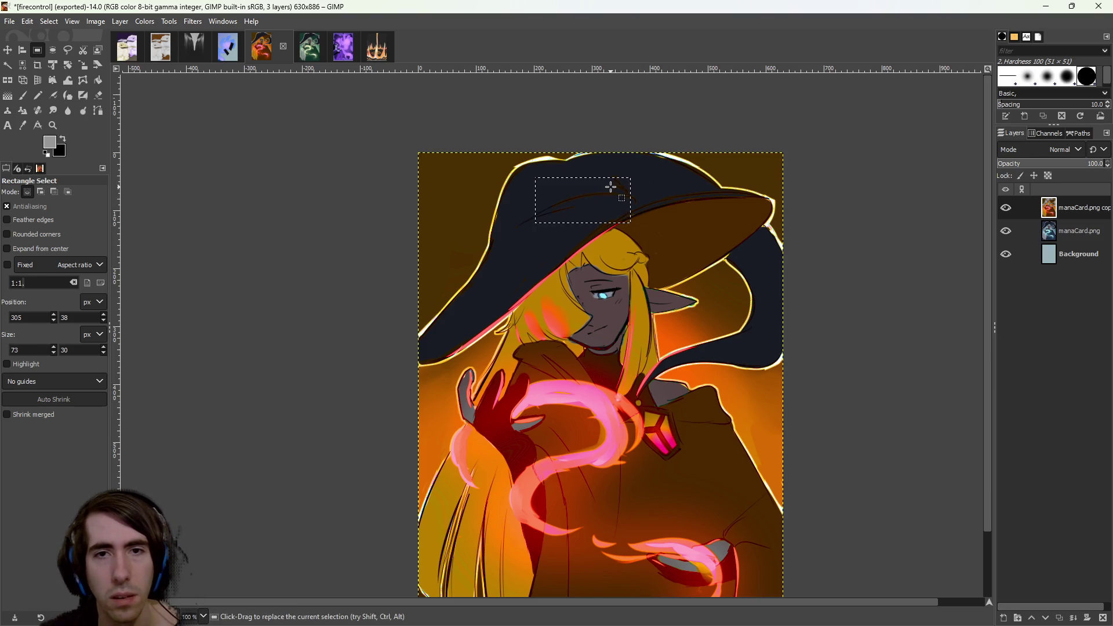
pyautogui.click(516, 188)
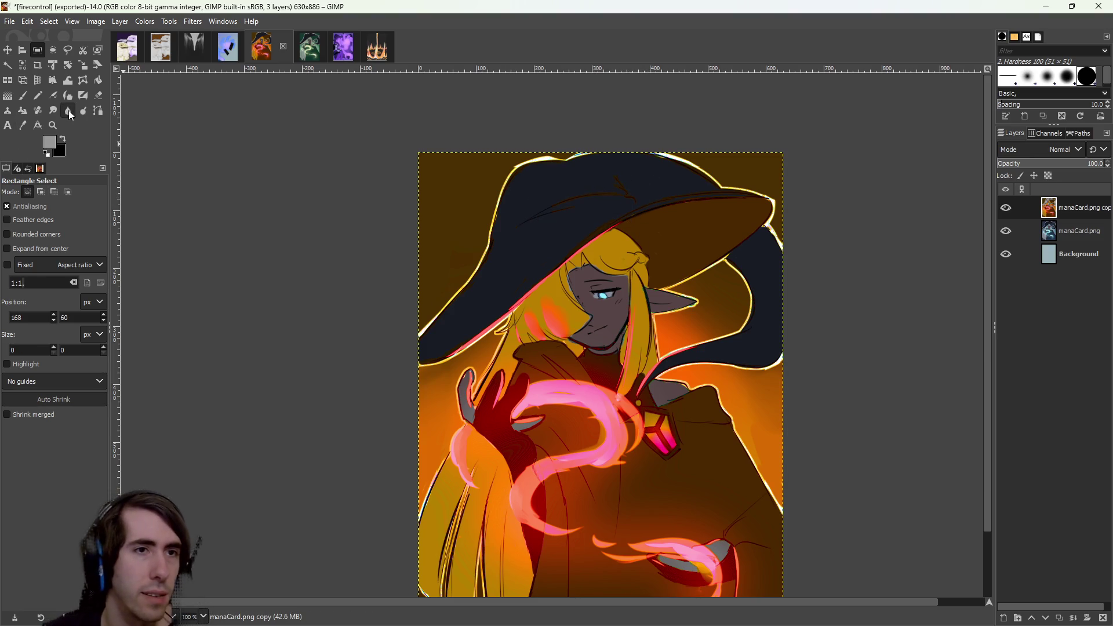
pyautogui.click(98, 95)
pyautogui.scroll(2, 559, 220)
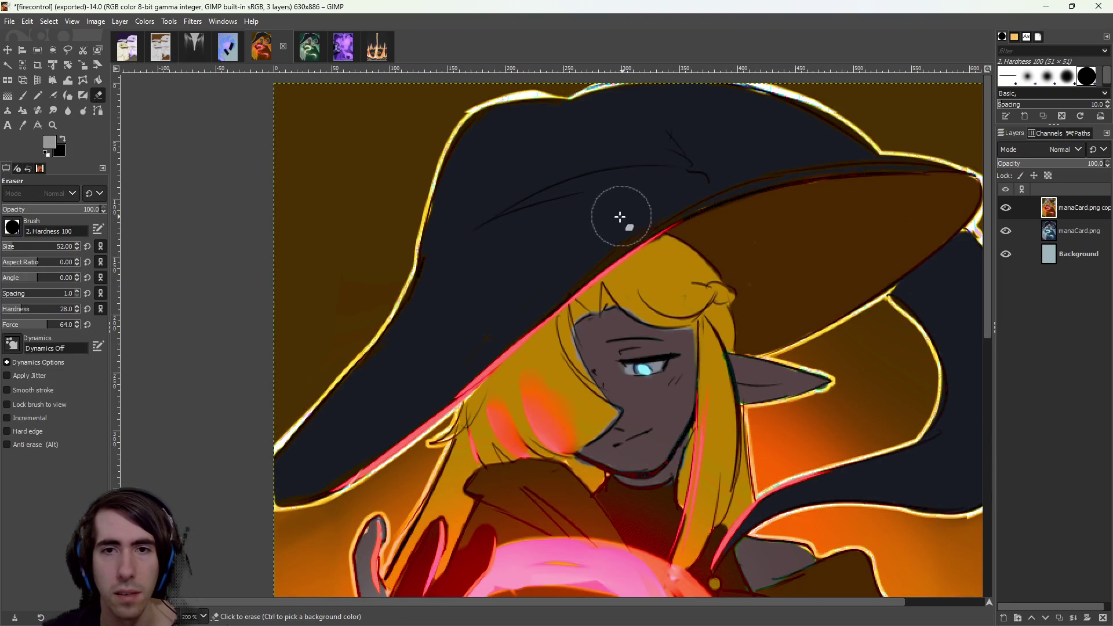
pyautogui.moveTo(785, 182)
pyautogui.mouseDown()
pyautogui.moveTo(931, 186)
pyautogui.moveTo(944, 207)
pyautogui.moveTo(954, 193)
pyautogui.mouseUp()
pyautogui.hotkey('ctrl', 'z')
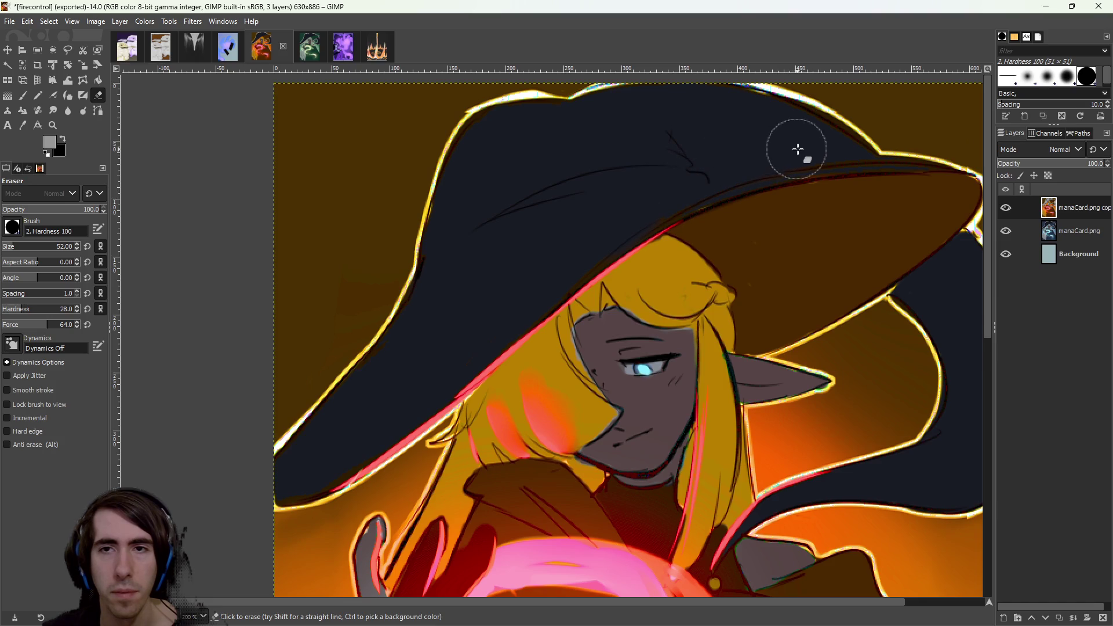
pyautogui.scroll(-3, 770, 547)
pyautogui.scroll(2, 577, 407)
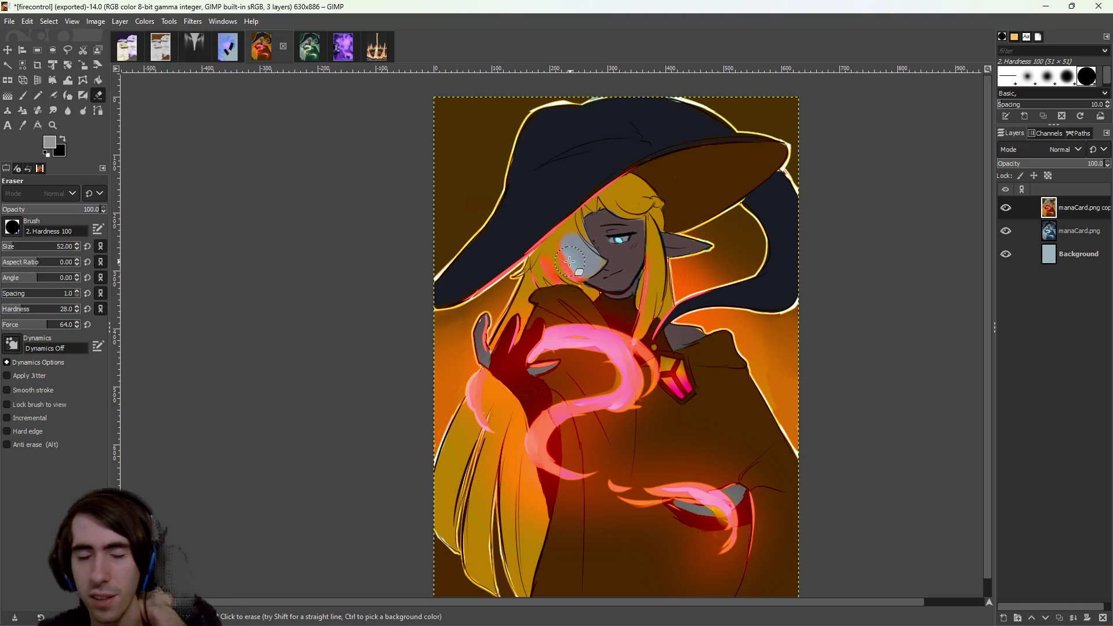
pyautogui.click(1005, 207)
# Duplicate the manaCard.png layer.
pyautogui.click(1076, 233)
pyautogui.rightClick(1076, 236)
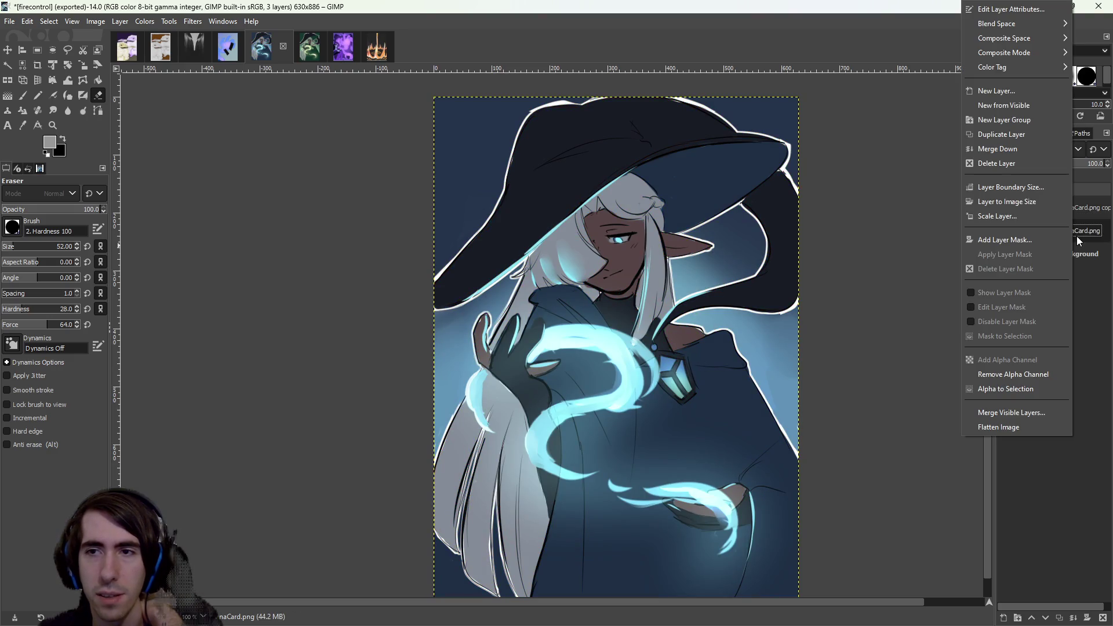
pyautogui.click(1007, 139)
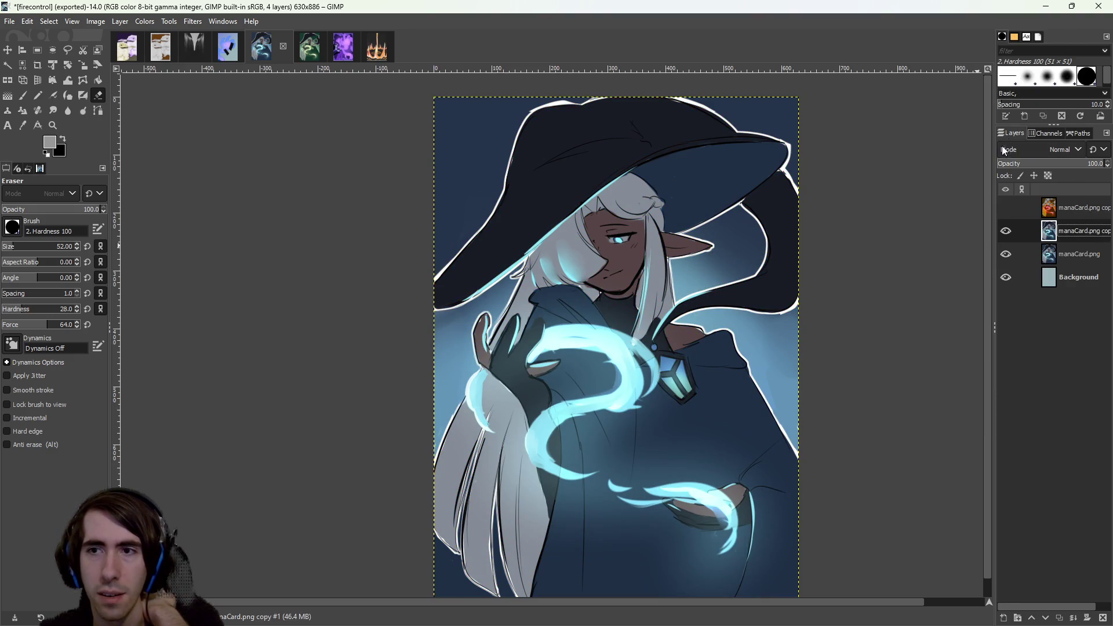
# Apply Color Temperature to the copy, with original 2908.5 and intended 12000, turning it warm yellow-green.
pyautogui.click(125, 23)
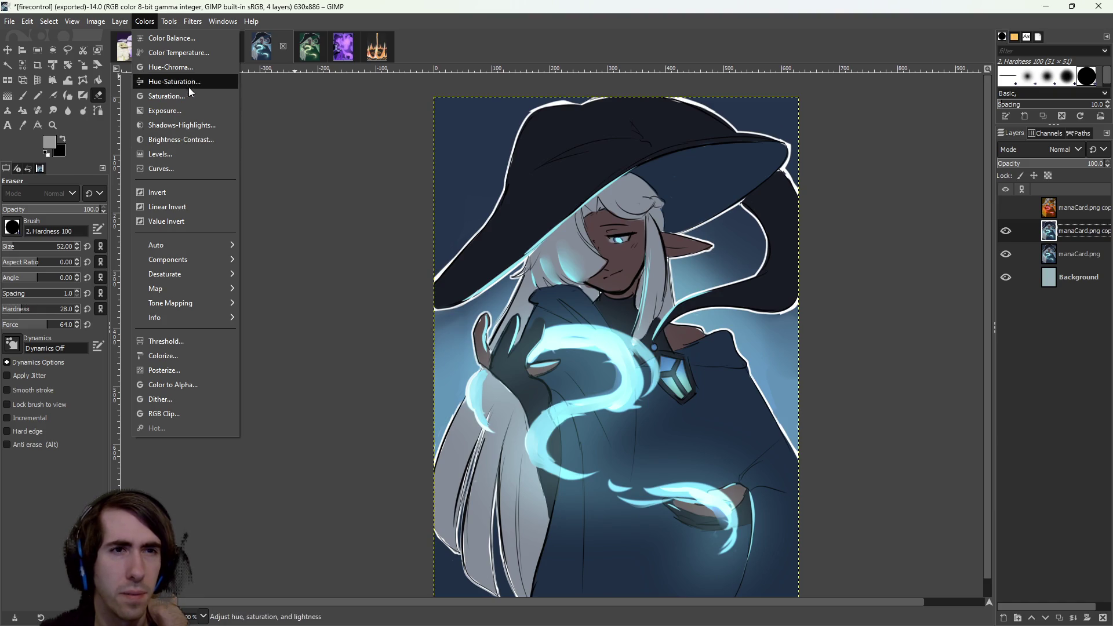
pyautogui.click(191, 52)
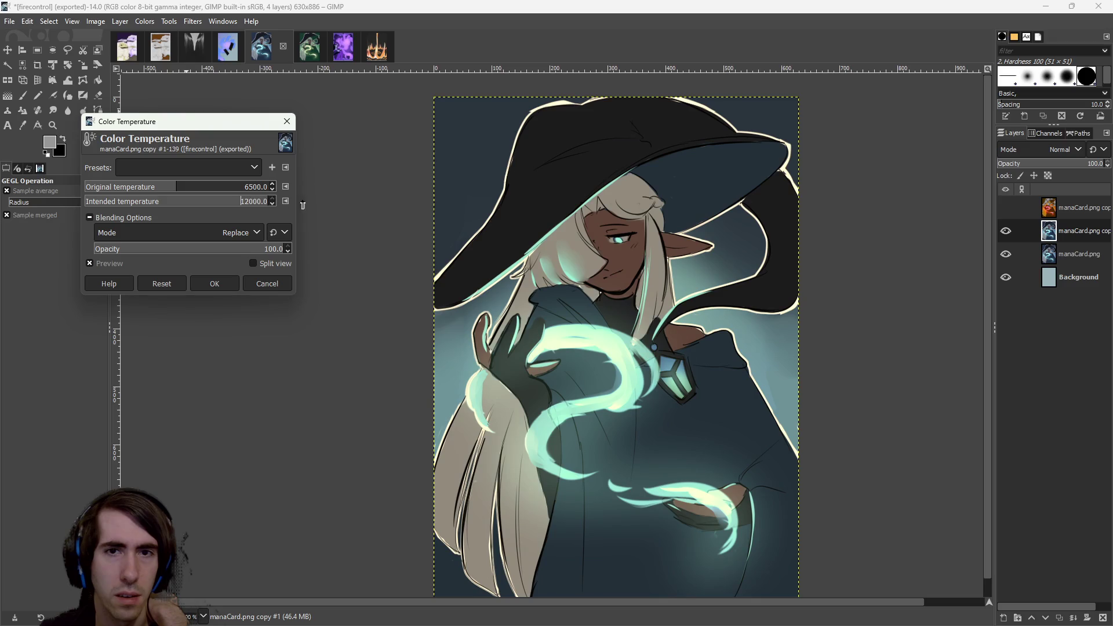
pyautogui.moveTo(120, 187)
pyautogui.mouseDown()
pyautogui.moveTo(53, 181)
pyautogui.moveTo(144, 186)
pyautogui.mouseUp()
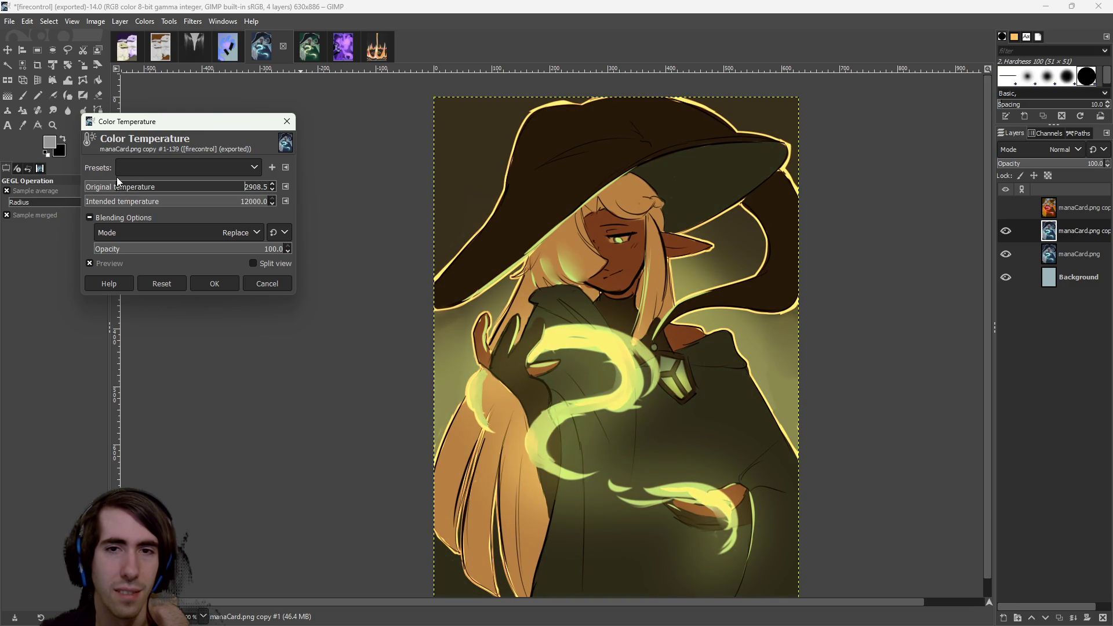
pyautogui.click(227, 283)
pyautogui.rightClick(1060, 232)
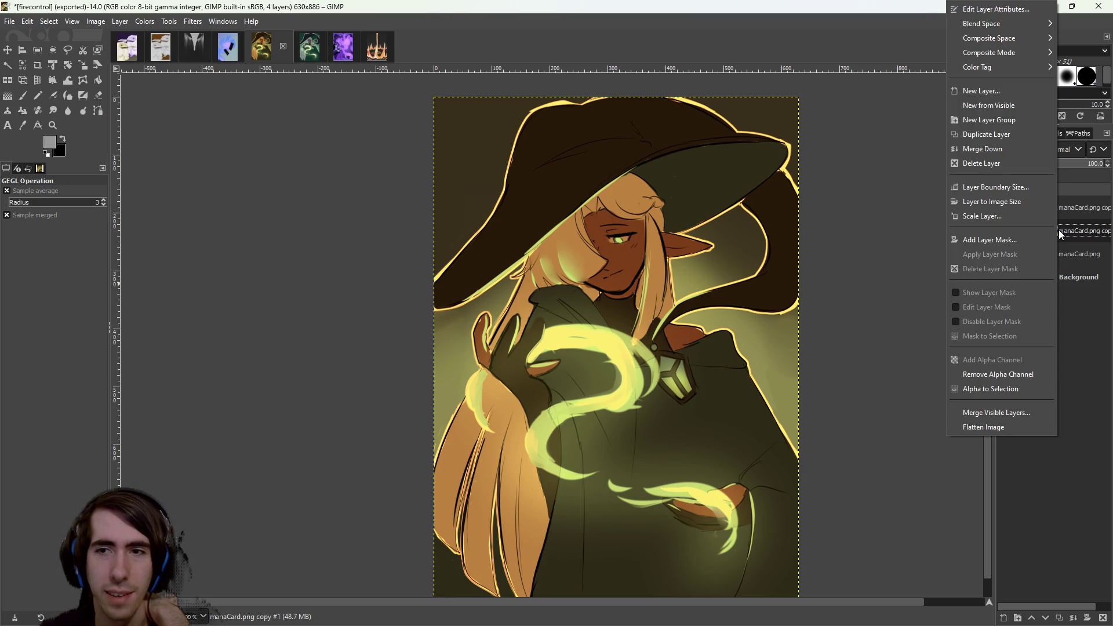
# Duplicate the recoloured yellow-green layer.
pyautogui.click(1001, 134)
pyautogui.scroll(2, 670, 369)
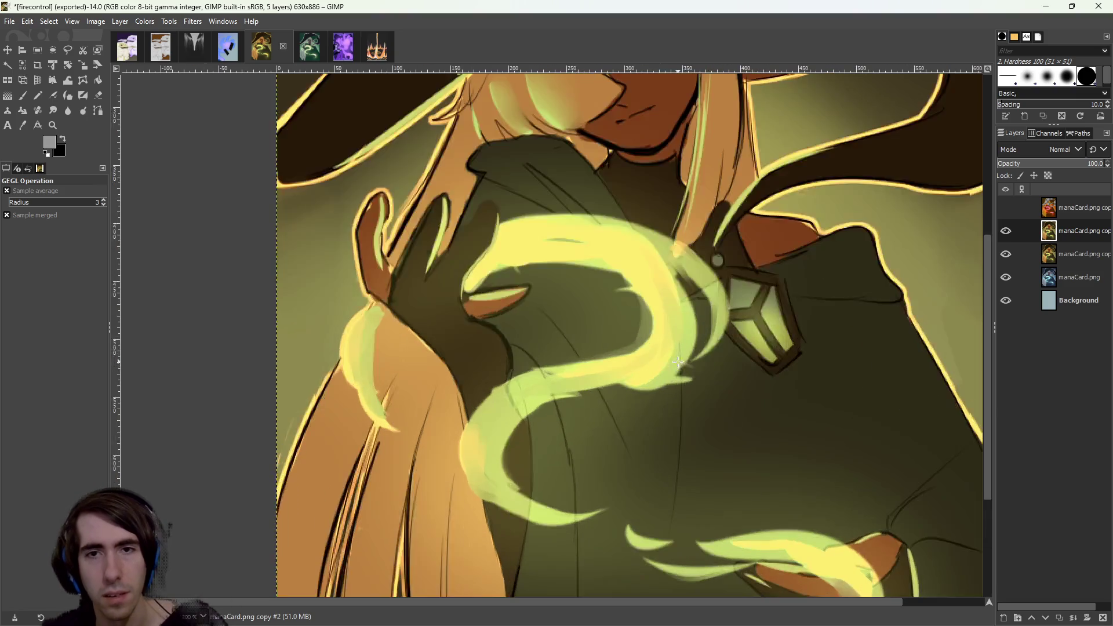
pyautogui.scroll(-1, 670, 368)
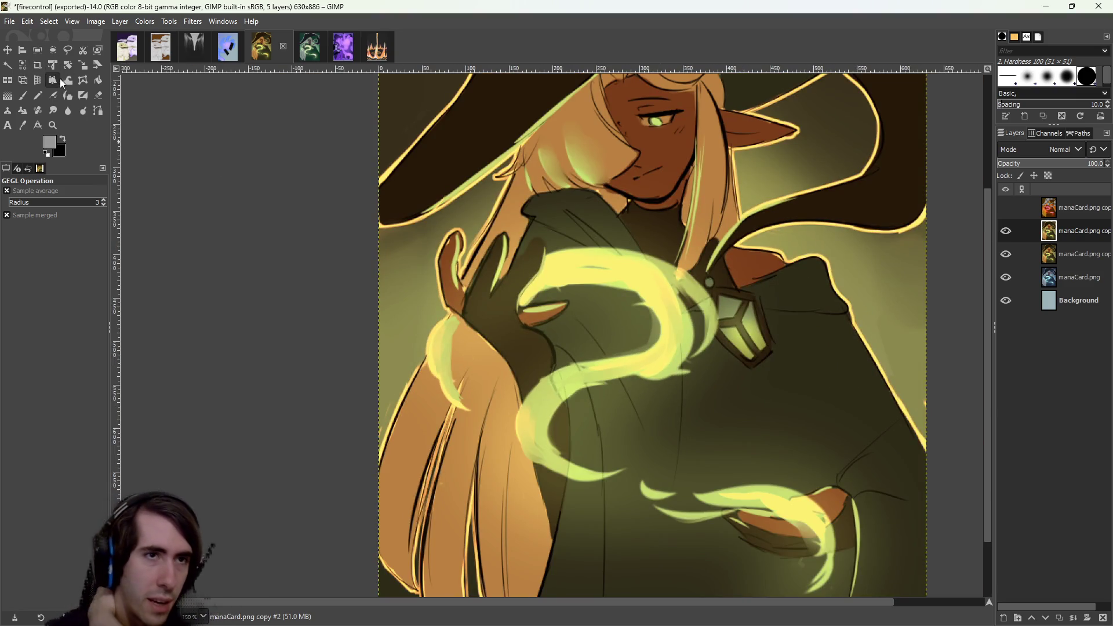
# Fuzzy-select the bright glow swirl, hair and hat with a higher threshold and copy it.
pyautogui.click(7, 65)
pyautogui.click(556, 264)
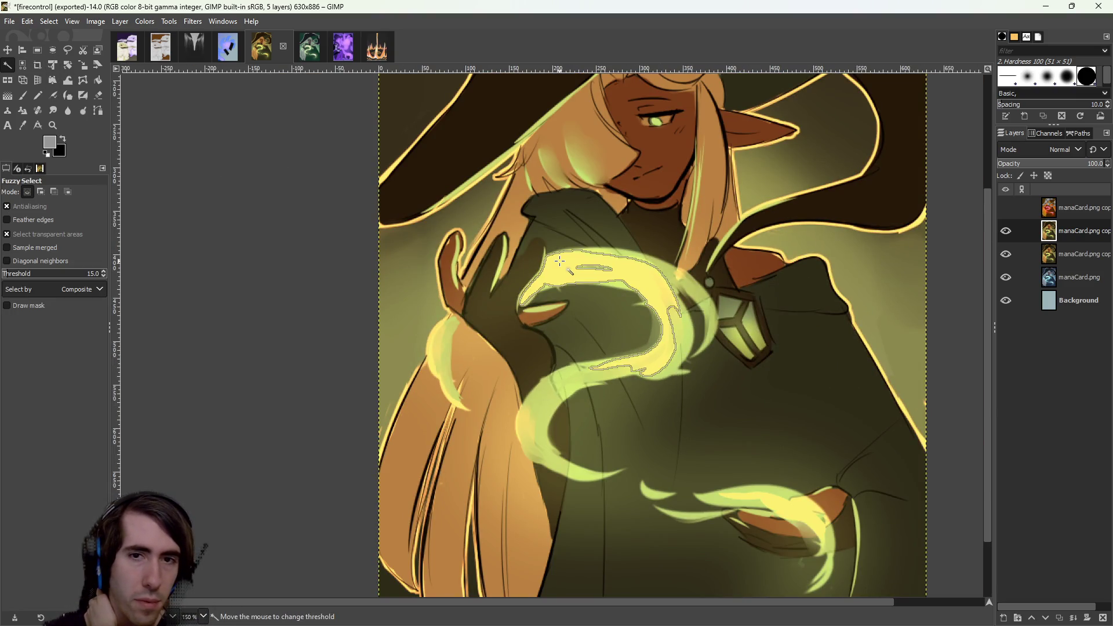
pyautogui.moveTo(623, 127); pyautogui.dragTo(578, 318)
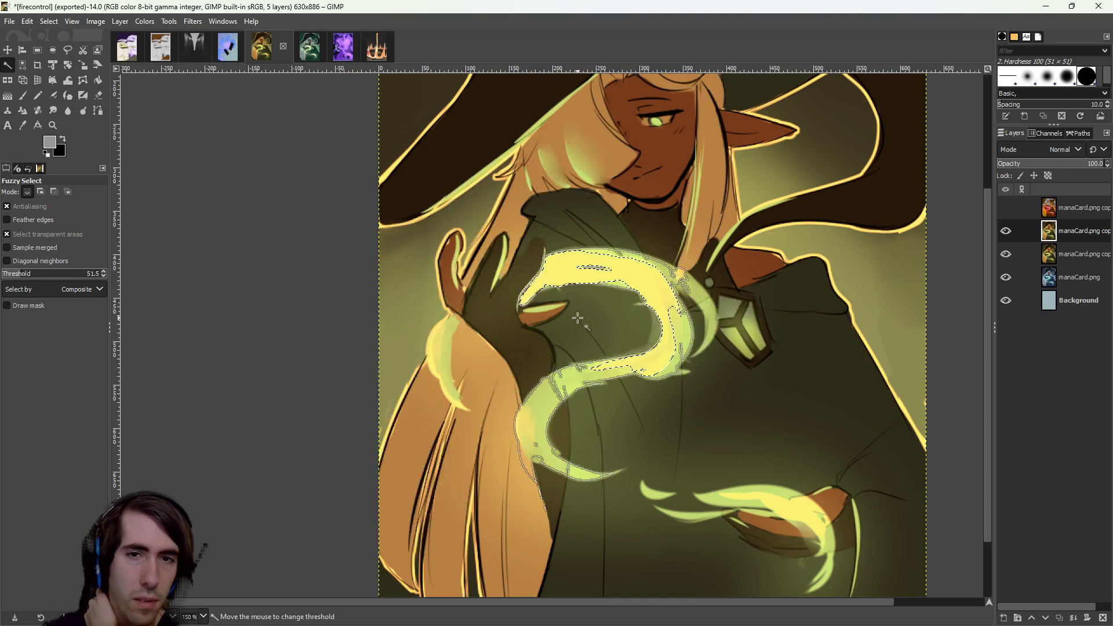
pyautogui.moveTo(546, 393)
pyautogui.mouseDown()
pyautogui.moveTo(458, 461)
pyautogui.moveTo(472, 468)
pyautogui.mouseUp()
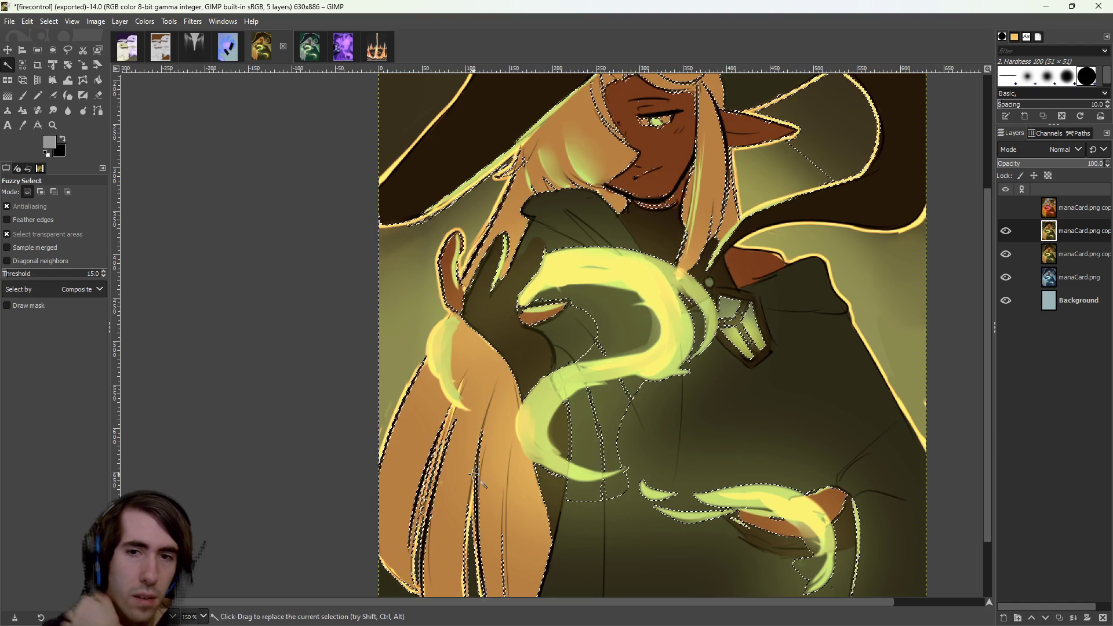
pyautogui.hotkey('ctrl', 'c')
# Paste the copied glow pixels over the whole image and anchor them into the layer.
pyautogui.press('-')
pyautogui.press('-')
pyautogui.press('r')
pyautogui.moveTo(385, 145)
pyautogui.mouseDown()
pyautogui.moveTo(732, 516)
pyautogui.moveTo(838, 578)
pyautogui.mouseUp()
pyautogui.hotkey('ctrl', 'v')
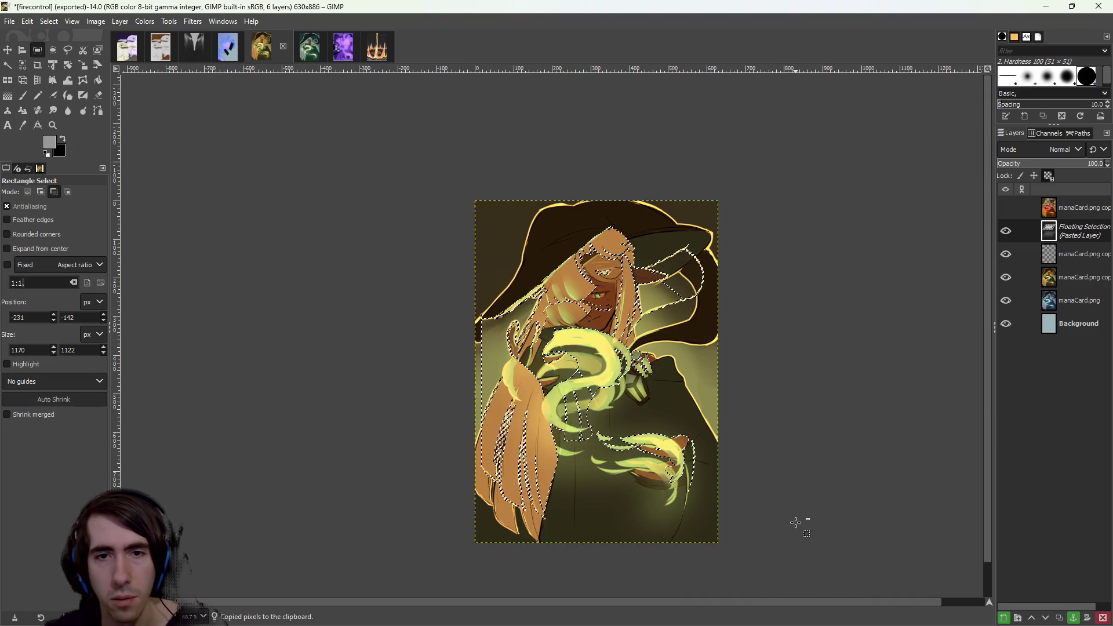
pyautogui.press('1')
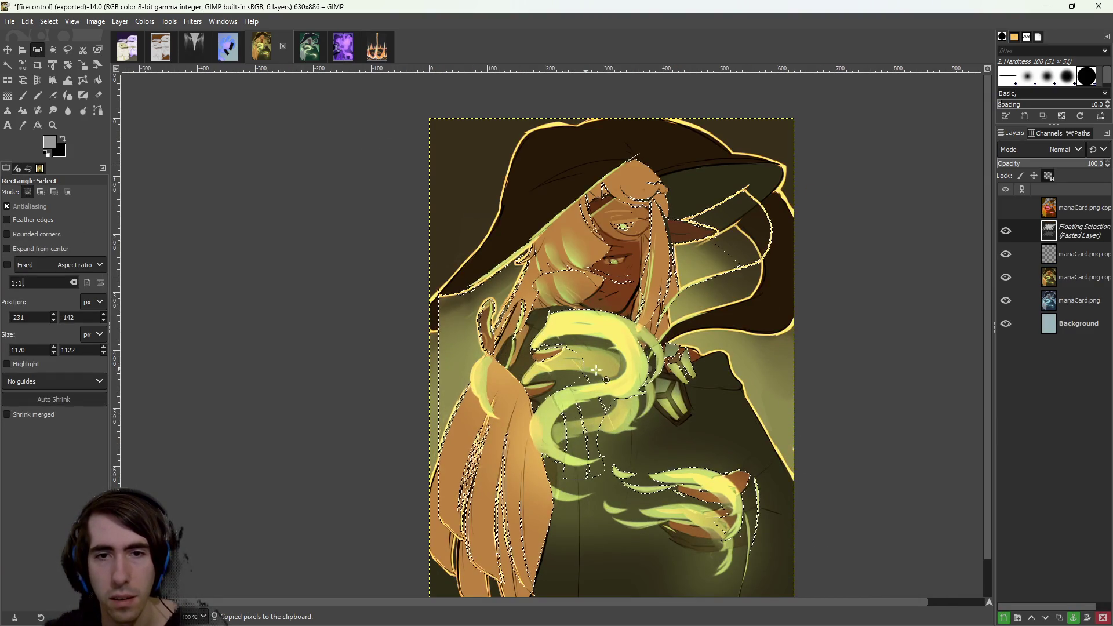
pyautogui.click(240, 144)
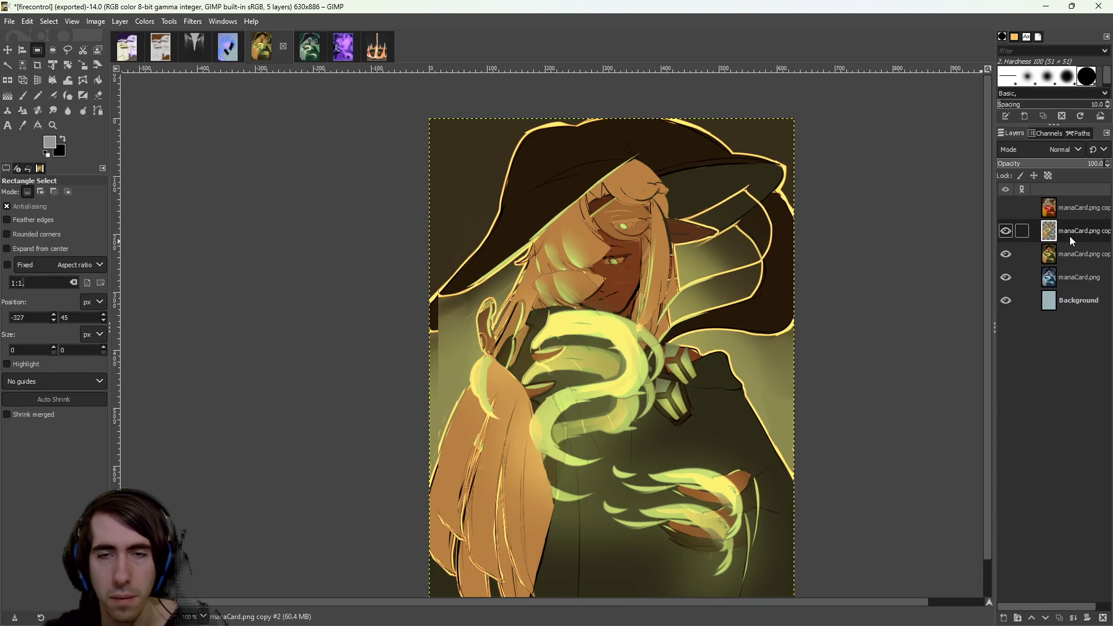
# Hide the manaCard.png copy, manaCard.png and Background layers.
pyautogui.click(1006, 254)
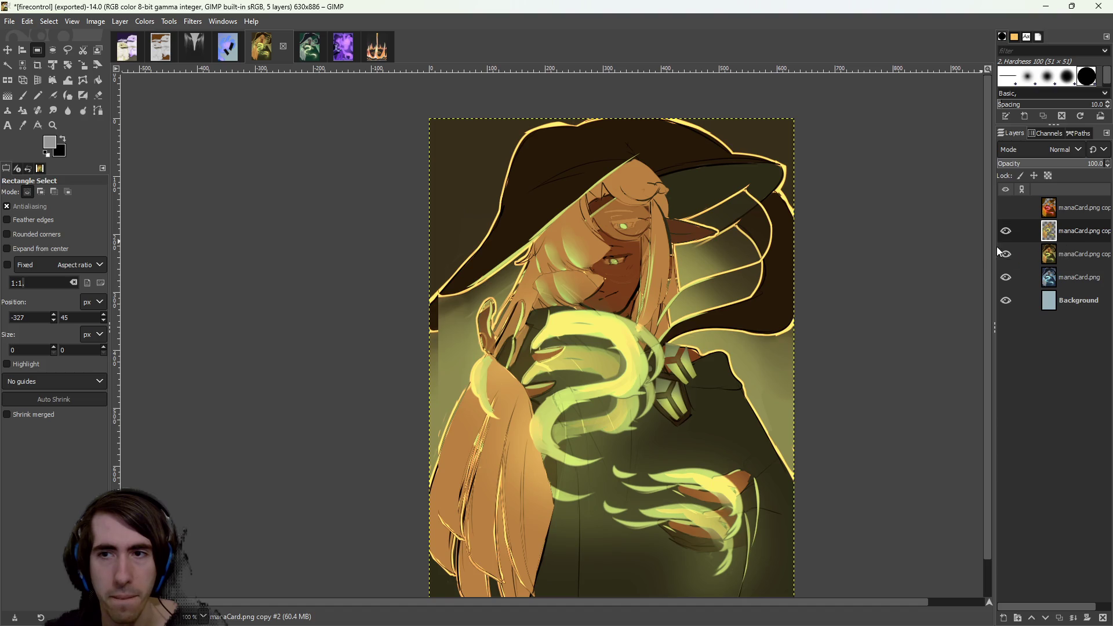
pyautogui.click(1002, 283)
pyautogui.click(1006, 306)
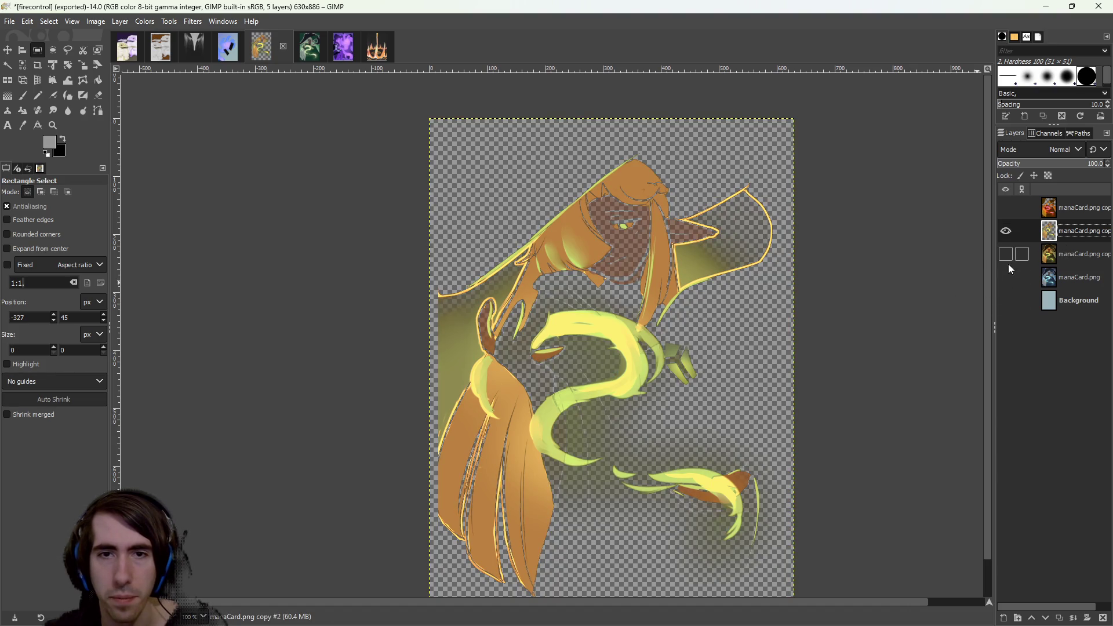
pyautogui.scroll(1, 608, 273)
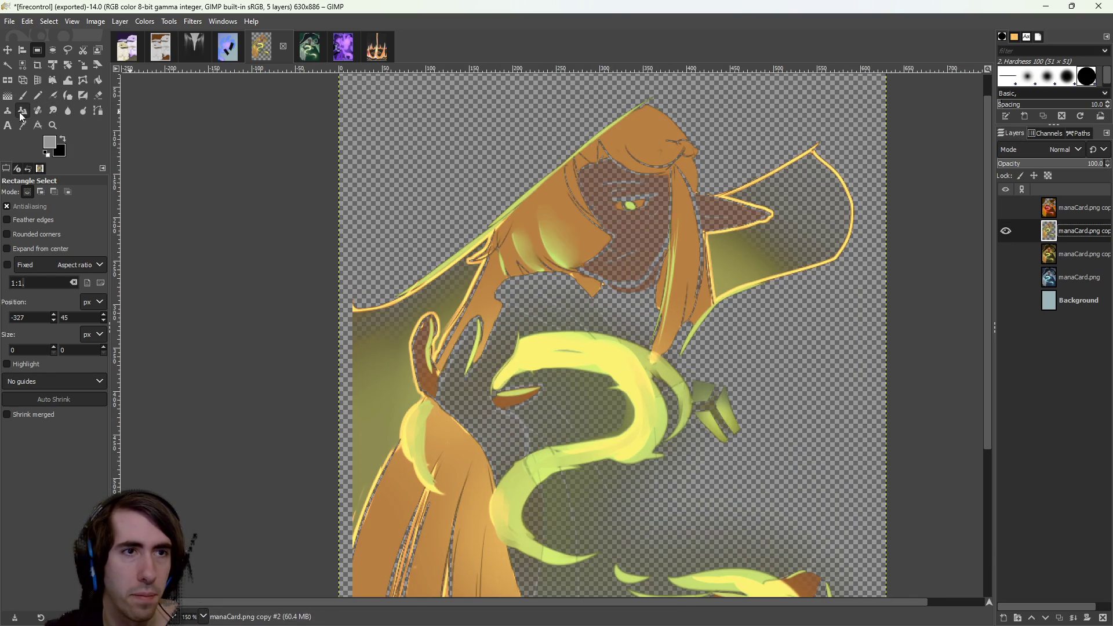
# Erase the orange hair, the face around the eye and the orange strip with its outline.
pyautogui.click(98, 95)
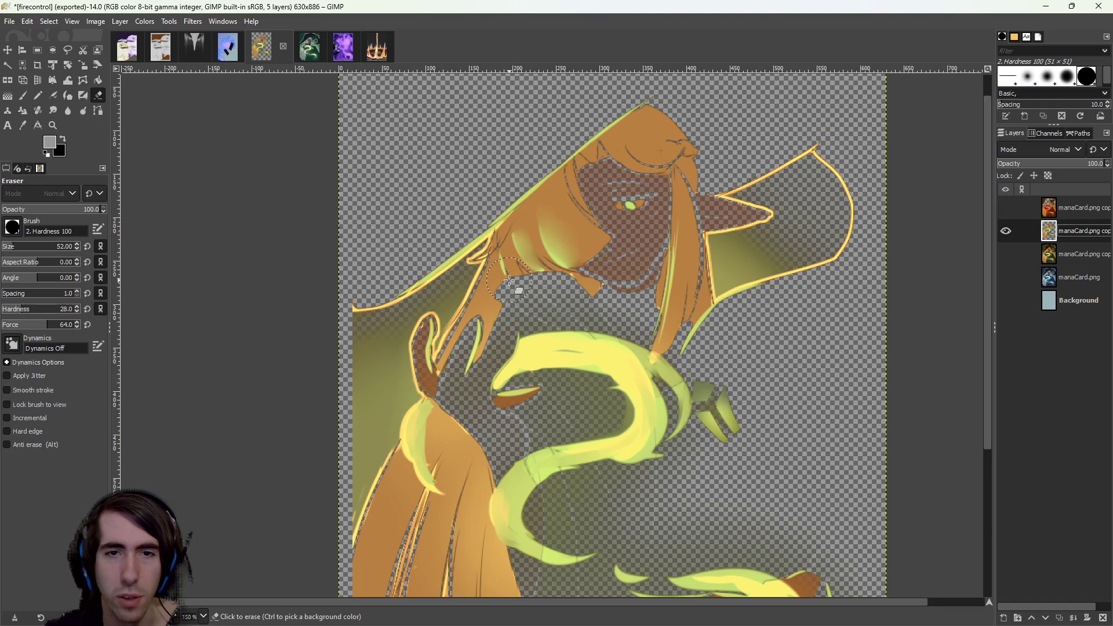
pyautogui.moveTo(508, 280)
pyautogui.mouseDown()
pyautogui.moveTo(604, 164)
pyautogui.moveTo(525, 200)
pyautogui.moveTo(537, 278)
pyautogui.moveTo(667, 211)
pyautogui.moveTo(690, 174)
pyautogui.moveTo(649, 252)
pyautogui.moveTo(811, 168)
pyautogui.moveTo(849, 232)
pyautogui.moveTo(776, 211)
pyautogui.moveTo(729, 261)
pyautogui.mouseUp()
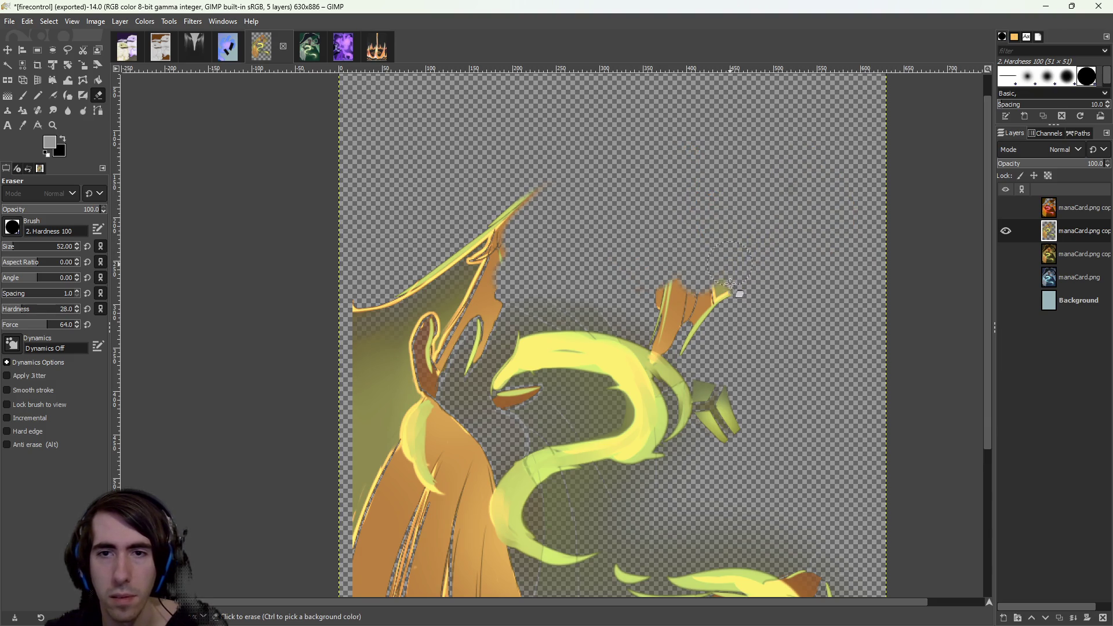
pyautogui.moveTo(691, 291); pyautogui.dragTo(664, 290)
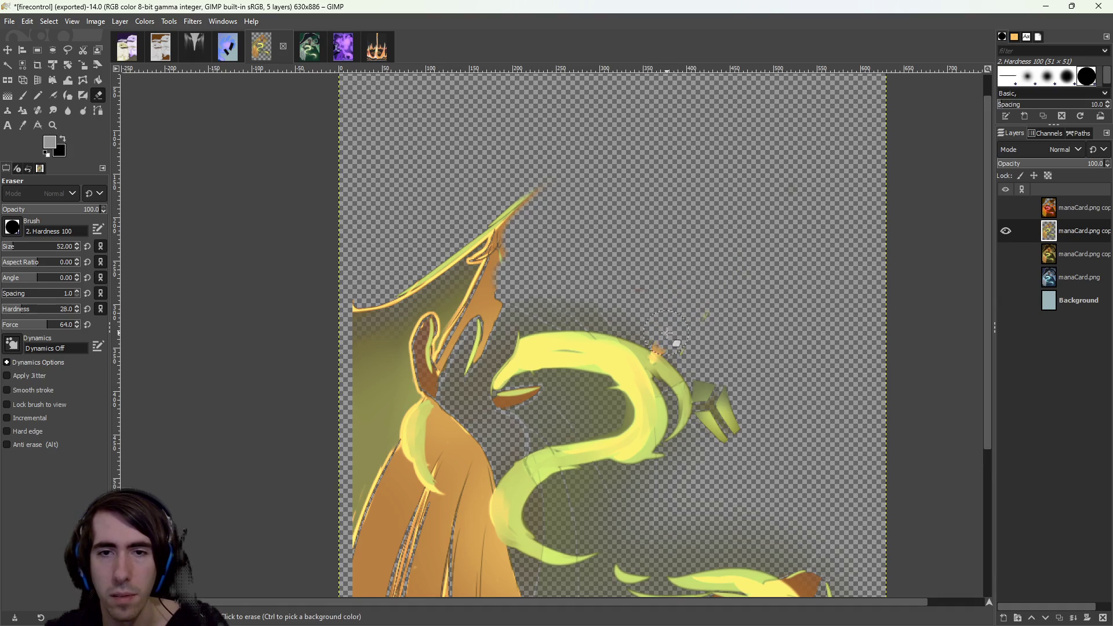
pyautogui.scroll(-3, 724, 354)
pyautogui.hscroll(-3, 667, 405)
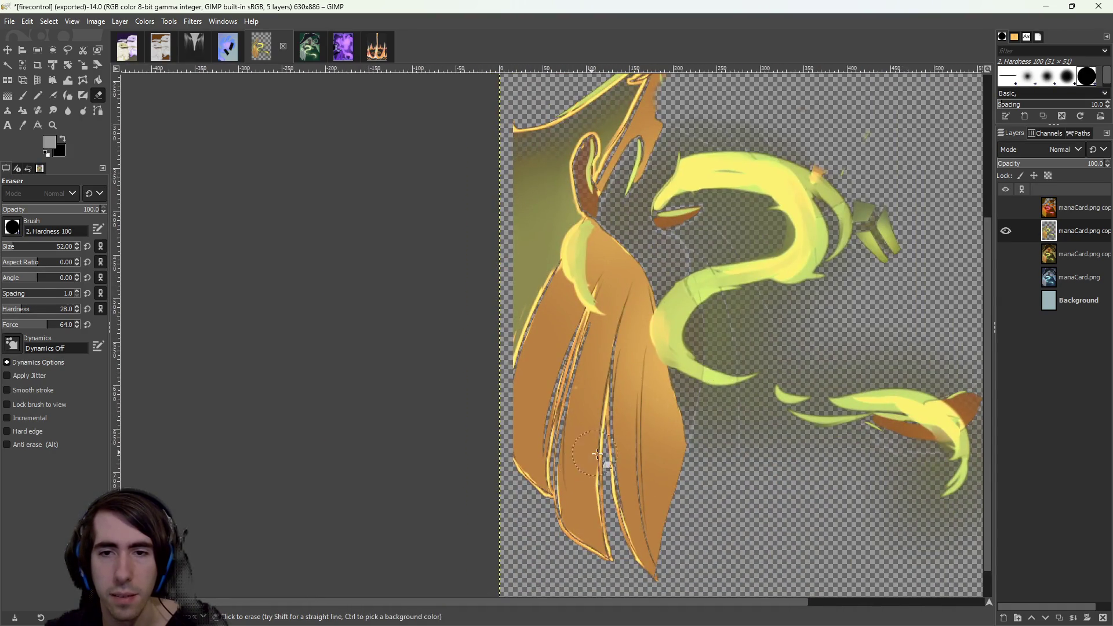
pyautogui.hscroll(2, 593, 452)
pyautogui.scroll(-1, 660, 482)
# Erase the orange feather strips and the green triangle.
pyautogui.moveTo(568, 552)
pyautogui.mouseDown()
pyautogui.moveTo(516, 541)
pyautogui.moveTo(437, 412)
pyautogui.moveTo(427, 362)
pyautogui.moveTo(447, 380)
pyautogui.moveTo(434, 228)
pyautogui.moveTo(442, 110)
pyautogui.moveTo(446, 148)
pyautogui.mouseUp()
pyautogui.scroll(3, 443, 302)
pyautogui.scroll(1, 443, 303)
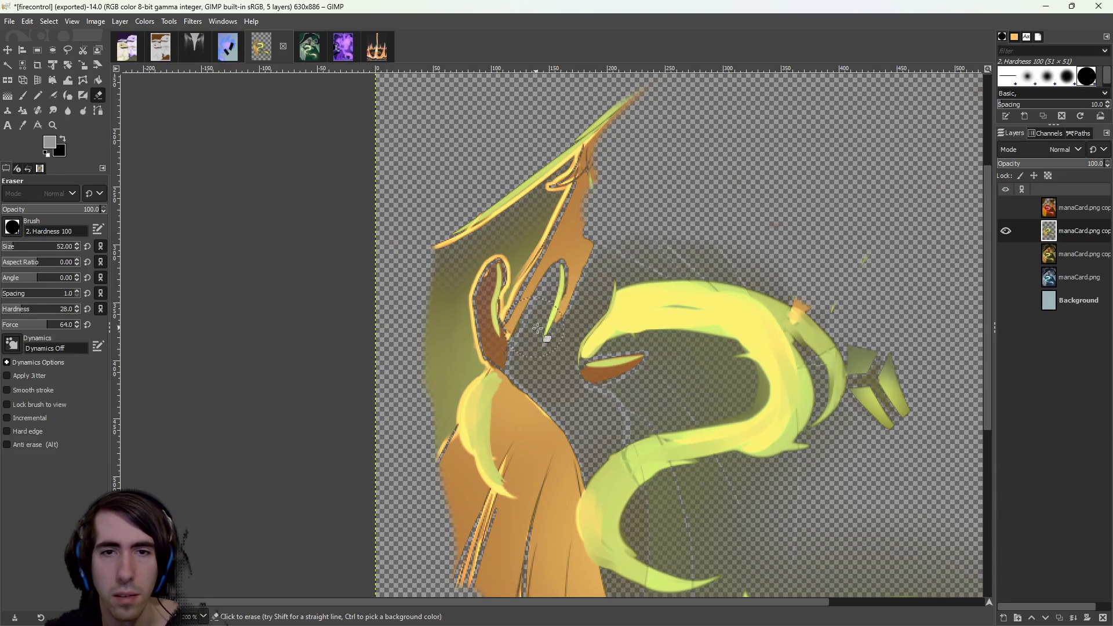
pyautogui.moveTo(536, 328); pyautogui.dragTo(629, 74)
pyautogui.moveTo(568, 267)
pyautogui.mouseDown()
pyautogui.moveTo(542, 193)
pyautogui.moveTo(566, 129)
pyautogui.moveTo(424, 313)
pyautogui.moveTo(463, 324)
pyautogui.moveTo(496, 290)
pyautogui.moveTo(446, 370)
pyautogui.moveTo(538, 259)
pyautogui.mouseUp()
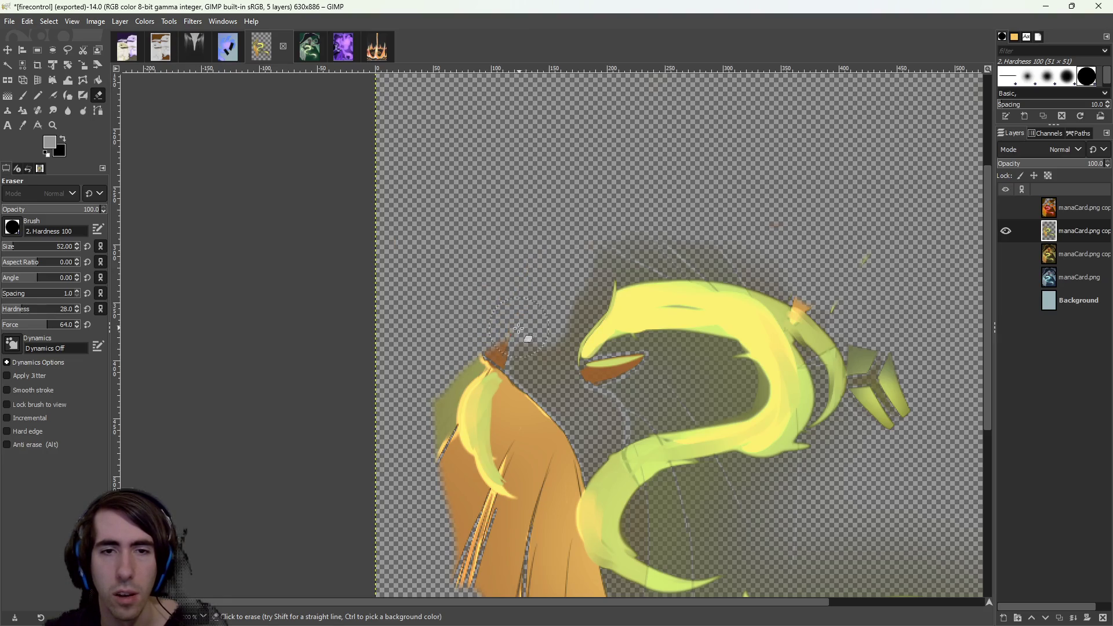
pyautogui.keyDown('ctrl'); pyautogui.scroll(2, 436, 432); pyautogui.keyUp('ctrl')
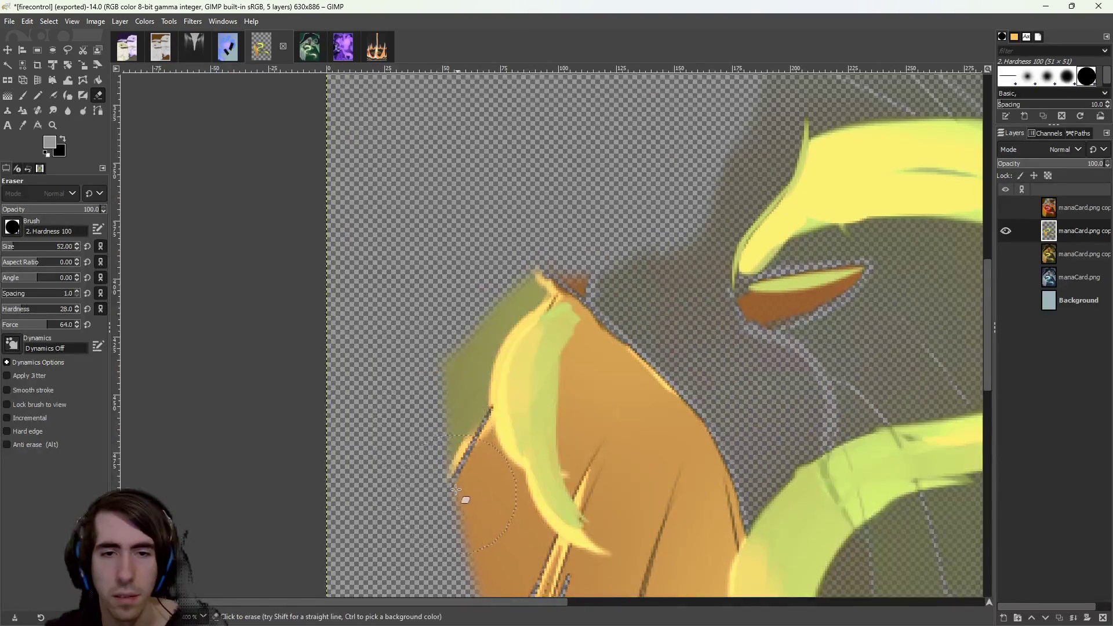
pyautogui.scroll(-5, 456, 493)
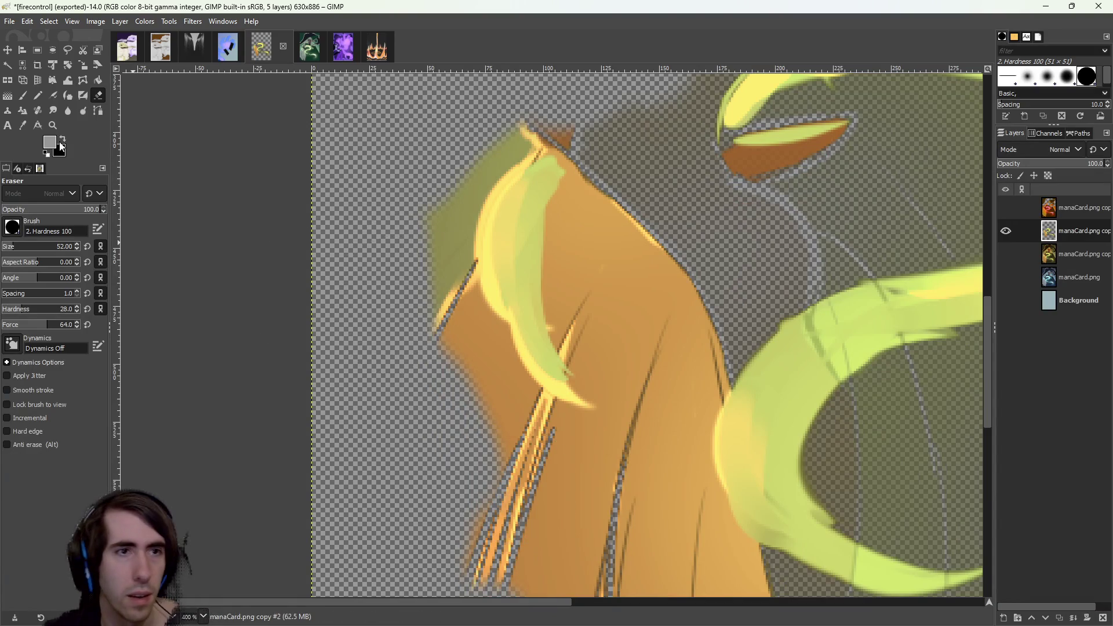
# Fuzzy-select and delete the olive-green area and the orange shape.
pyautogui.click(7, 65)
pyautogui.click(459, 248)
pyautogui.press('Delete')
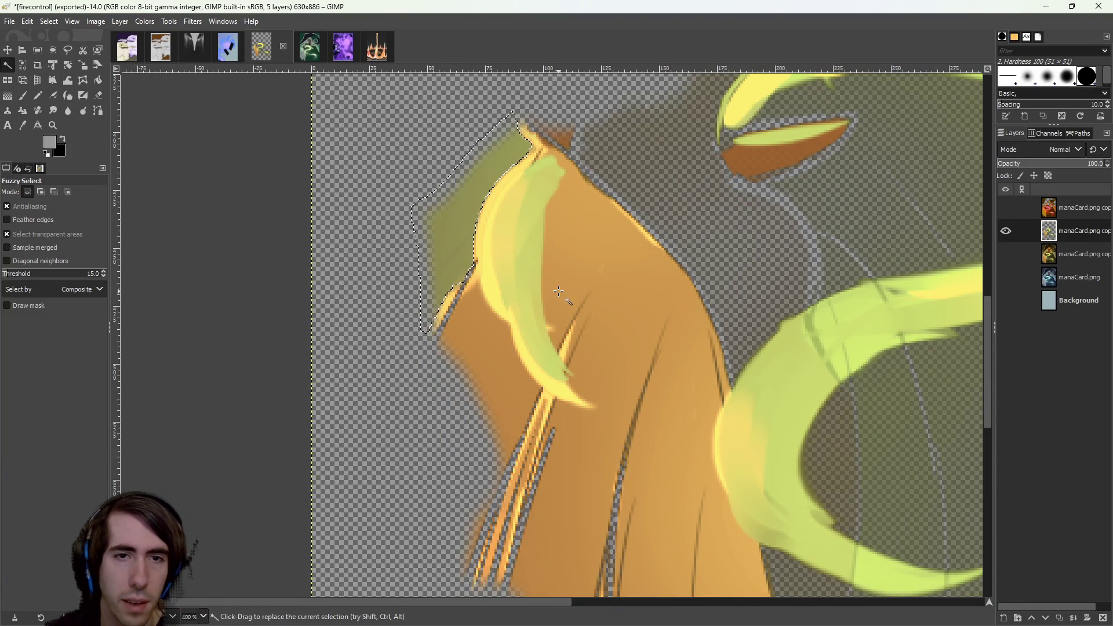
pyautogui.click(641, 266)
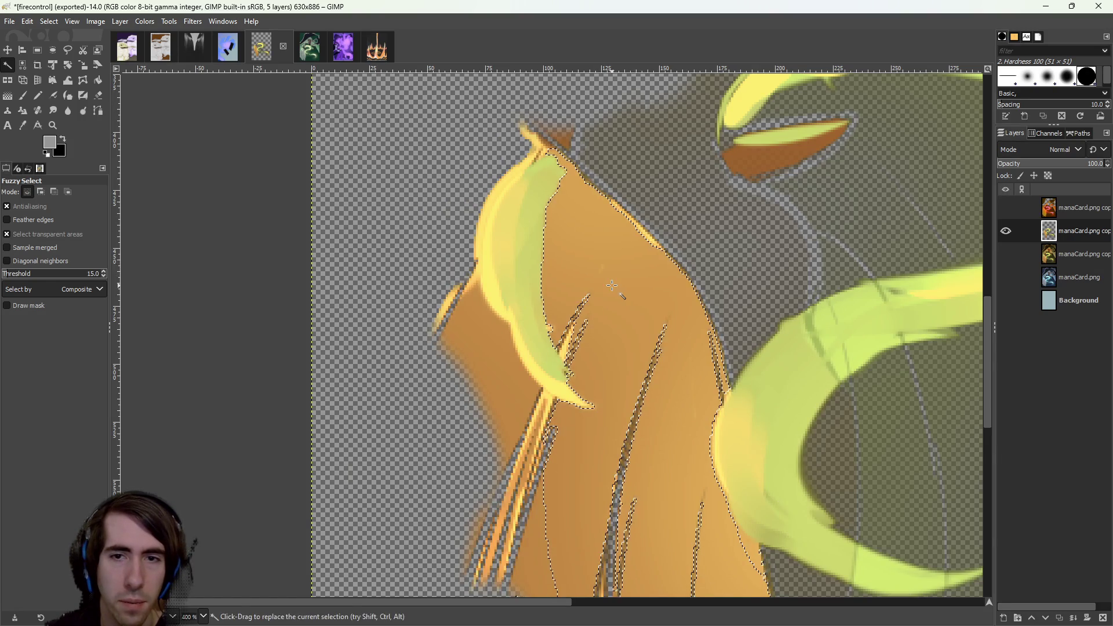
pyautogui.press('Delete')
# Select and delete the leftover orange stroke, then clear the selection.
pyautogui.scroll(-8, 607, 185)
pyautogui.moveTo(635, 389); pyautogui.dragTo(636, 391)
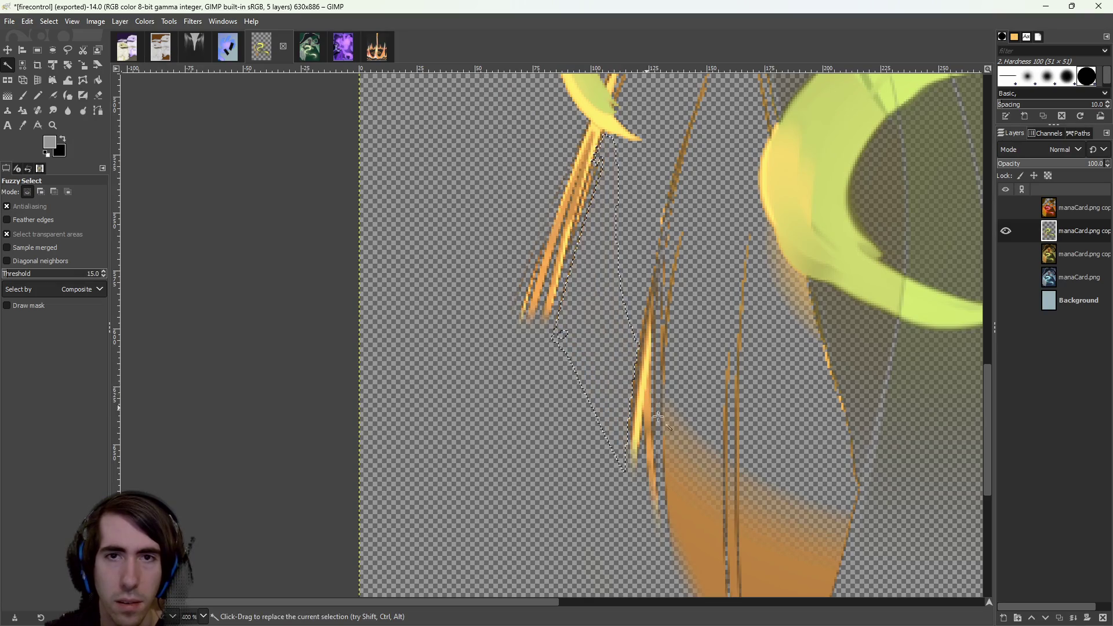
pyautogui.scroll(-6, 638, 383)
pyautogui.click(666, 371)
pyautogui.click(635, 375)
pyautogui.press('Delete')
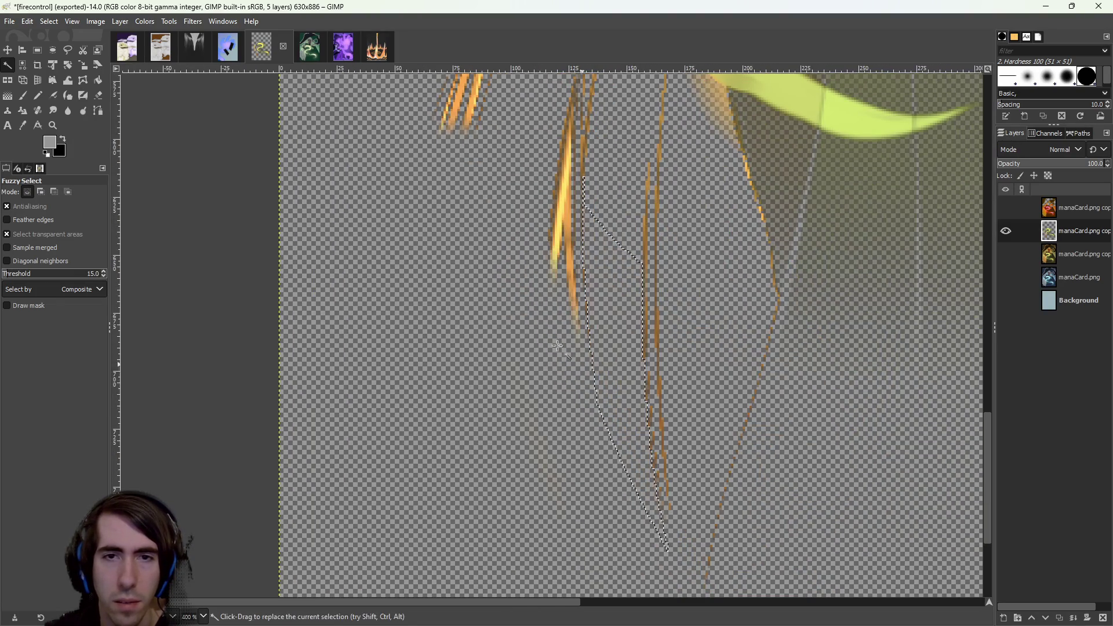
pyautogui.press('r')
pyautogui.hotkey('ctrl', 'shift', 'a')
# Erase the remaining orange strokes, the thin diagonal line and the marks near the left edge.
pyautogui.click(96, 94)
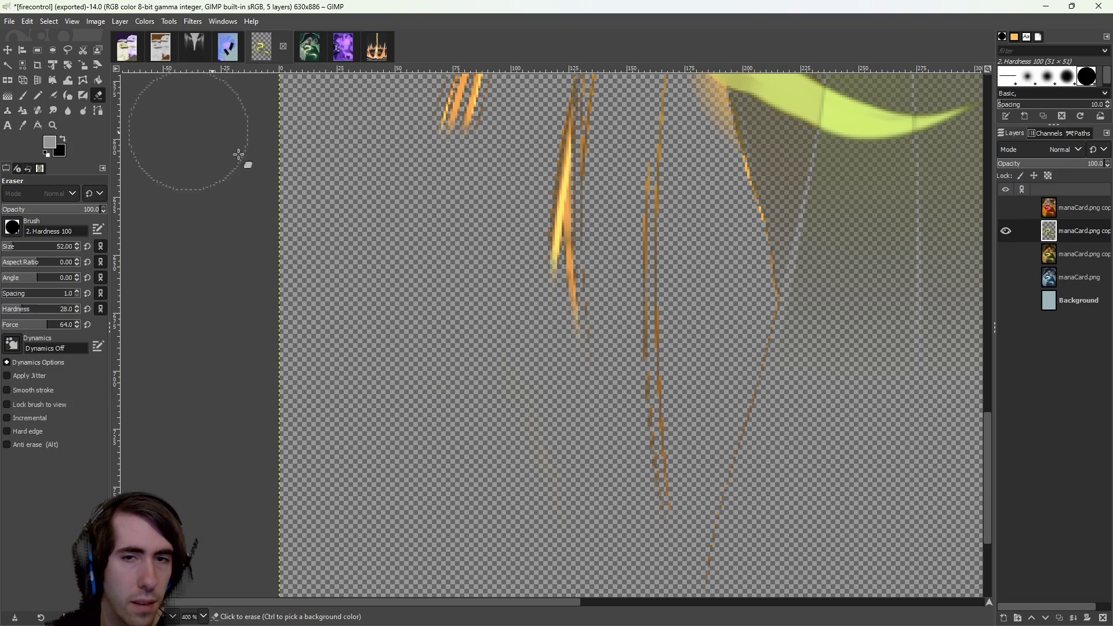
pyautogui.moveTo(713, 523); pyautogui.dragTo(672, 440)
pyautogui.moveTo(743, 333); pyautogui.dragTo(580, 498)
pyautogui.moveTo(379, 489)
pyautogui.mouseDown()
pyautogui.moveTo(385, 331)
pyautogui.moveTo(360, 288)
pyautogui.moveTo(419, 398)
pyautogui.mouseUp()
pyautogui.moveTo(330, 417)
pyautogui.mouseDown()
pyautogui.moveTo(298, 392)
pyautogui.moveTo(362, 296)
pyautogui.moveTo(360, 273)
pyautogui.moveTo(354, 391)
pyautogui.mouseUp()
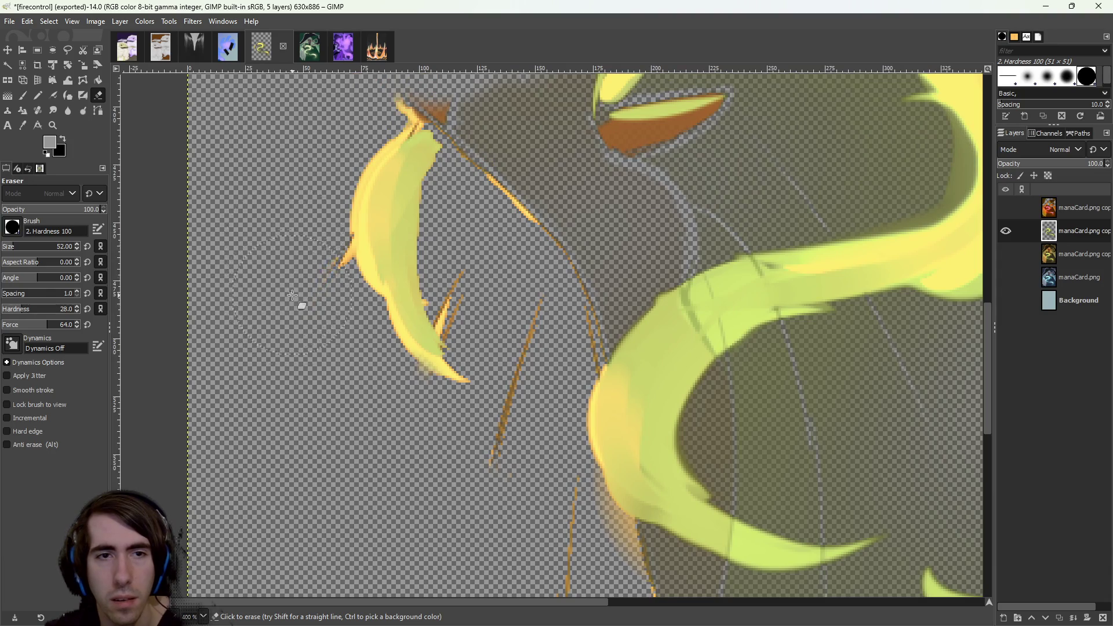
# Erase the middle of the thin orange line.
pyautogui.scroll(-5, 507, 259)
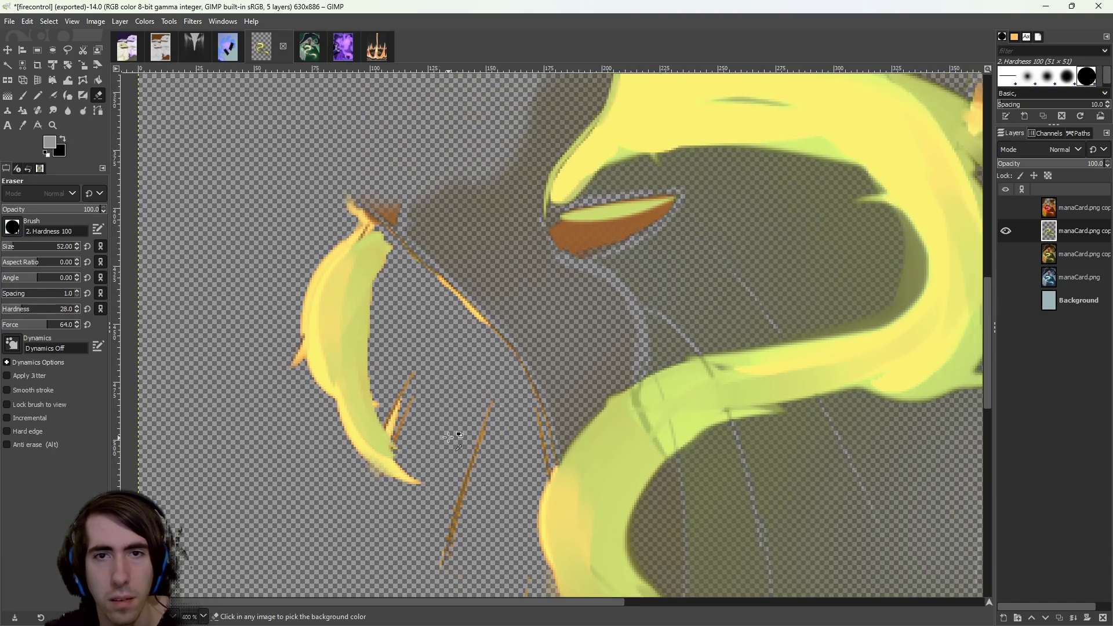
pyautogui.scroll(3, 598, 255)
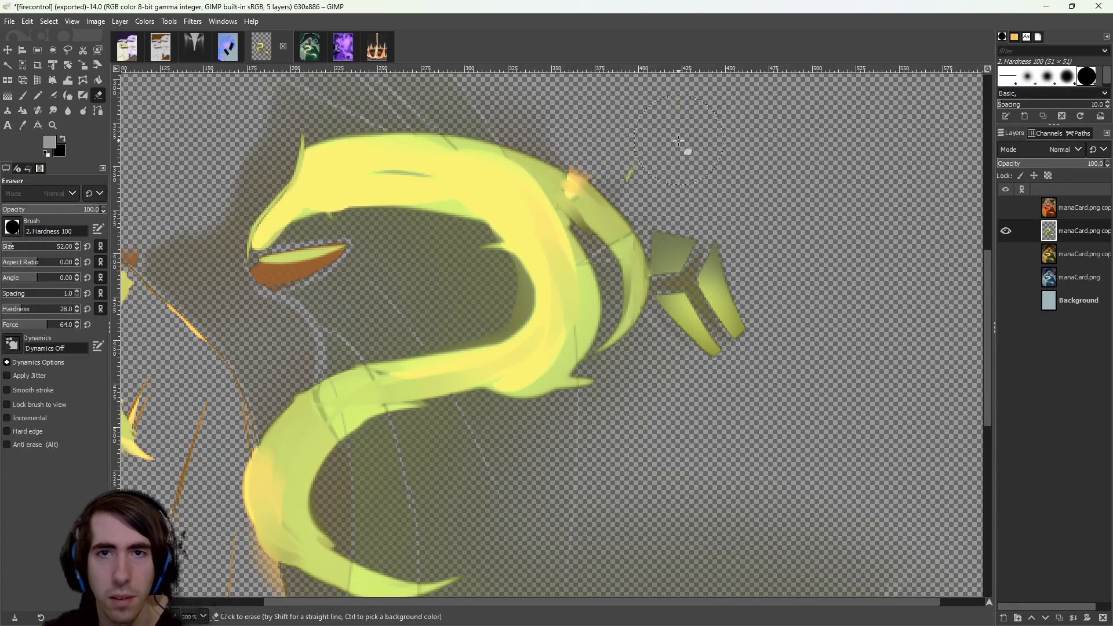
pyautogui.scroll(2, 527, 283)
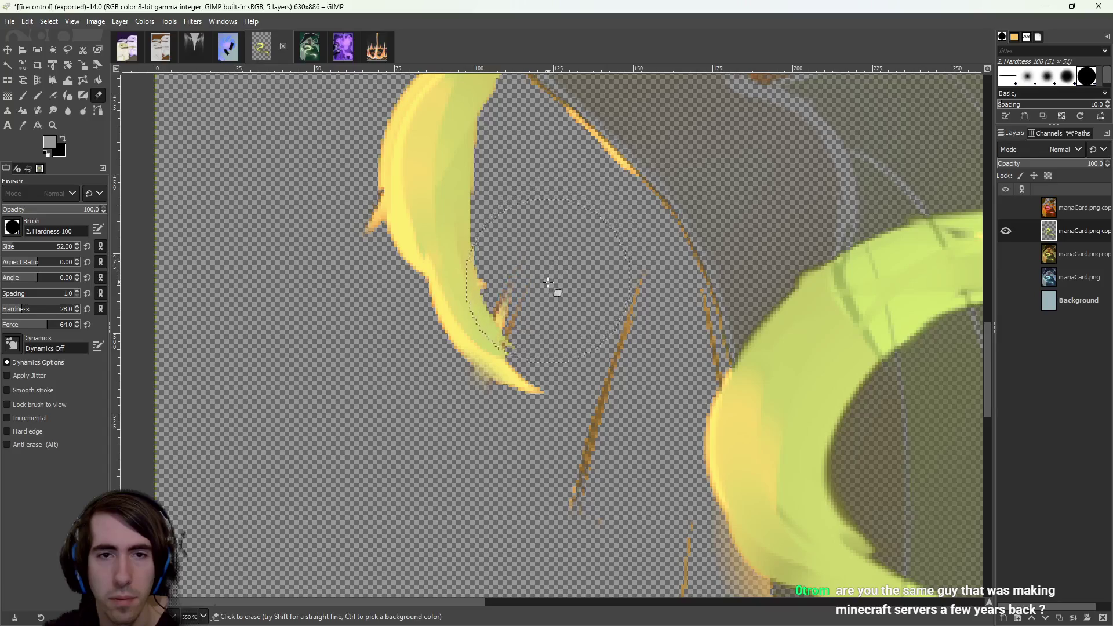
pyautogui.scroll(-3, 550, 393)
pyautogui.scroll(2, 545, 382)
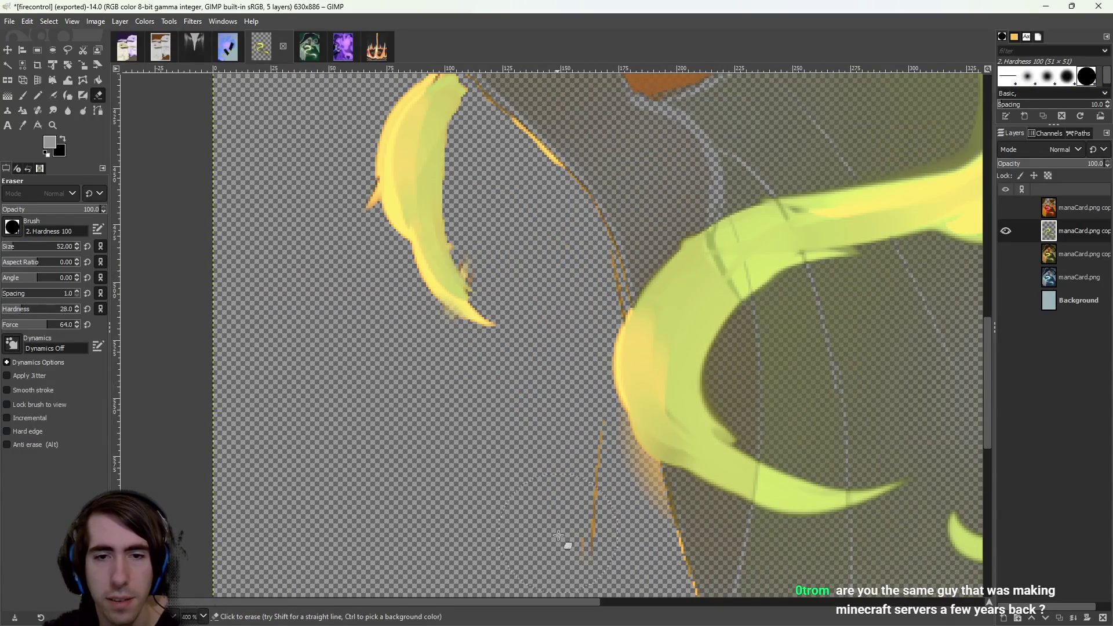
pyautogui.moveTo(572, 504); pyautogui.dragTo(506, 357)
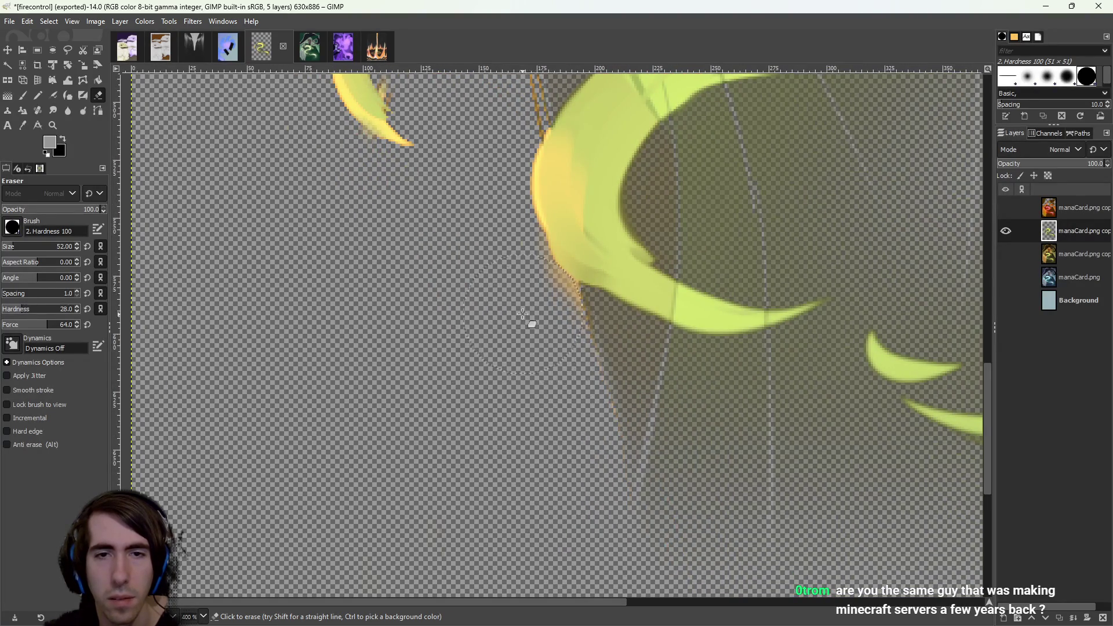
pyautogui.scroll(5, 493, 507)
pyautogui.moveTo(457, 290)
pyautogui.mouseDown()
pyautogui.moveTo(489, 330)
pyautogui.moveTo(525, 348)
pyautogui.mouseUp()
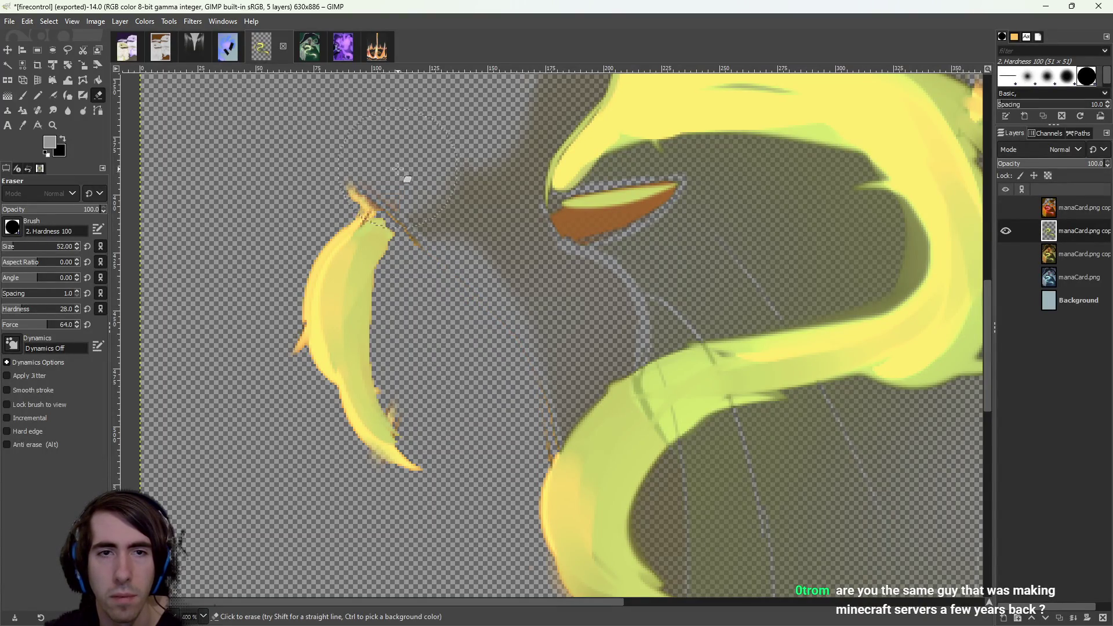
pyautogui.keyDown('ctrl'); pyautogui.scroll(2, 640, 276); pyautogui.keyUp('ctrl')
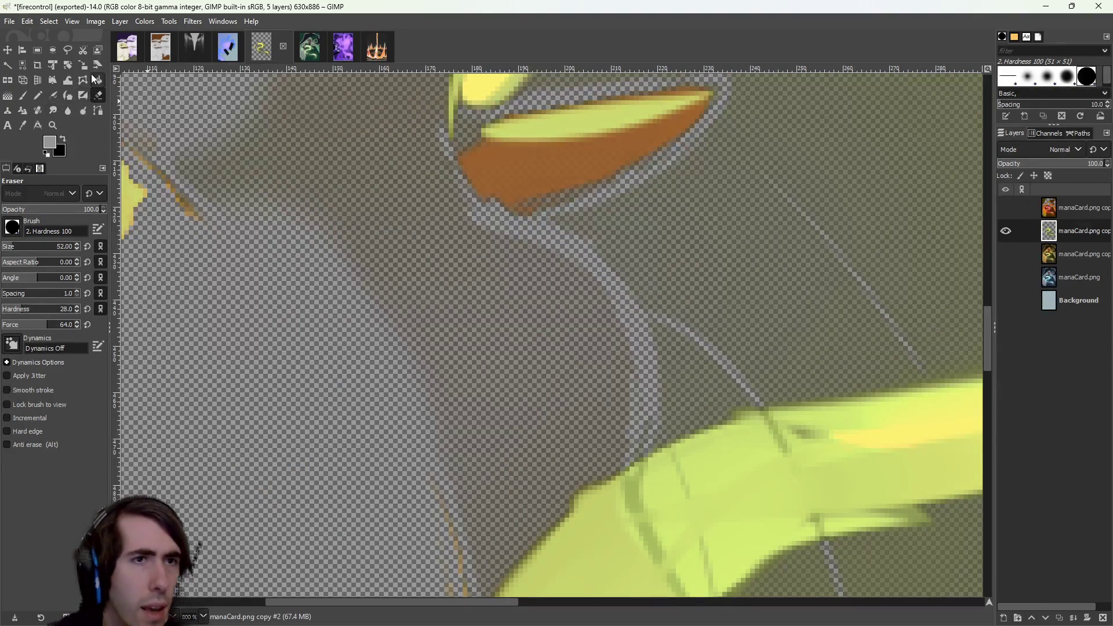
# Fuzzy-select and delete the orange eye-shaped region.
pyautogui.click(7, 66)
pyautogui.click(567, 180)
pyautogui.press('Delete')
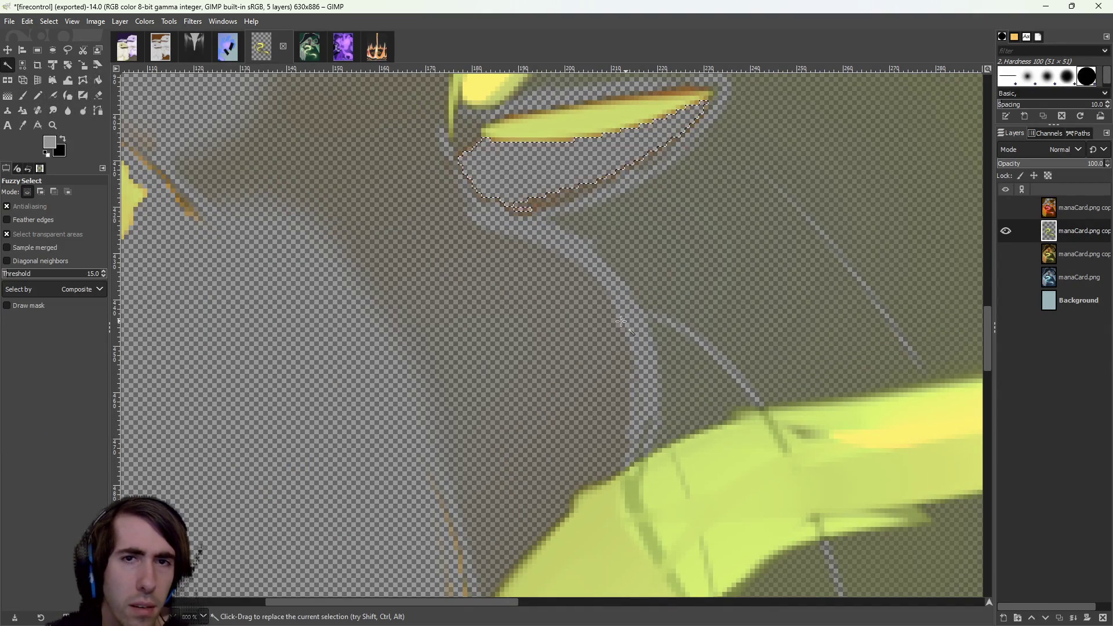
pyautogui.scroll(-4, 527, 364)
pyautogui.scroll(-4, 497, 348)
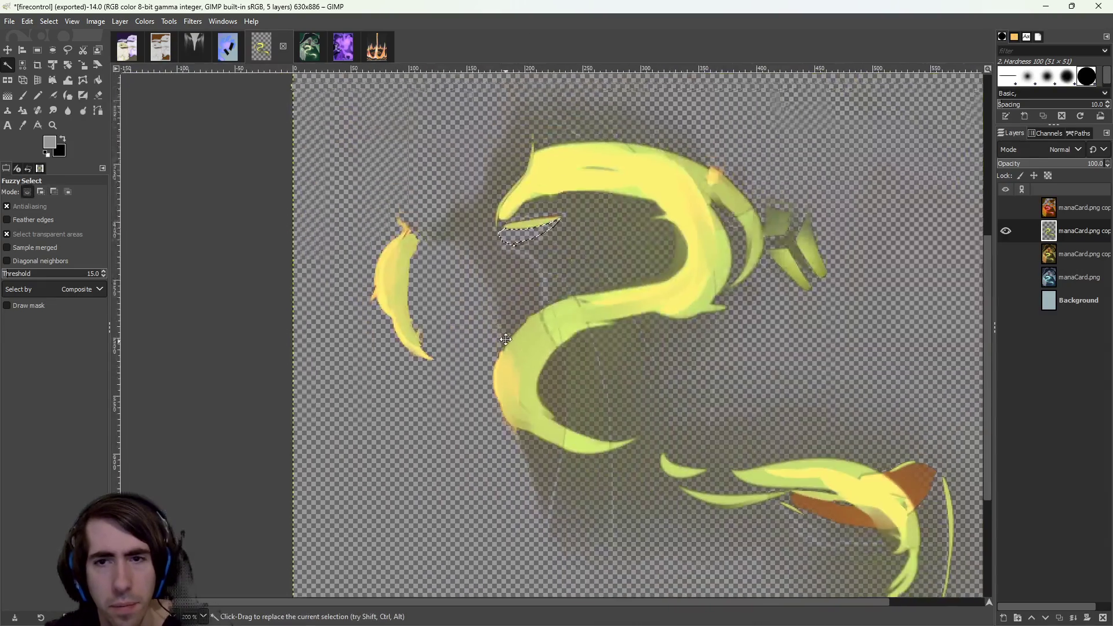
pyautogui.scroll(3, 692, 369)
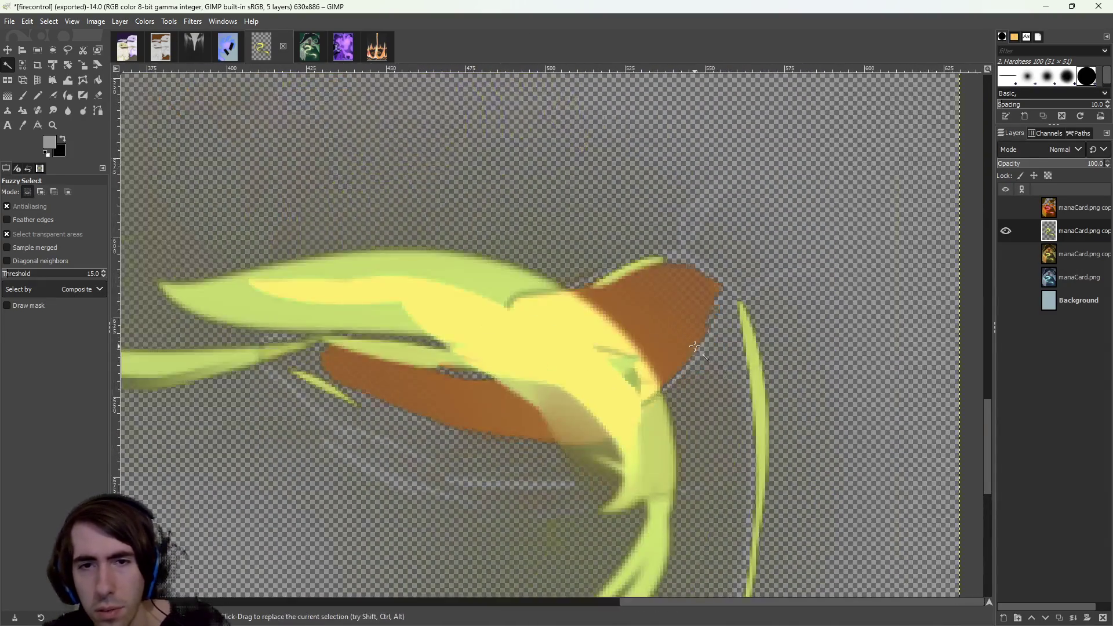
# Select the brown area with a wider colour tolerance and delete it.
pyautogui.click(691, 367)
pyautogui.moveTo(466, 423)
pyautogui.mouseDown()
pyautogui.moveTo(567, 458)
pyautogui.moveTo(545, 467)
pyautogui.moveTo(570, 471)
pyautogui.mouseUp()
pyautogui.press('Delete')
pyautogui.click(753, 220)
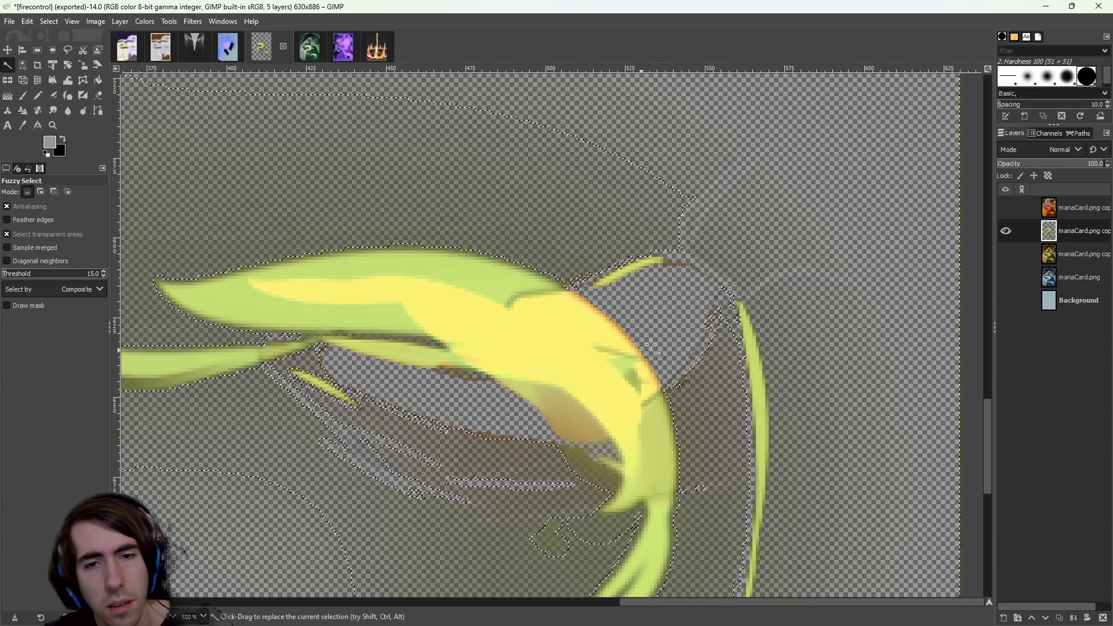
pyautogui.keyDown('ctrl'); pyautogui.scroll(-5, 366, 476); pyautogui.keyUp('ctrl')
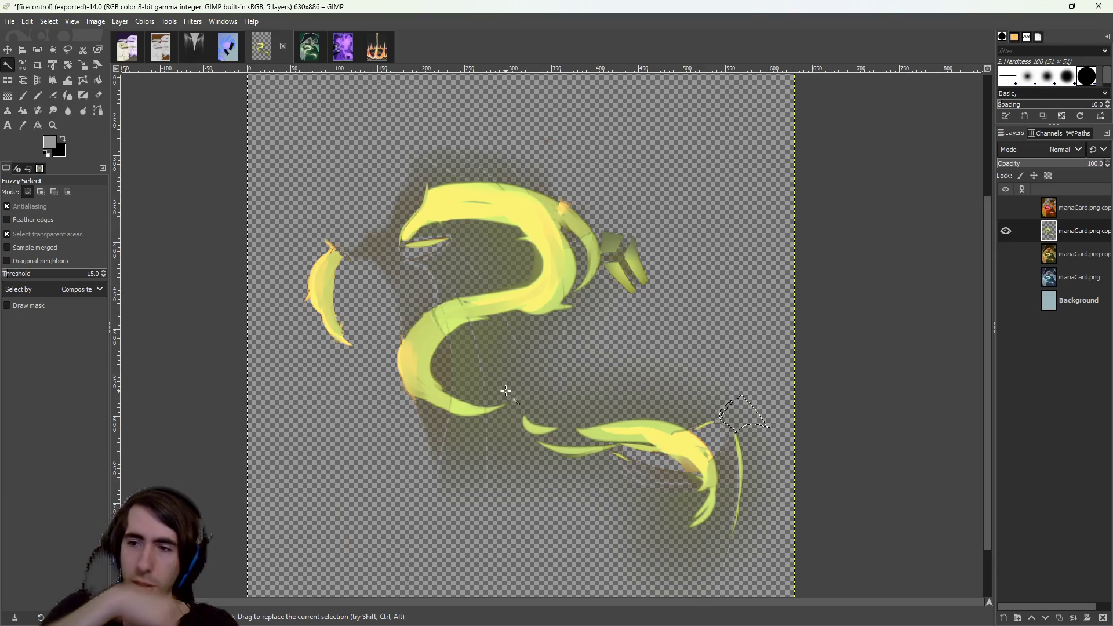
pyautogui.click(142, 22)
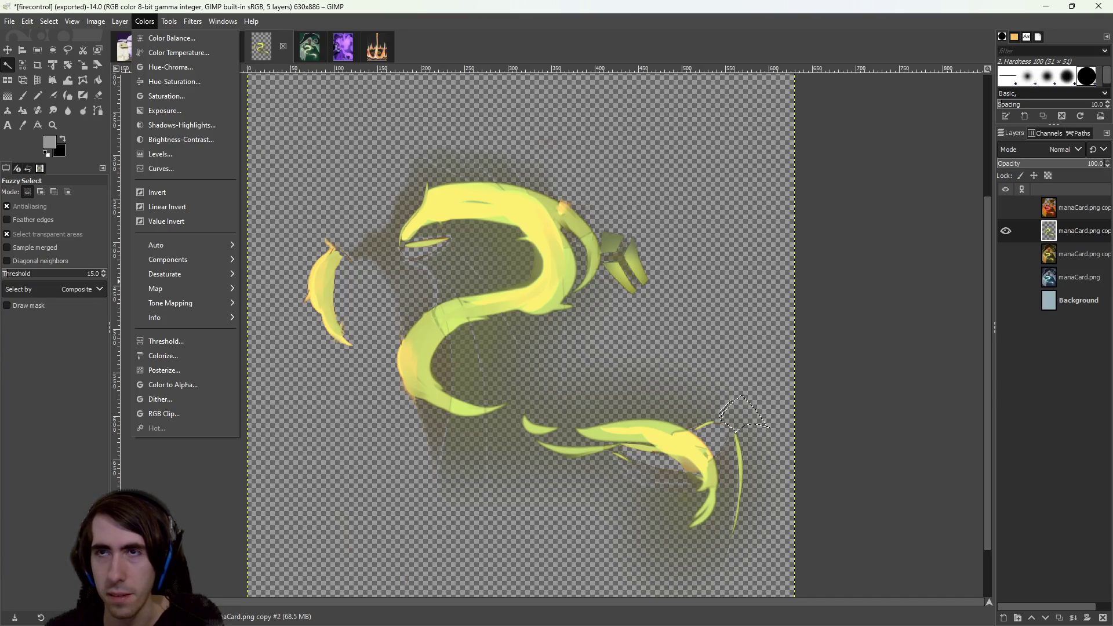
# Try a Hue-Saturation hue shift of -130.6 on the strands, then discard it.
pyautogui.click(313, 21)
pyautogui.click(124, 23)
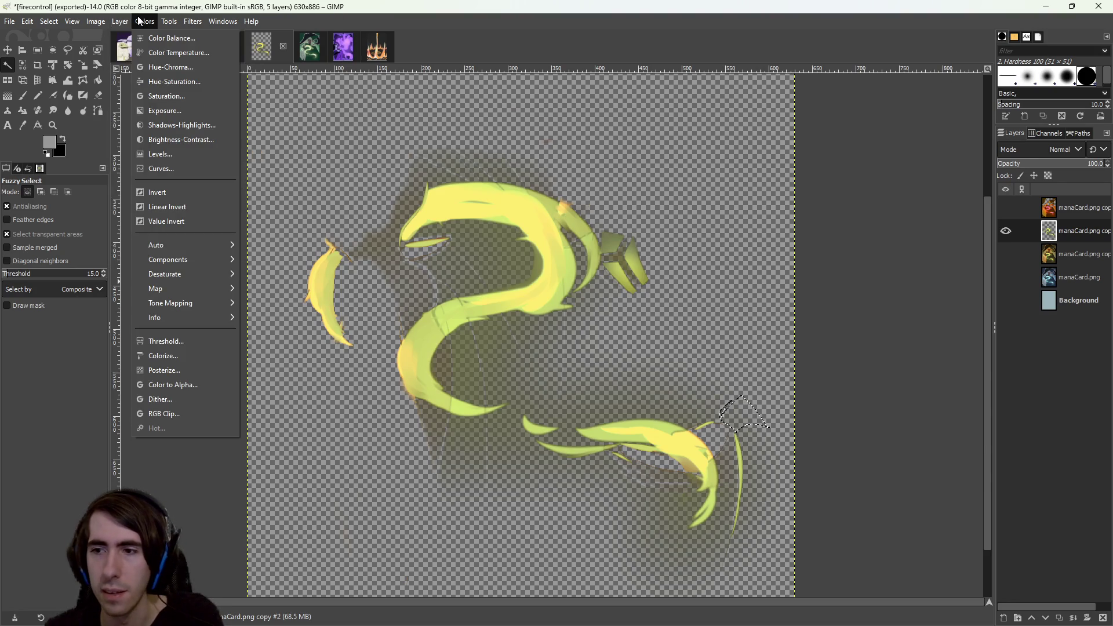
pyautogui.moveTo(169, 21)
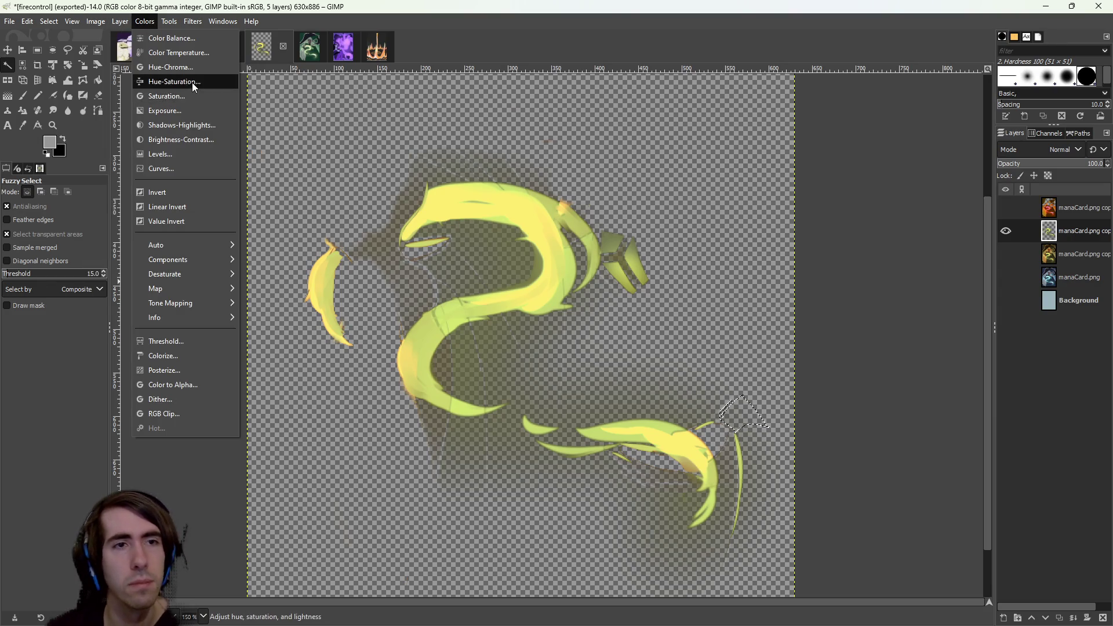
pyautogui.click(191, 81)
pyautogui.moveTo(172, 317)
pyautogui.mouseDown()
pyautogui.moveTo(115, 322)
pyautogui.moveTo(183, 318)
pyautogui.mouseUp()
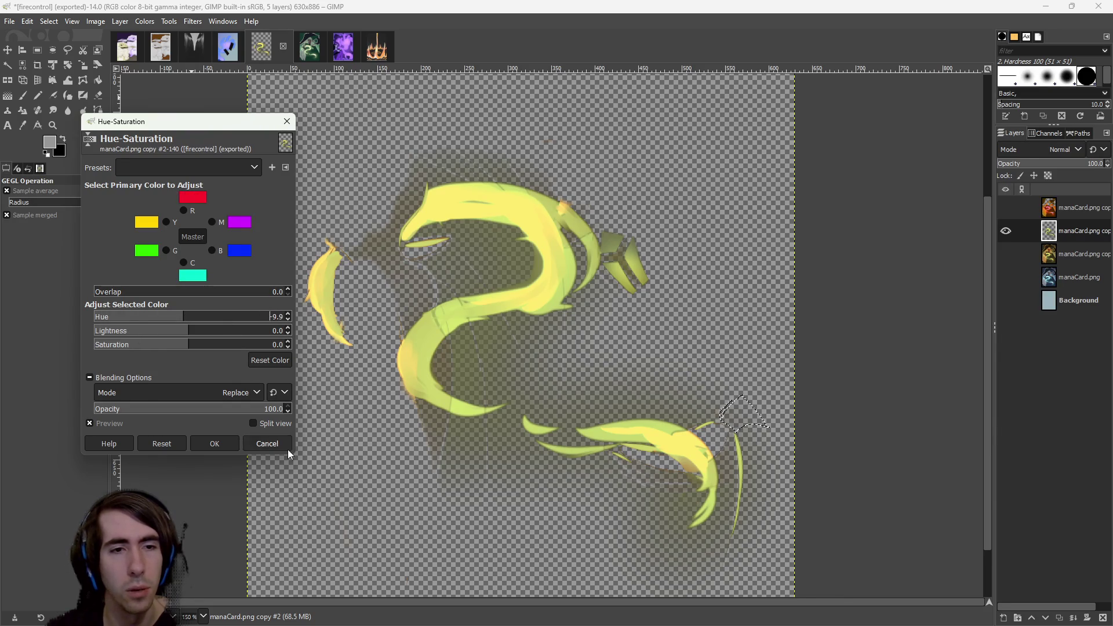
pyautogui.click(267, 447)
pyautogui.click(37, 50)
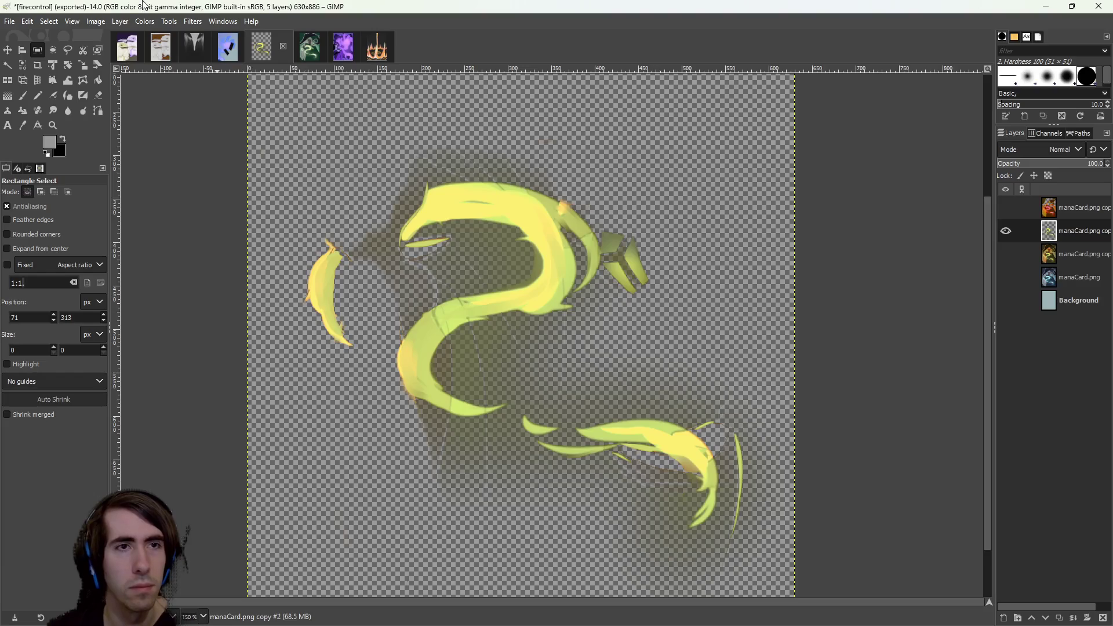
# Preview the Hue-Chroma and Color Temperature adjustments without applying either.
pyautogui.click(144, 21)
pyautogui.click(194, 61)
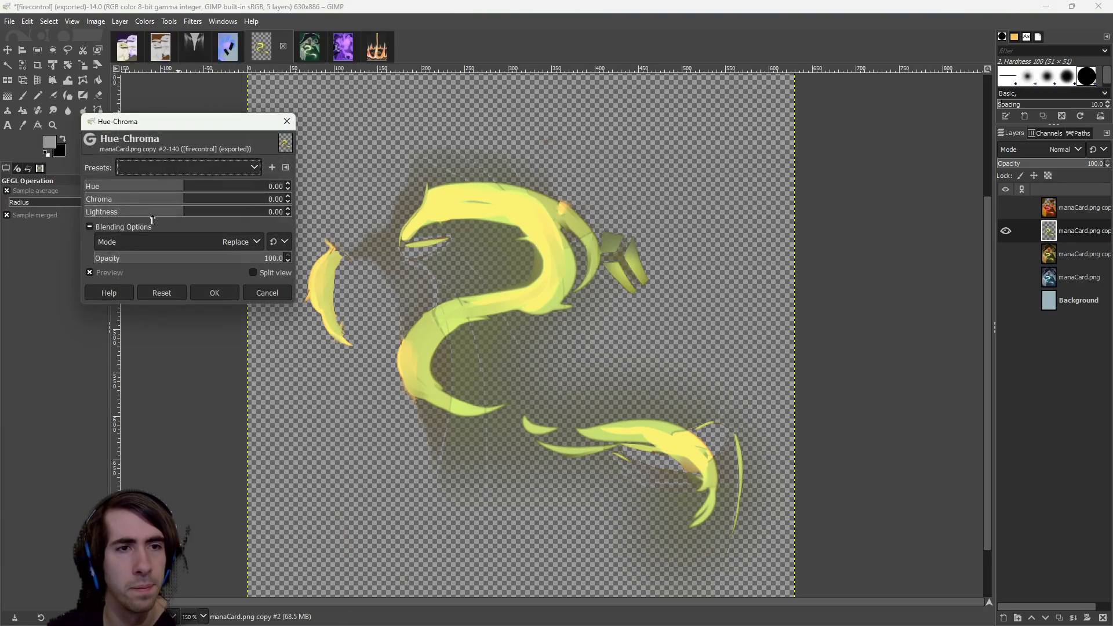
pyautogui.click(286, 121)
pyautogui.click(145, 21)
pyautogui.click(166, 55)
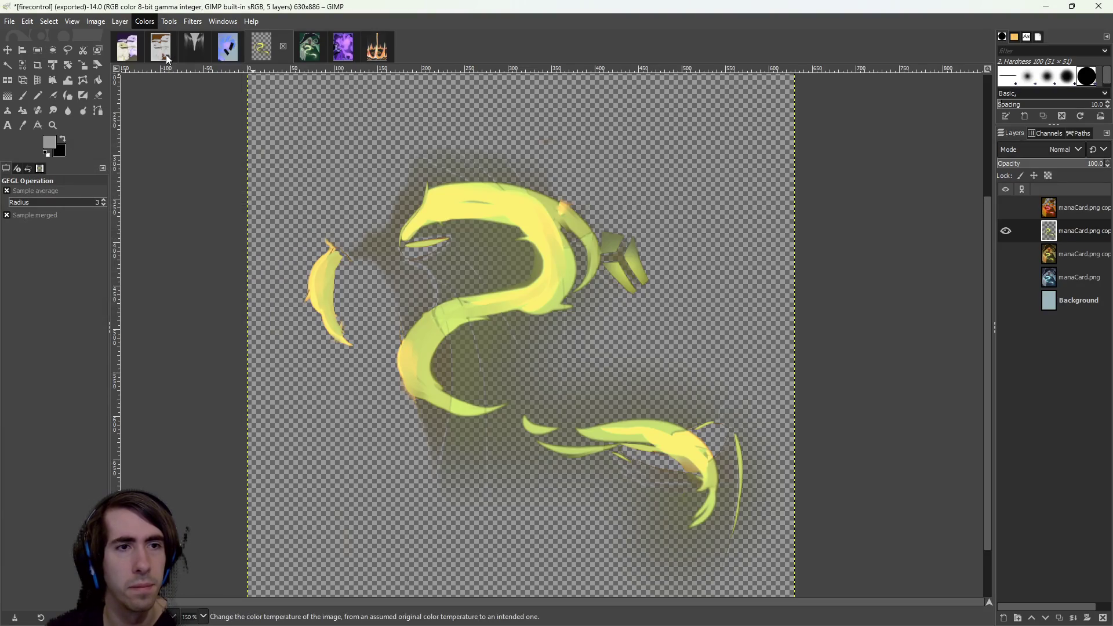
pyautogui.click(287, 121)
# Apply Hue-Saturation with hue -28.5, lightness -39.0 and saturation 95.7 to the flames.
pyautogui.click(144, 21)
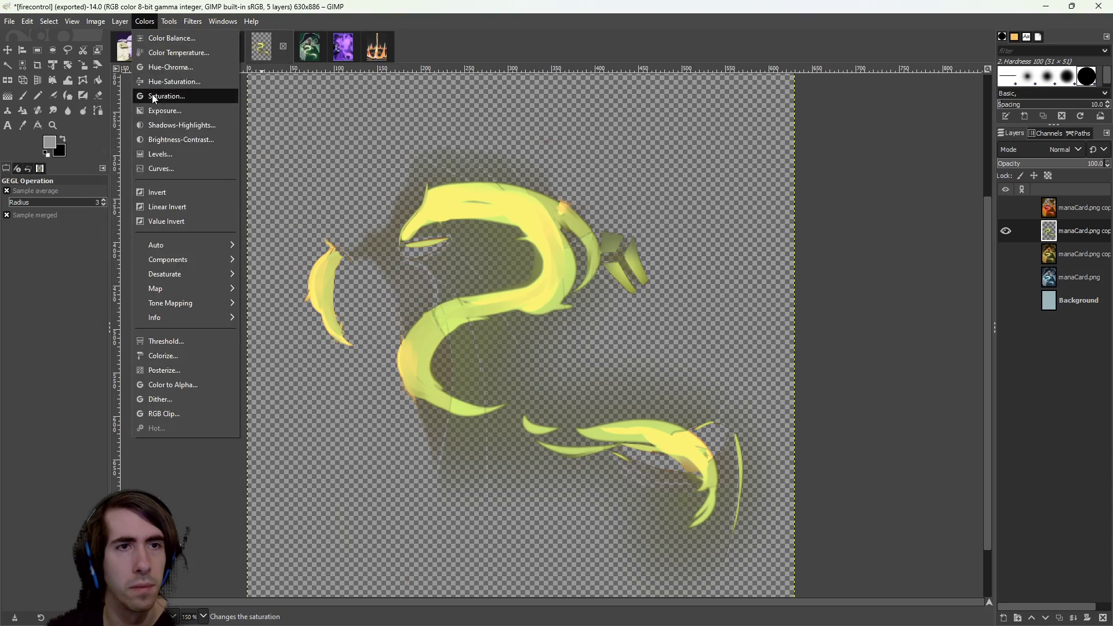
pyautogui.click(155, 82)
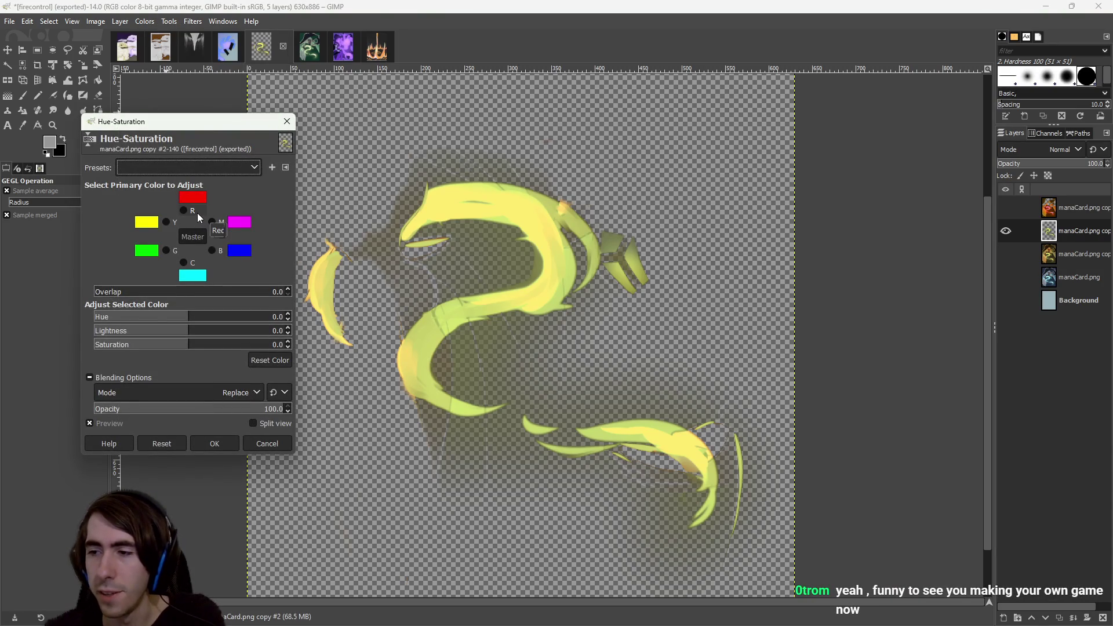
pyautogui.moveTo(174, 317)
pyautogui.mouseDown()
pyautogui.moveTo(117, 320)
pyautogui.moveTo(268, 323)
pyautogui.moveTo(116, 331)
pyautogui.moveTo(282, 329)
pyautogui.moveTo(170, 331)
pyautogui.moveTo(160, 333)
pyautogui.moveTo(186, 342)
pyautogui.moveTo(145, 343)
pyautogui.moveTo(280, 334)
pyautogui.mouseUp()
pyautogui.moveTo(181, 333)
pyautogui.mouseDown()
pyautogui.moveTo(125, 338)
pyautogui.moveTo(150, 343)
pyautogui.mouseUp()
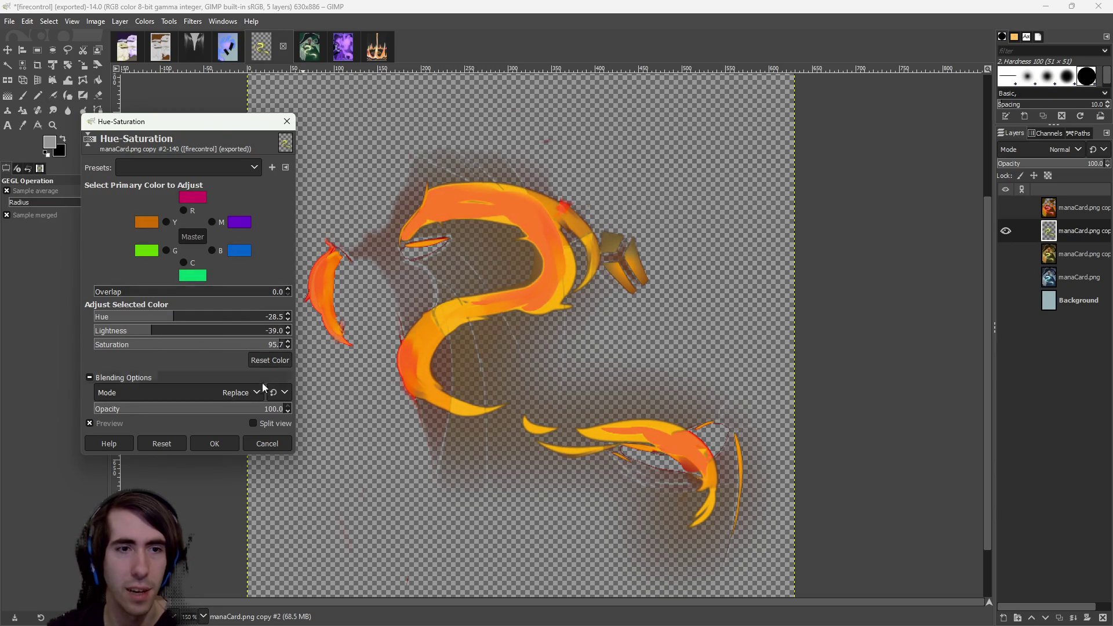
pyautogui.click(235, 442)
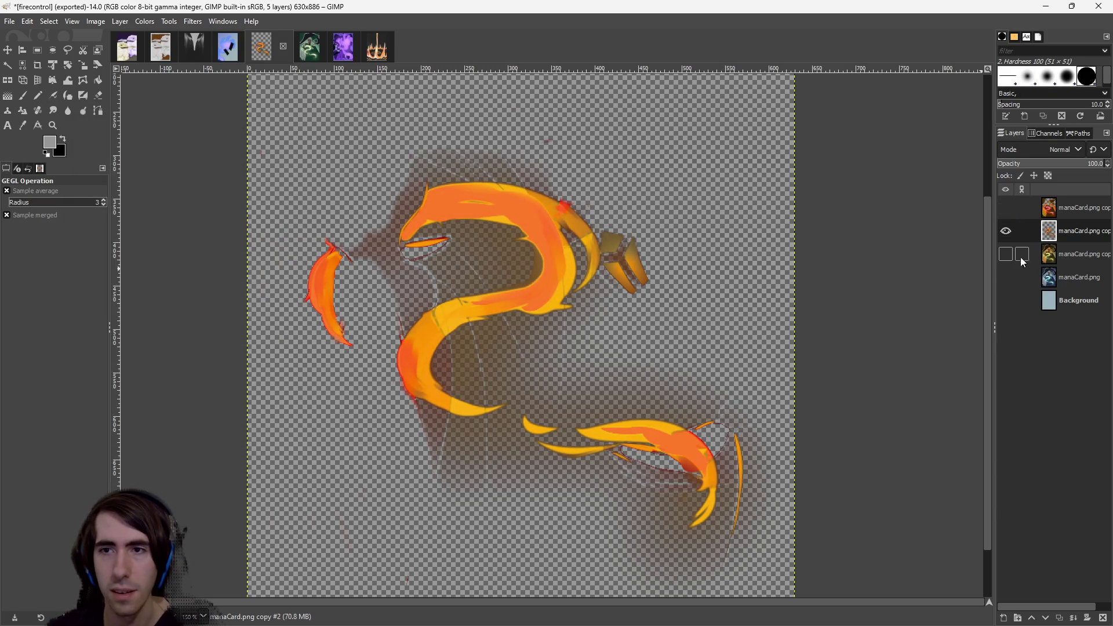
# Compare the flames over the yellow-toned and blue artworks, leaving blue manaCard.png visible.
pyautogui.click(1005, 254)
pyautogui.click(1006, 254)
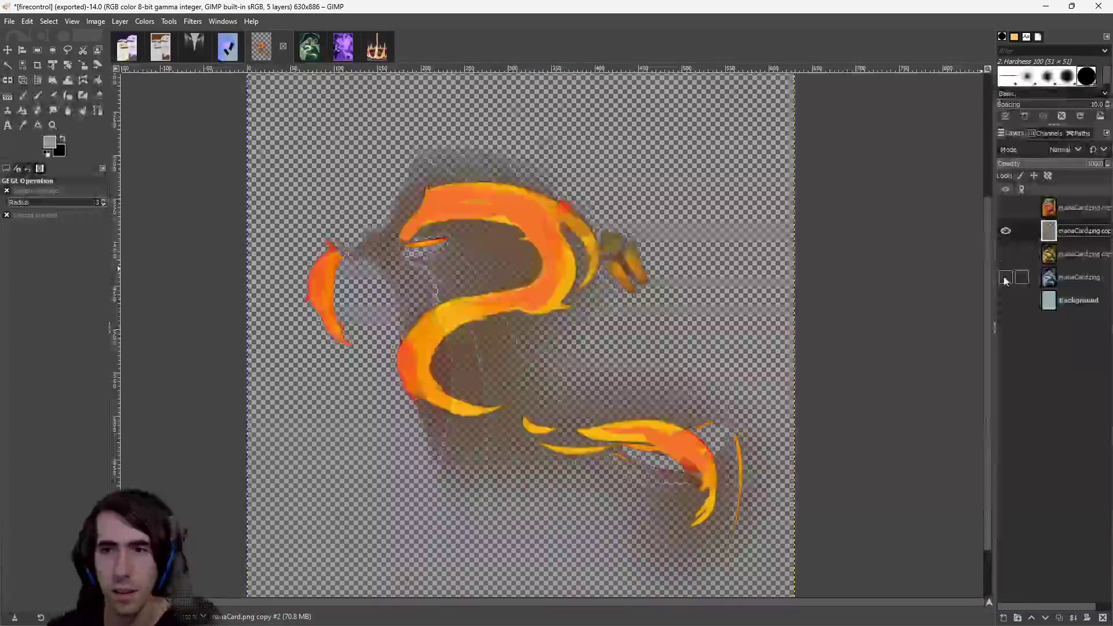
pyautogui.click(1006, 277)
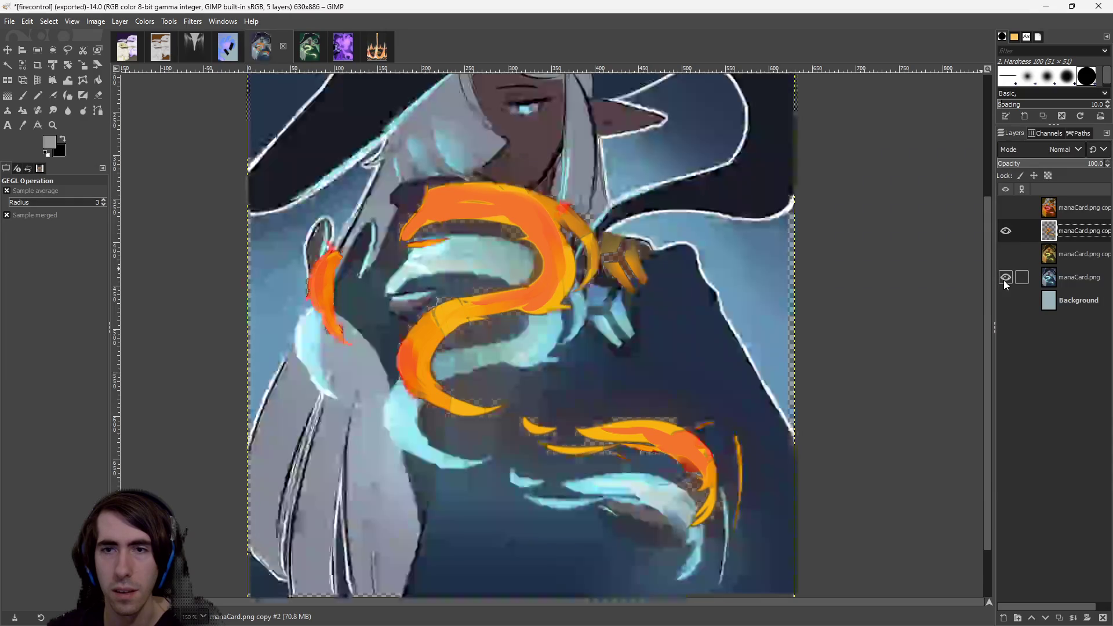
pyautogui.click(1006, 277)
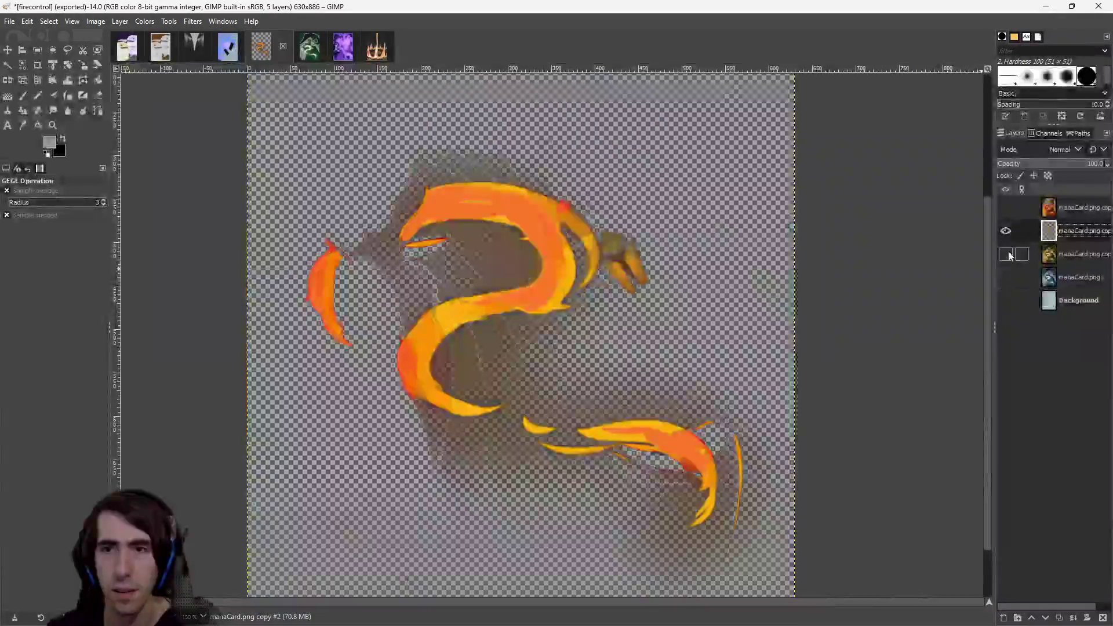
pyautogui.click(1006, 254)
pyautogui.scroll(-1, 614, 348)
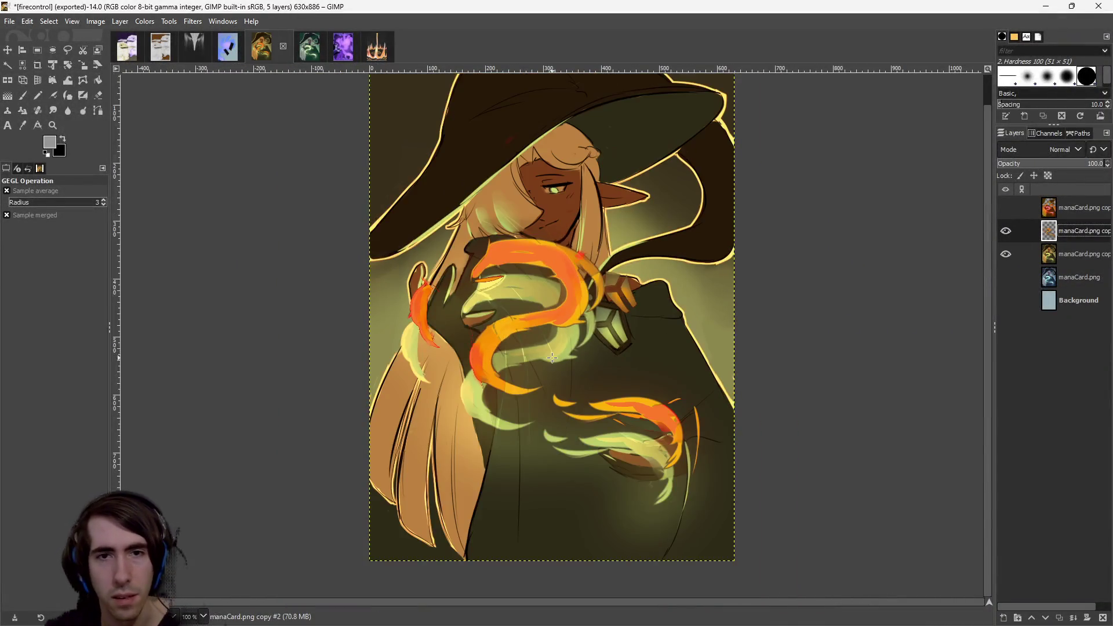
pyautogui.click(1005, 254)
pyautogui.click(1005, 277)
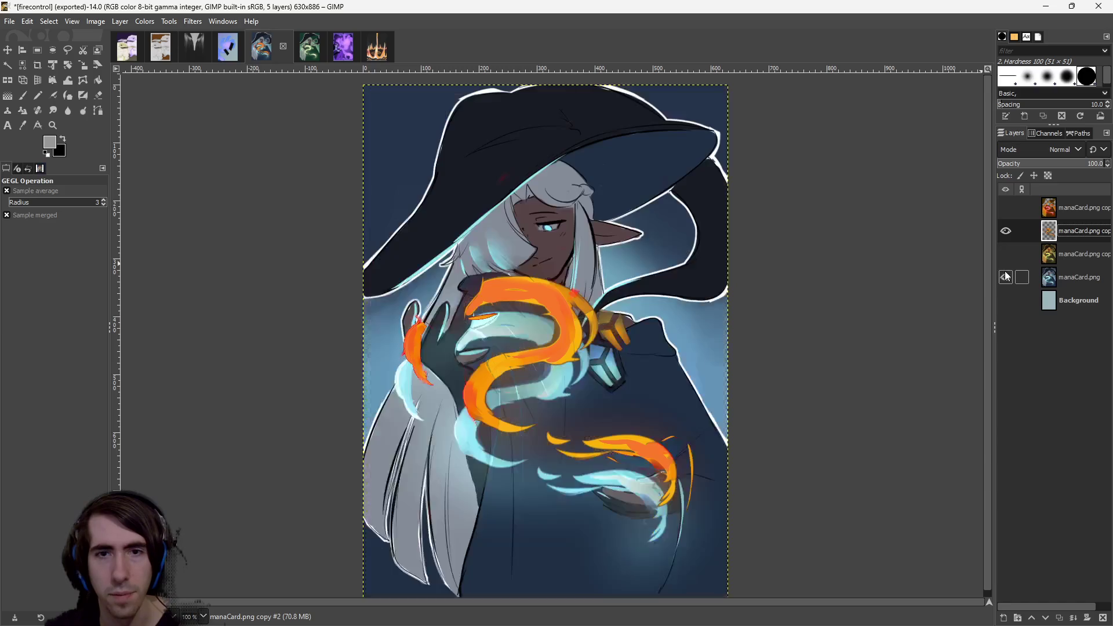
# Move the flame layer down and slightly left so it wraps the witch's hands.
pyautogui.click(7, 50)
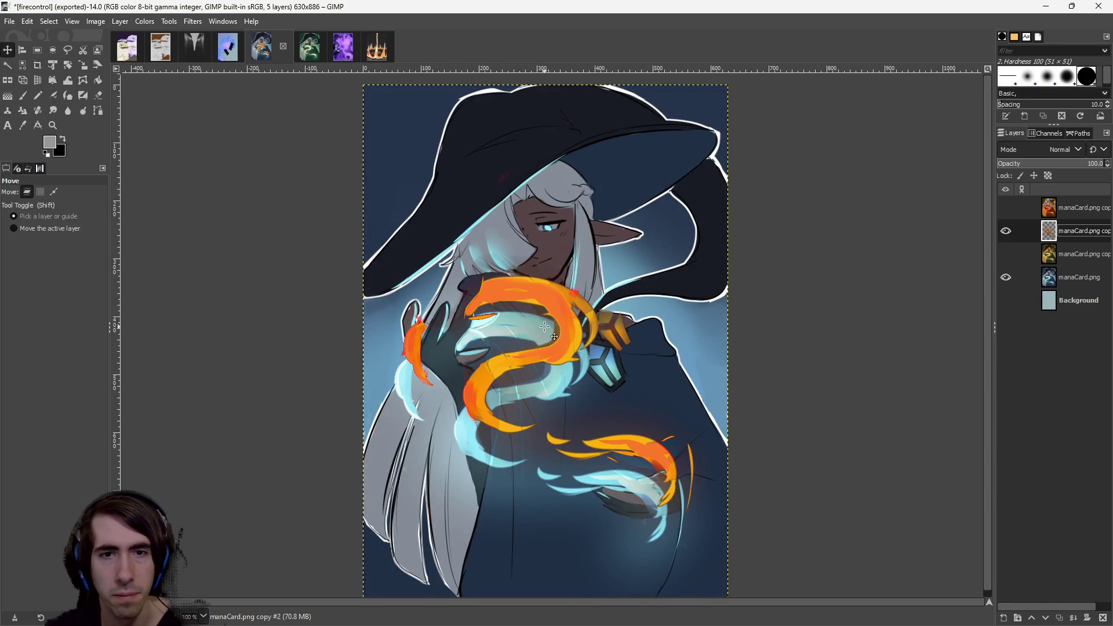
pyautogui.moveTo(565, 326); pyautogui.dragTo(556, 362)
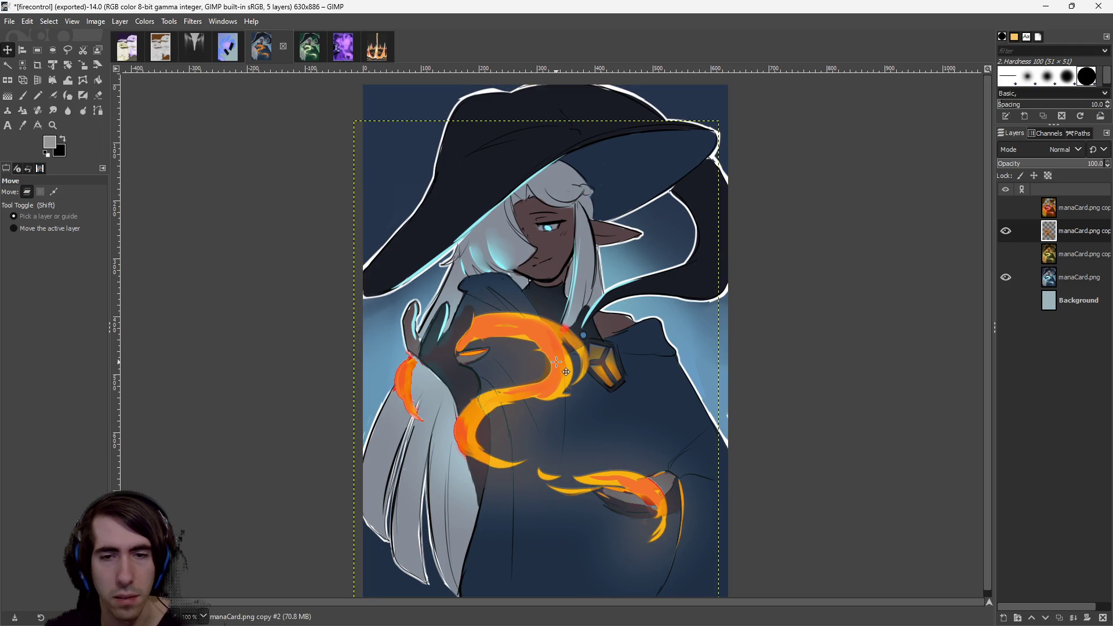
pyautogui.keyDown('ctrl'); pyautogui.scroll(4, 580, 521); pyautogui.keyUp('ctrl')
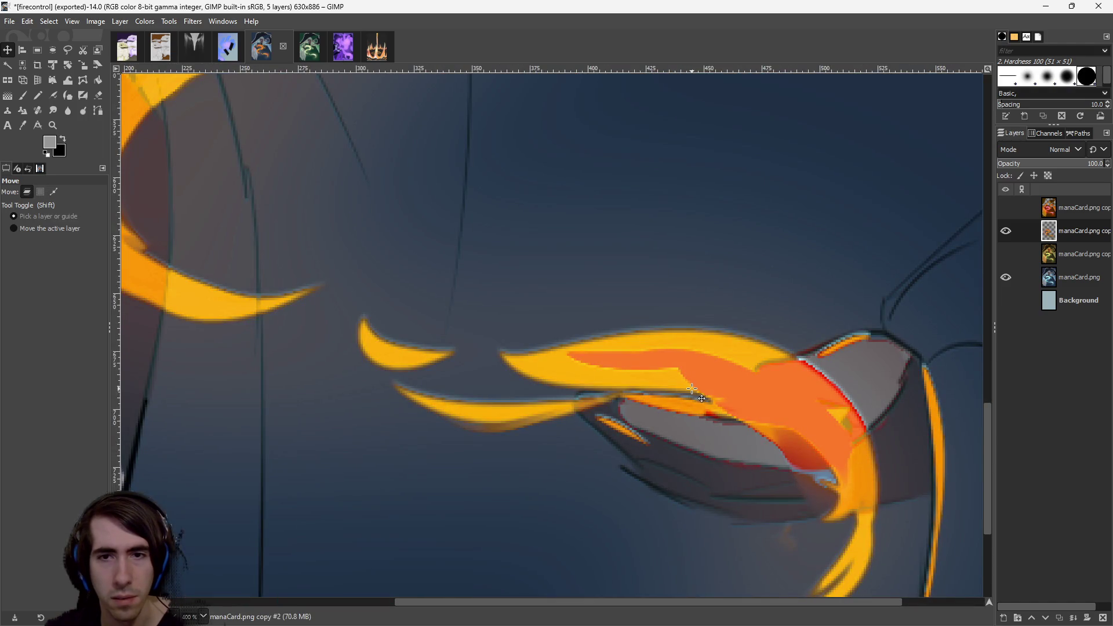
pyautogui.moveTo(691, 386); pyautogui.dragTo(690, 384)
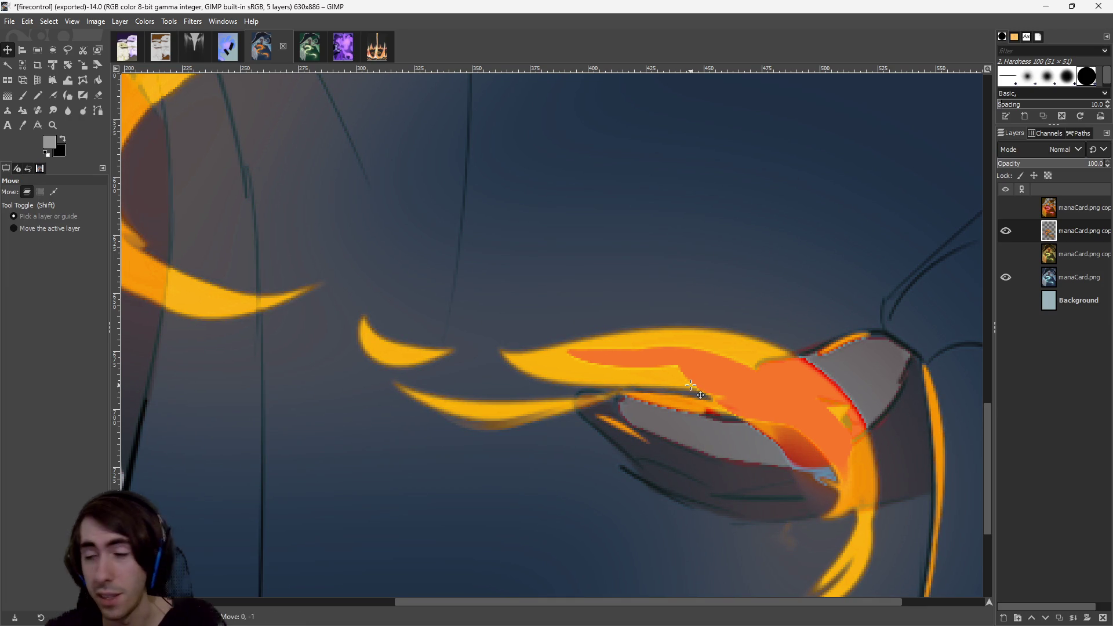
pyautogui.keyDown('ctrl'); pyautogui.scroll(-1, 435, 325); pyautogui.keyUp('ctrl')
pyautogui.keyDown('ctrl'); pyautogui.scroll(-4, 436, 325); pyautogui.keyUp('ctrl')
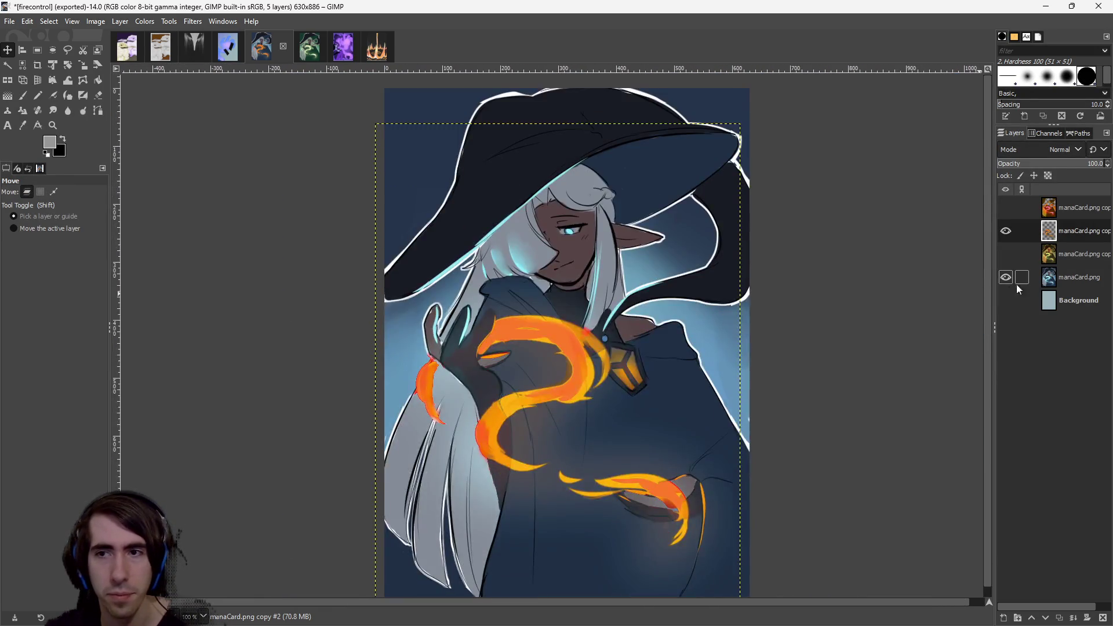
# Duplicate the blue manaCard.png layer, bringing the image to six layers.
pyautogui.rightClick(1062, 276)
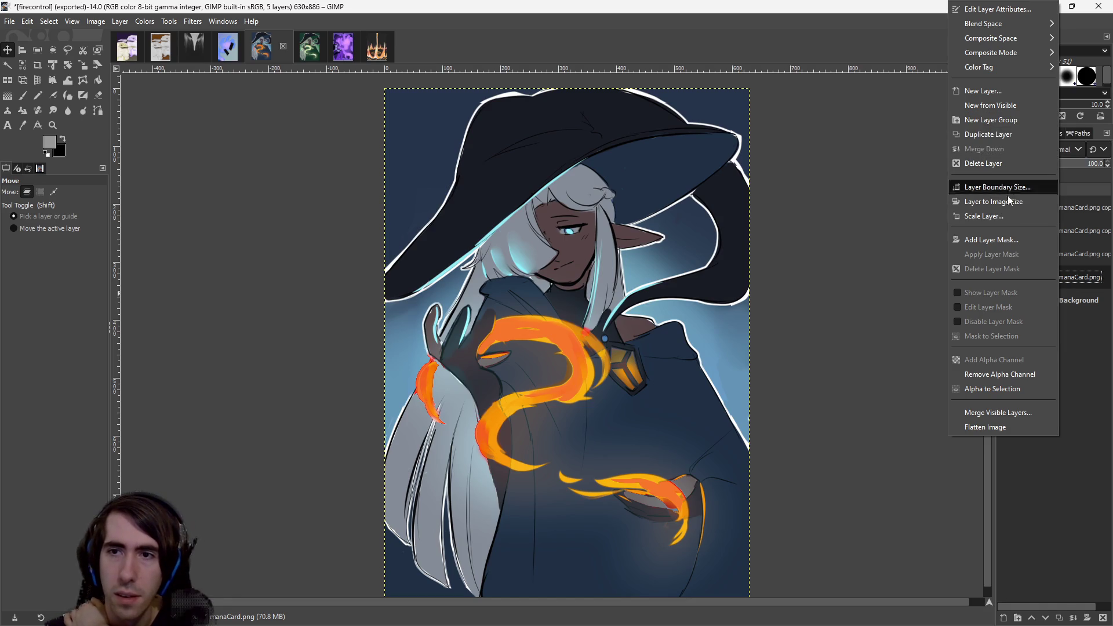
pyautogui.click(989, 136)
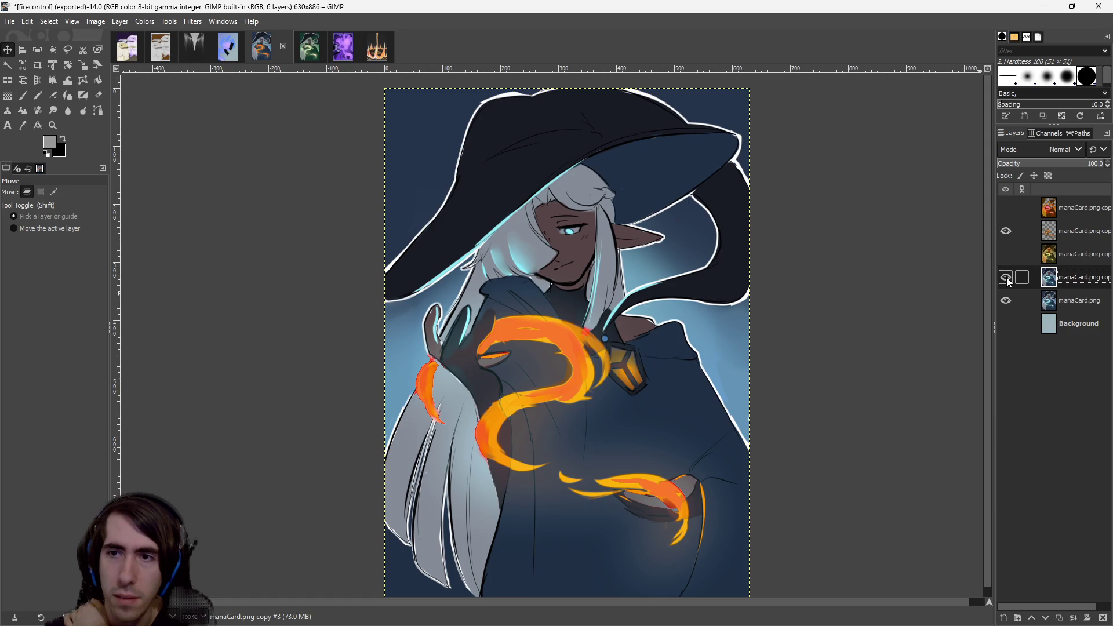
pyautogui.click(1029, 300)
pyautogui.click(1030, 277)
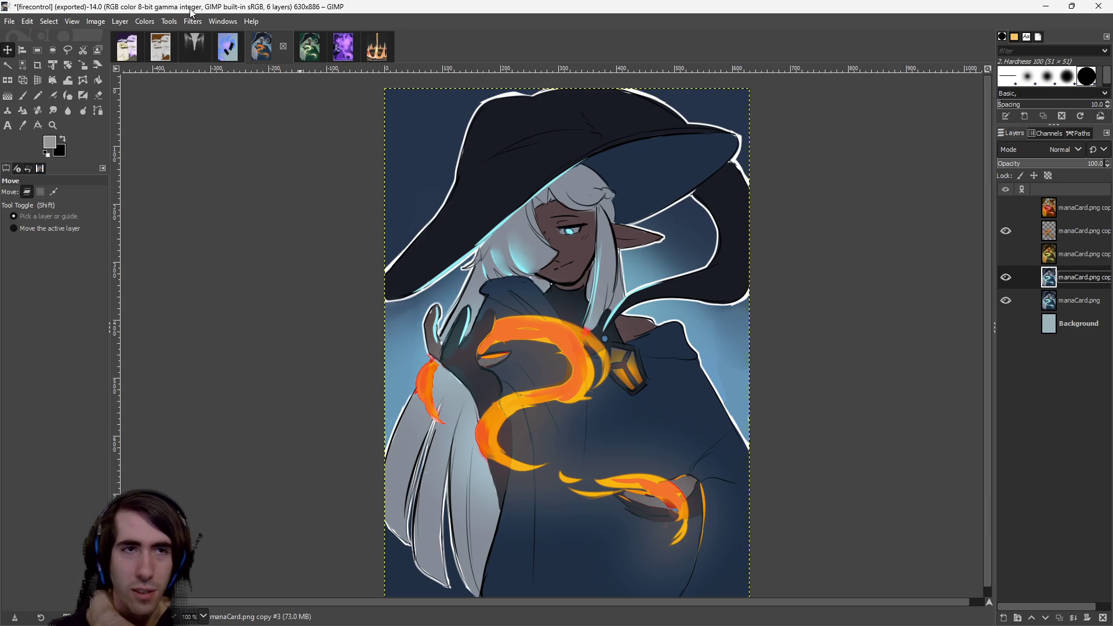
pyautogui.click(126, 23)
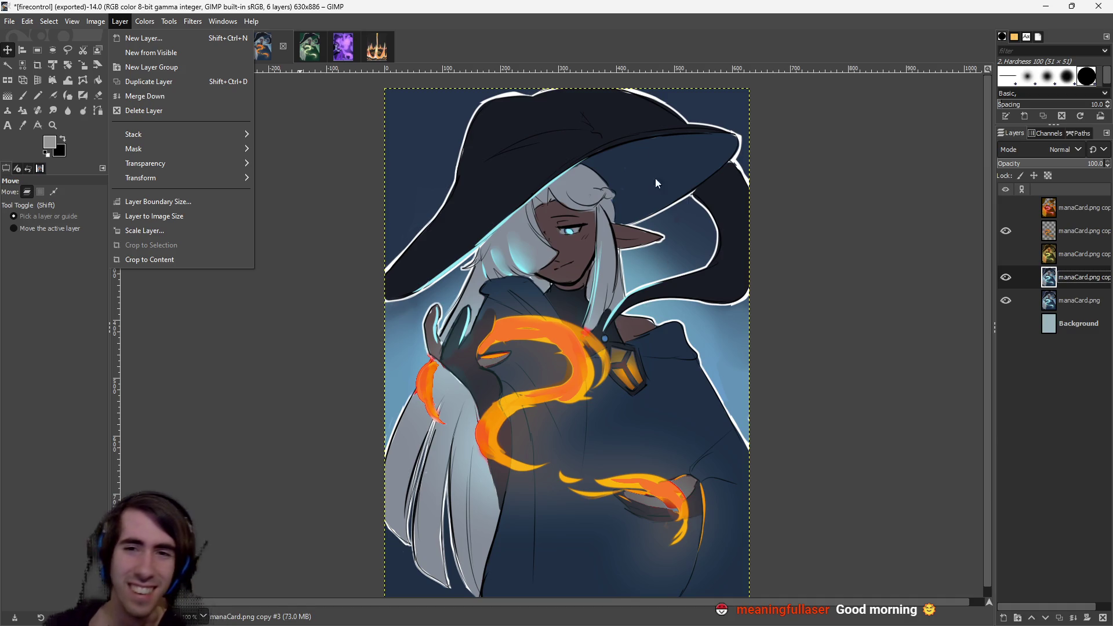
# Darken the duplicated blue artwork to Brightness -98 with a slight contrast adjustment.
pyautogui.click(860, 367)
pyautogui.click(144, 21)
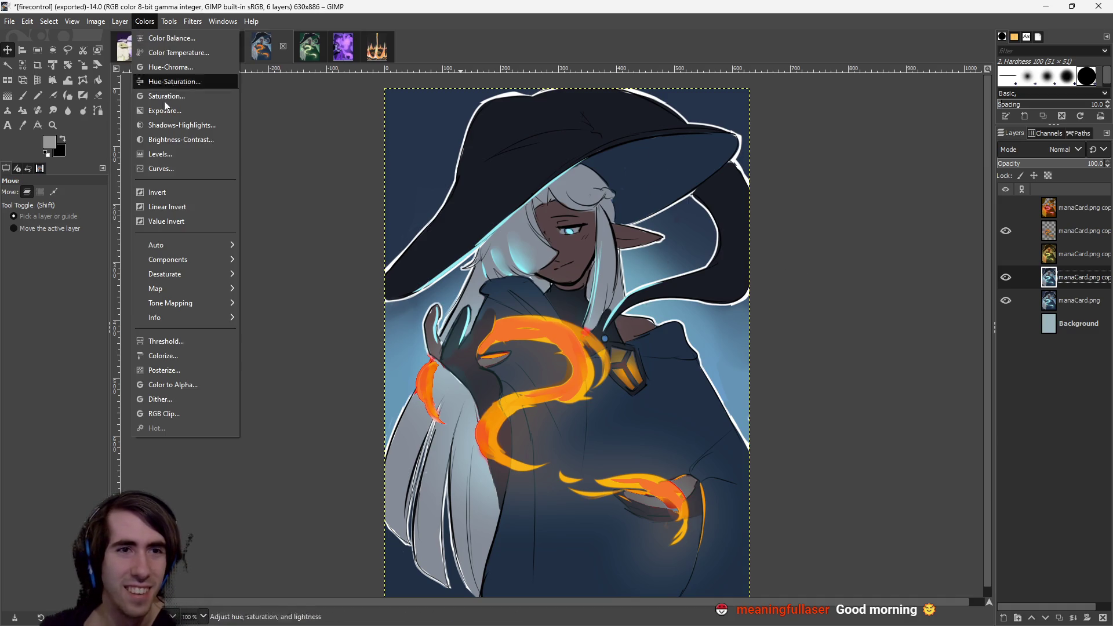
pyautogui.click(197, 139)
pyautogui.moveTo(188, 142)
pyautogui.mouseDown()
pyautogui.moveTo(223, 143)
pyautogui.moveTo(103, 137)
pyautogui.mouseUp()
pyautogui.moveTo(171, 150)
pyautogui.mouseDown()
pyautogui.moveTo(134, 152)
pyautogui.moveTo(209, 150)
pyautogui.moveTo(166, 146)
pyautogui.moveTo(178, 145)
pyautogui.mouseUp()
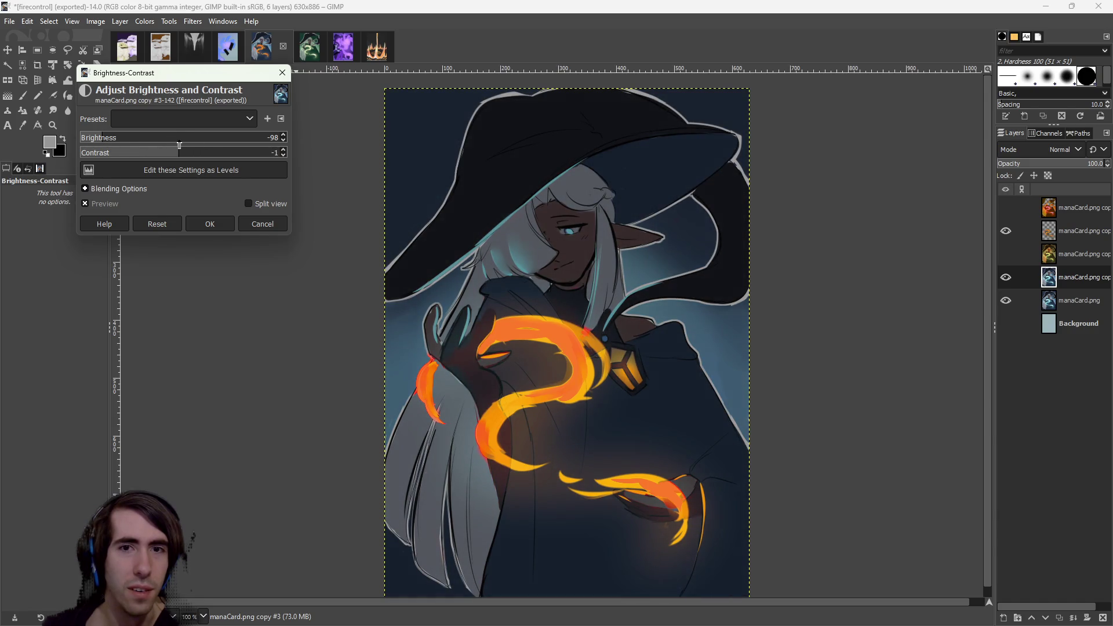
pyautogui.click(215, 225)
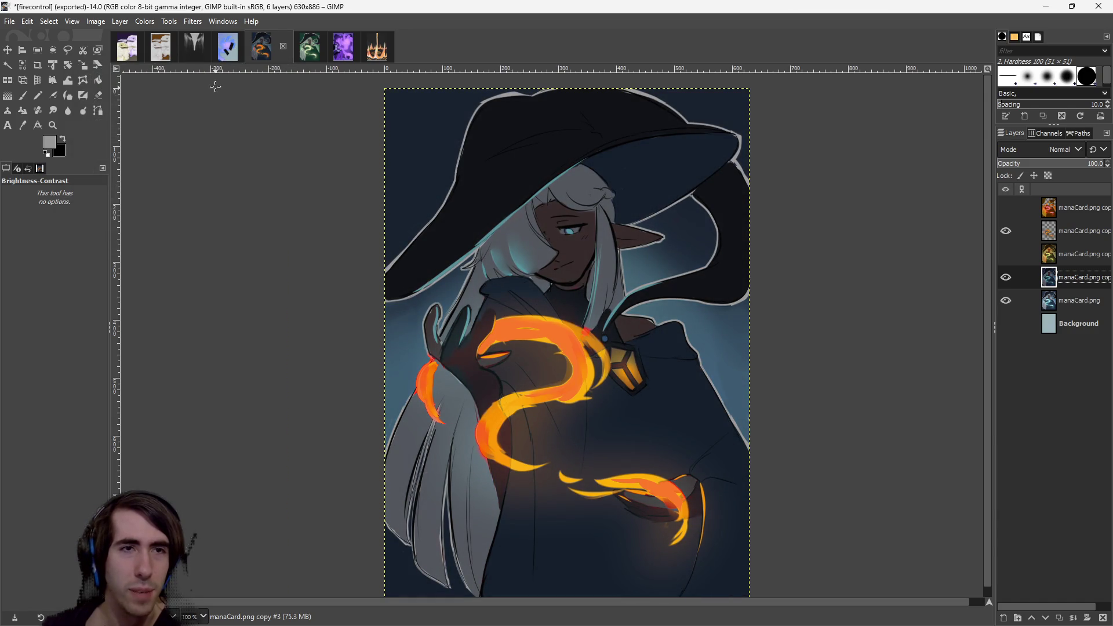
# Duplicate the orange flame layer, bringing the image to seven layers.
pyautogui.click(142, 23)
pyautogui.click(143, 26)
pyautogui.rightClick(1014, 232)
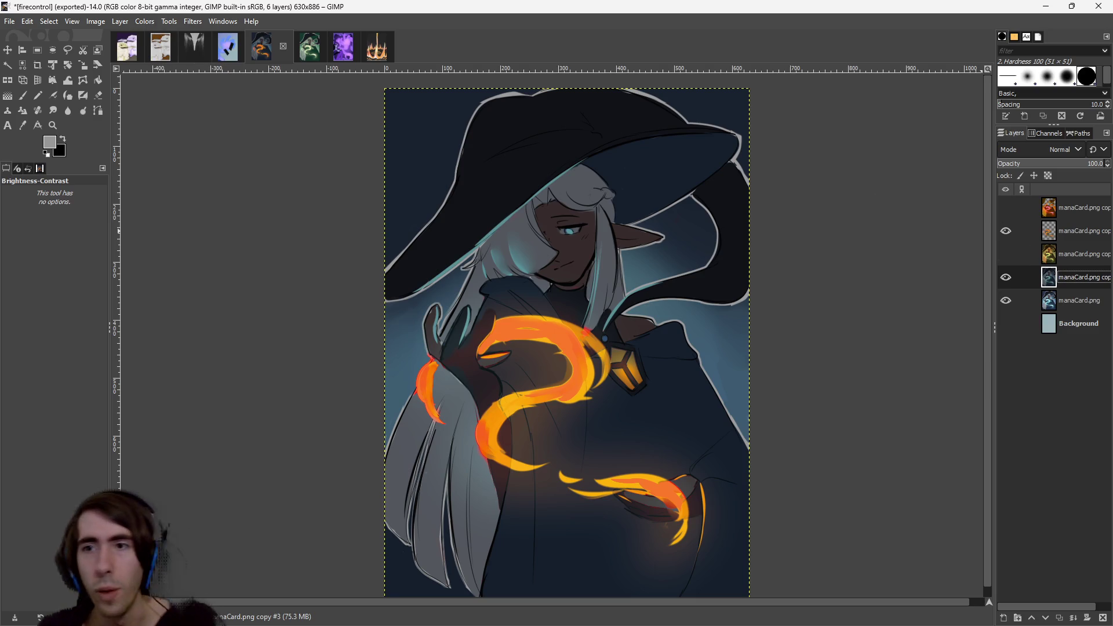
pyautogui.click(1035, 136)
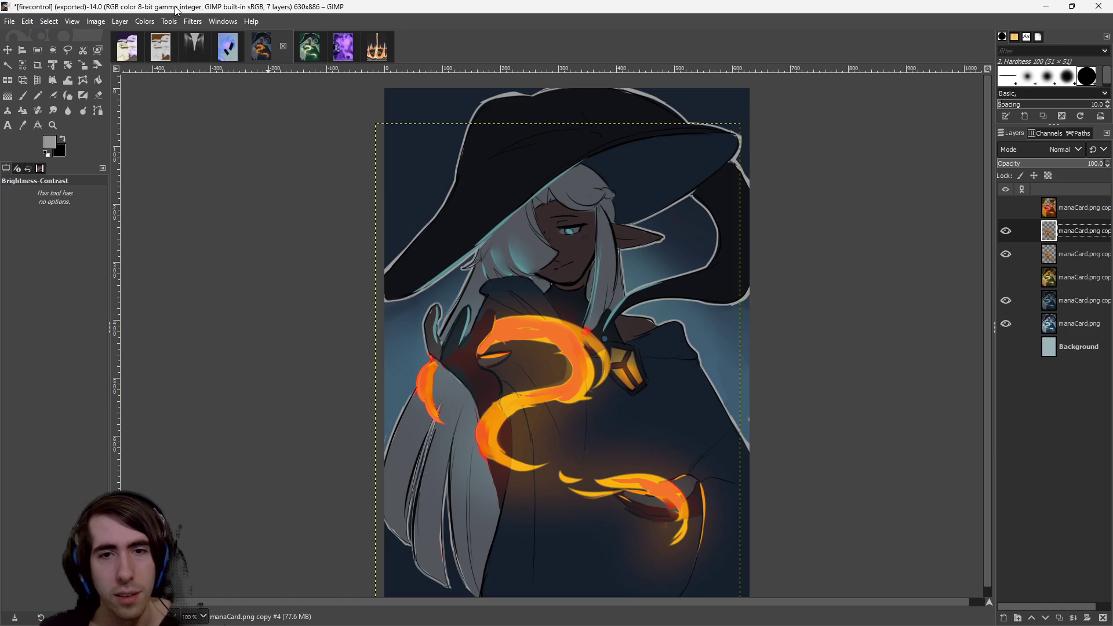
# Give the flame copy a 20.51 px Gaussian Blur at 35.1 opacity for a soft glow.
pyautogui.click(143, 22)
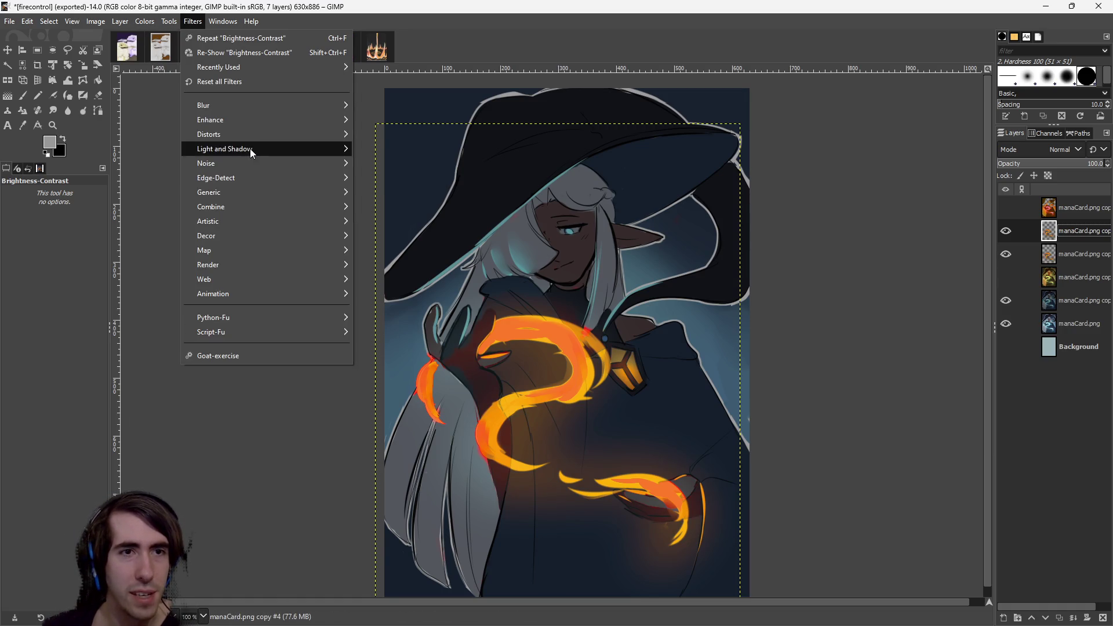
pyautogui.moveTo(250, 182)
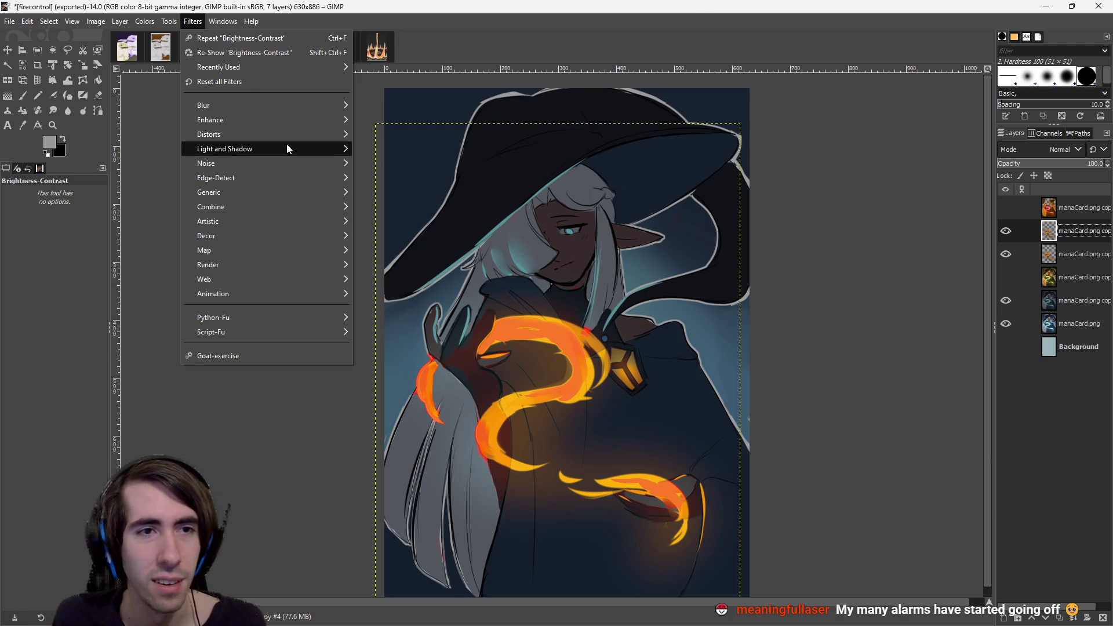
pyautogui.moveTo(287, 149)
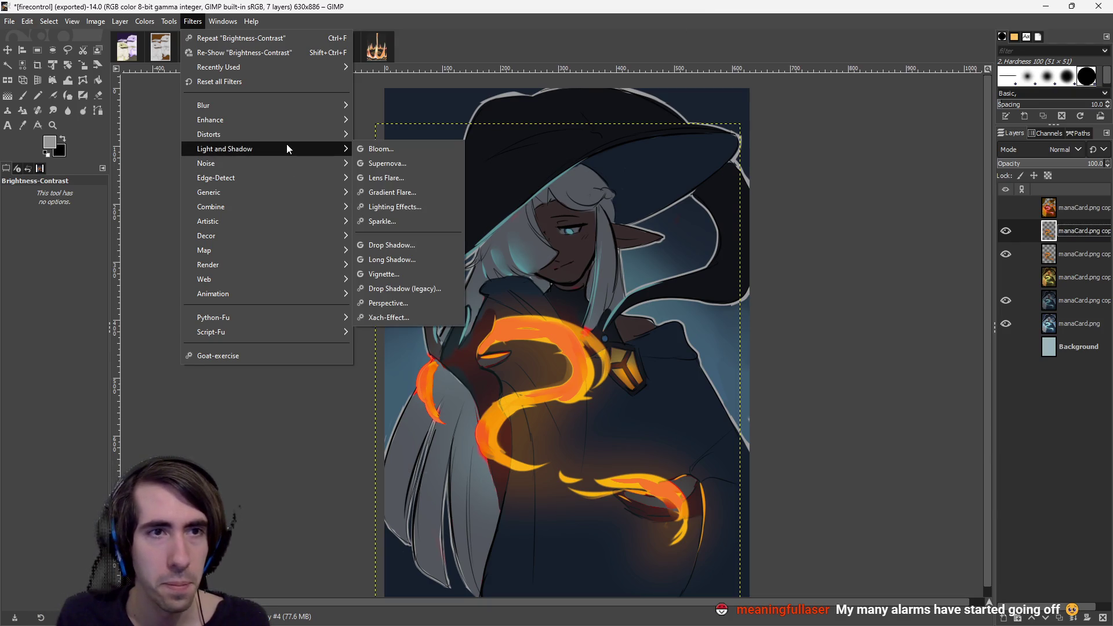
pyautogui.moveTo(258, 130)
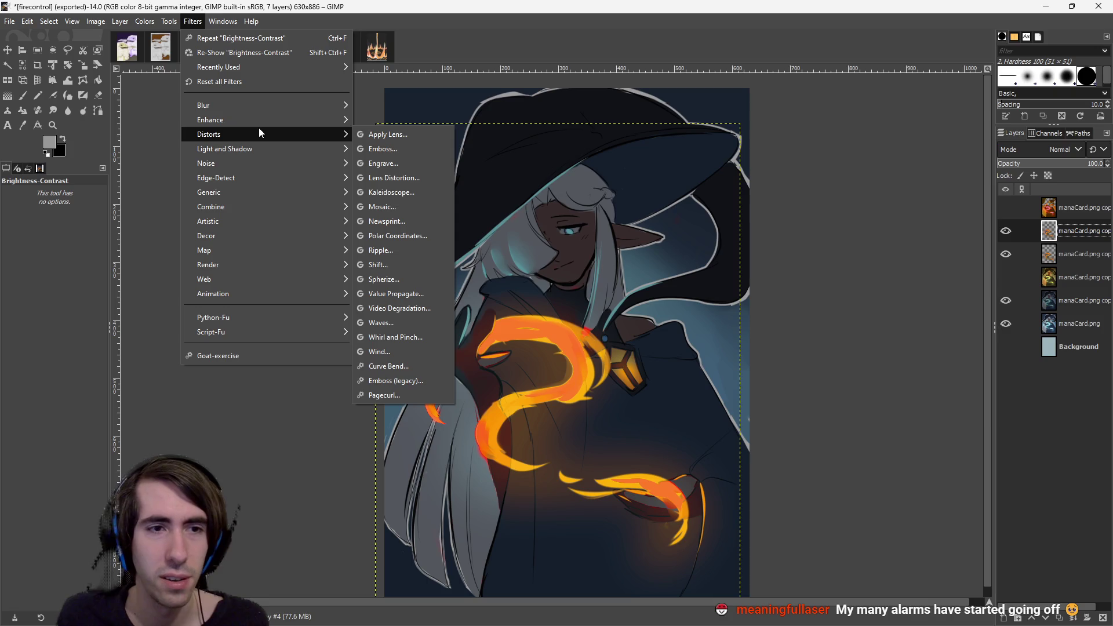
pyautogui.moveTo(260, 106)
pyautogui.click(376, 119)
pyautogui.moveTo(127, 188)
pyautogui.mouseDown()
pyautogui.moveTo(183, 190)
pyautogui.moveTo(150, 191)
pyautogui.mouseUp()
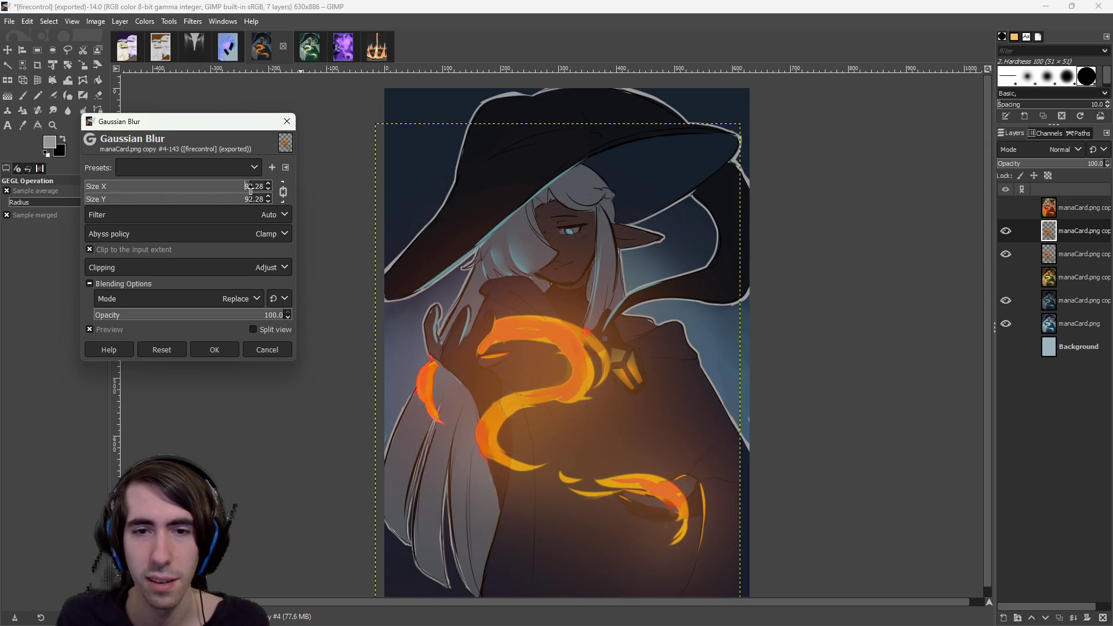
pyautogui.click(170, 199)
pyautogui.moveTo(170, 199); pyautogui.dragTo(116, 202)
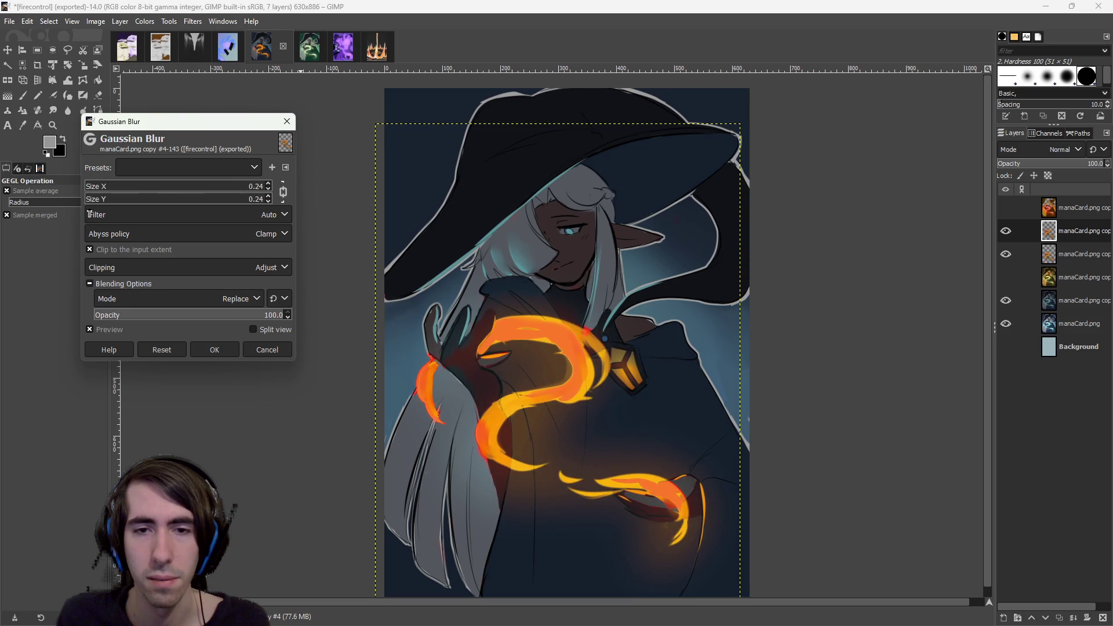
pyautogui.moveTo(86, 199); pyautogui.dragTo(205, 199)
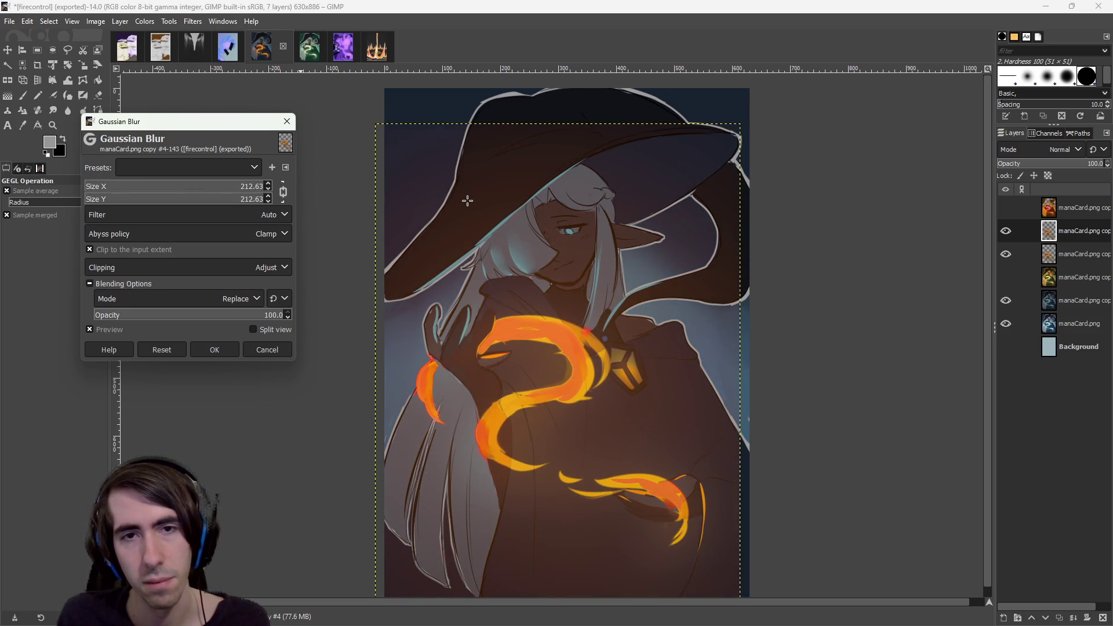
pyautogui.hscroll(2, 468, 200)
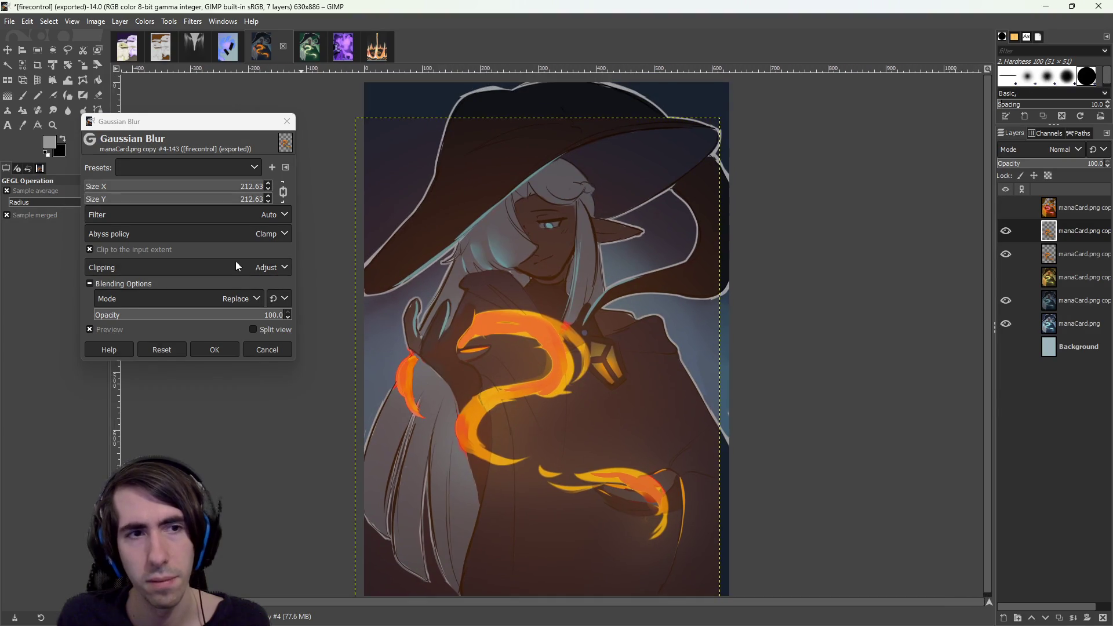
pyautogui.moveTo(181, 189)
pyautogui.mouseDown()
pyautogui.moveTo(226, 191)
pyautogui.moveTo(122, 191)
pyautogui.mouseUp()
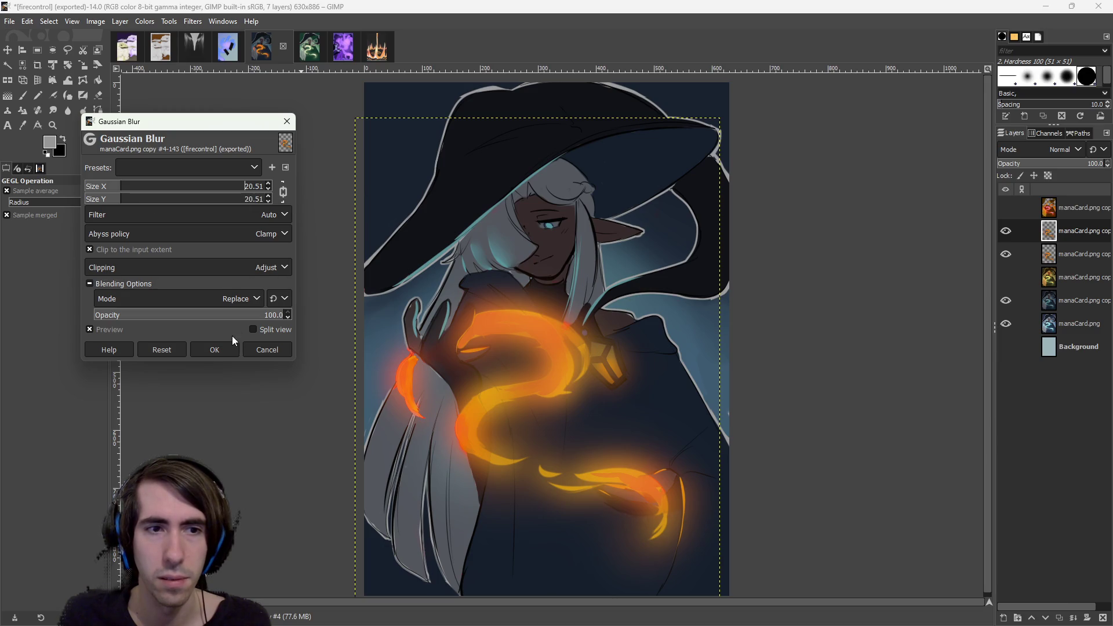
pyautogui.moveTo(197, 314); pyautogui.dragTo(168, 314)
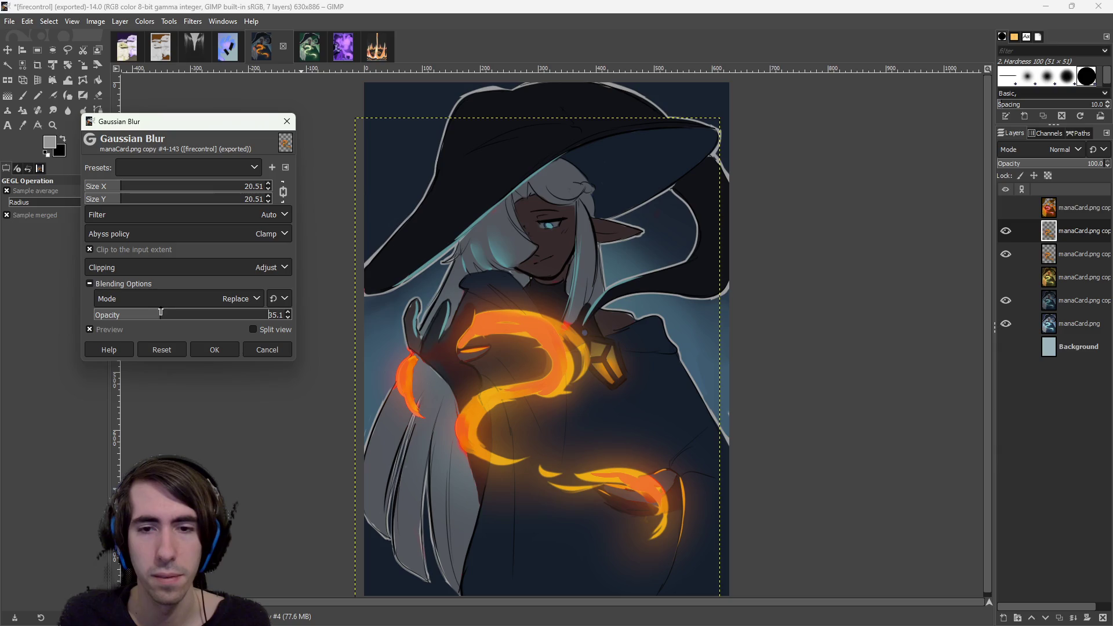
pyautogui.click(218, 347)
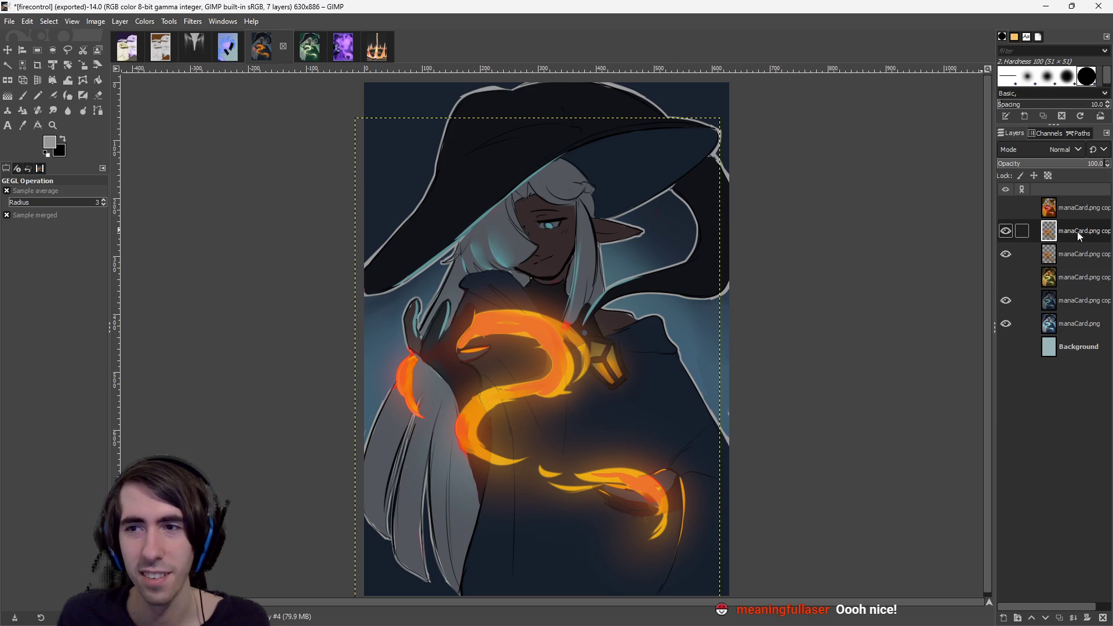
# Duplicate the glow layer and move the copies lower in the layer stack.
pyautogui.rightClick(1068, 255)
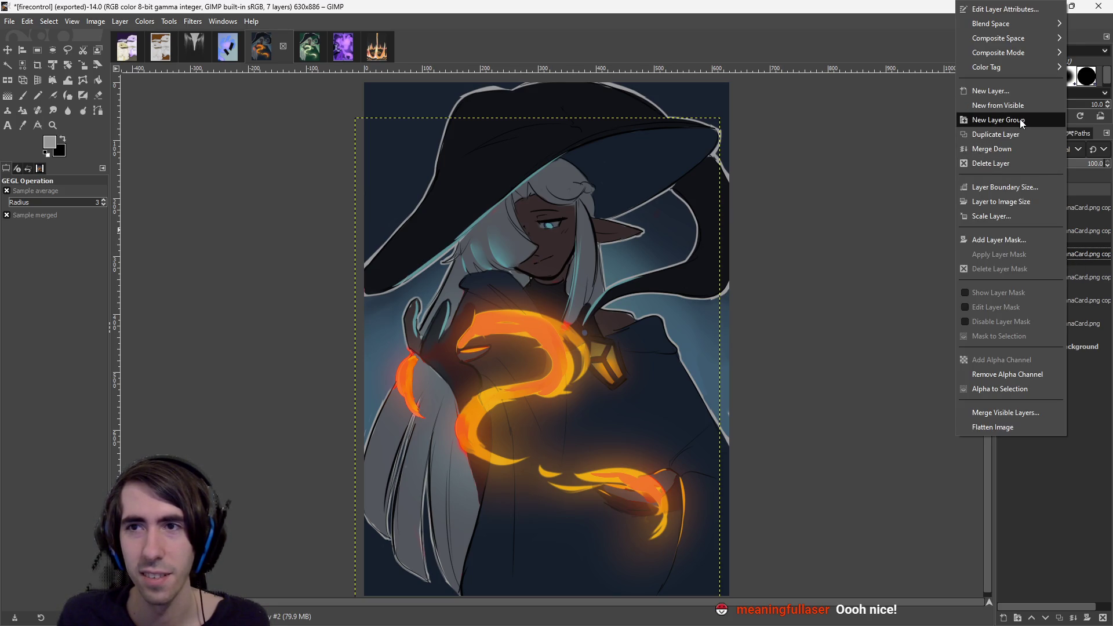
pyautogui.click(1017, 132)
pyautogui.click(1077, 231)
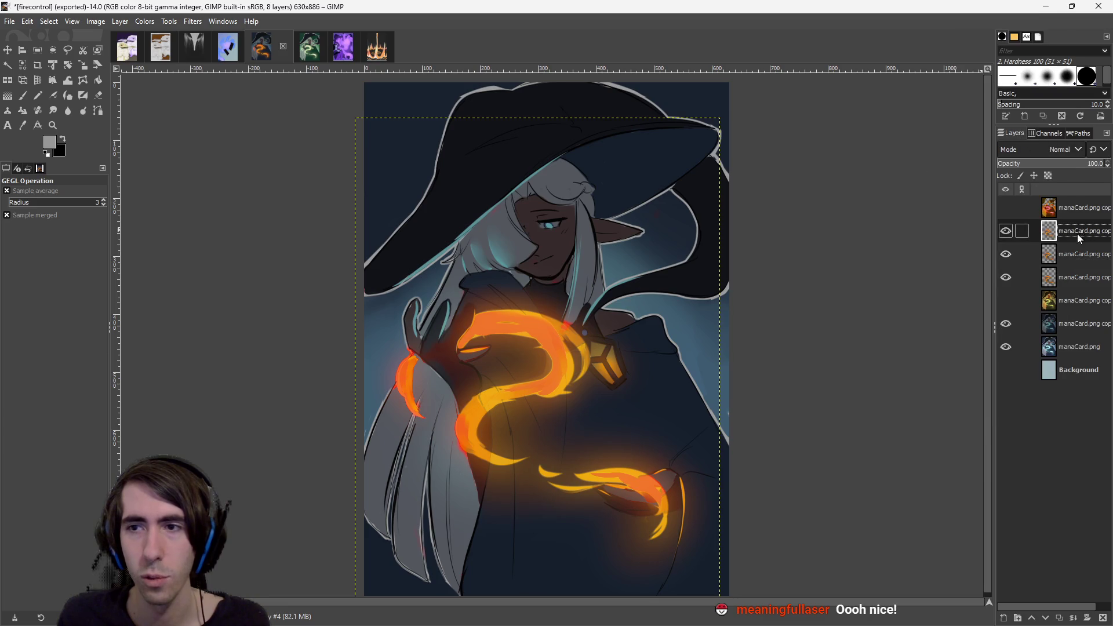
pyautogui.moveTo(1073, 230); pyautogui.dragTo(1070, 285)
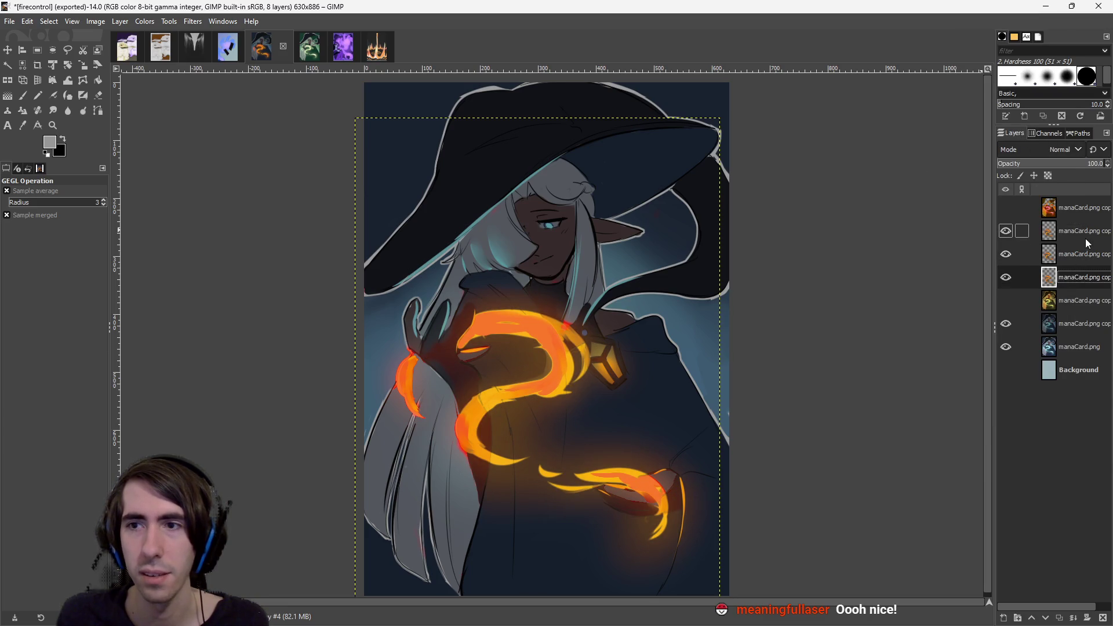
pyautogui.moveTo(1077, 230); pyautogui.dragTo(1067, 280)
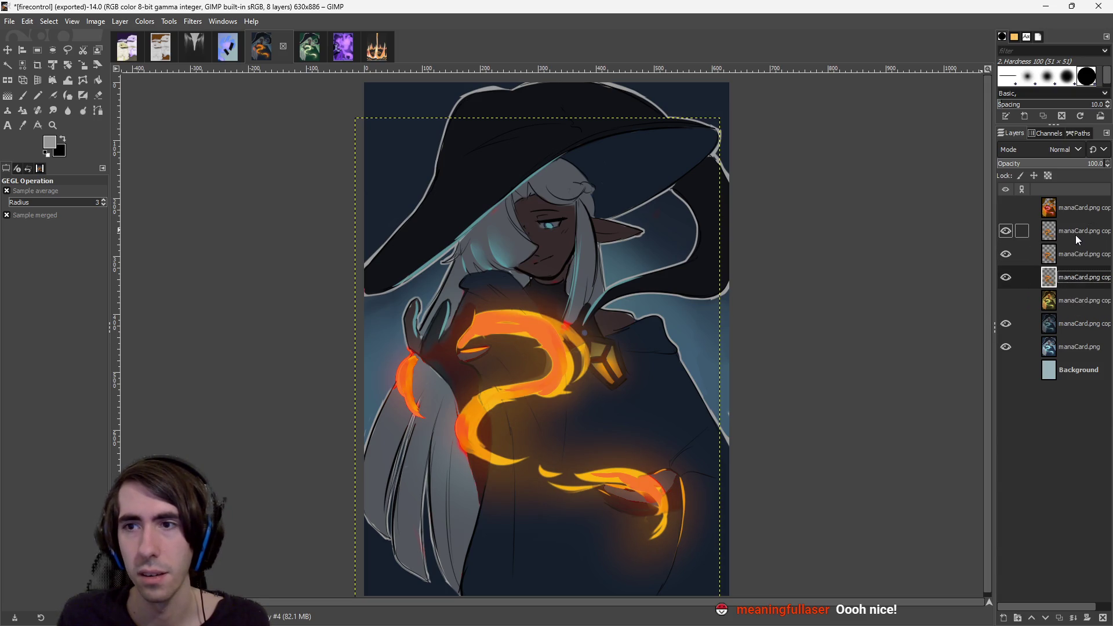
# Hide the fourth layer and move the orange flame layer down to third place.
pyautogui.click(1014, 253)
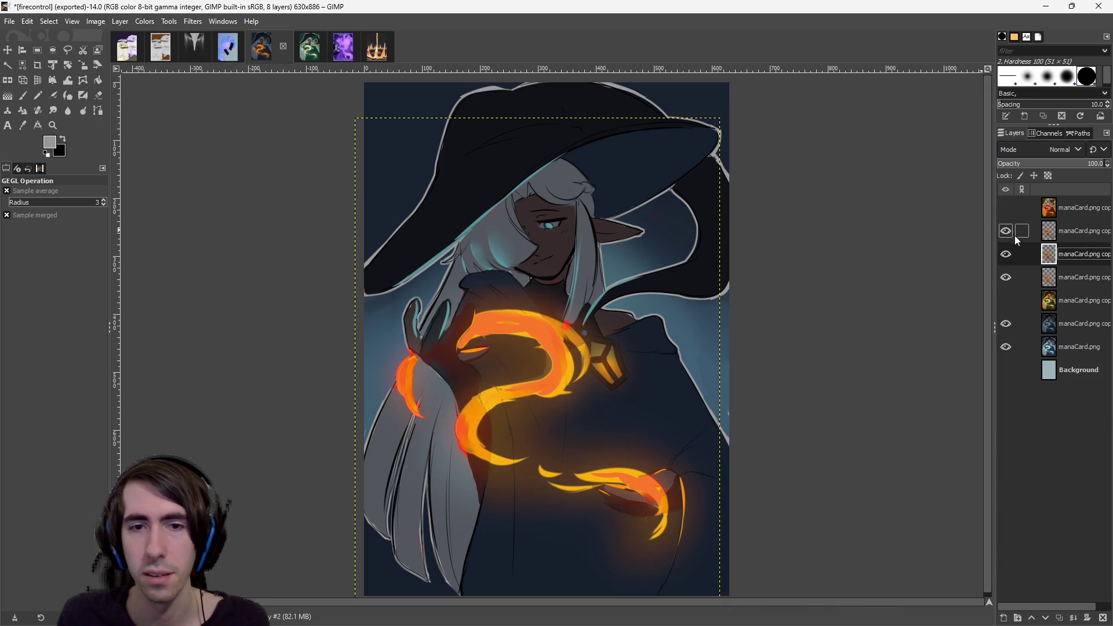
pyautogui.moveTo(1049, 255); pyautogui.dragTo(1075, 283)
pyautogui.click(1006, 279)
pyautogui.click(1069, 229)
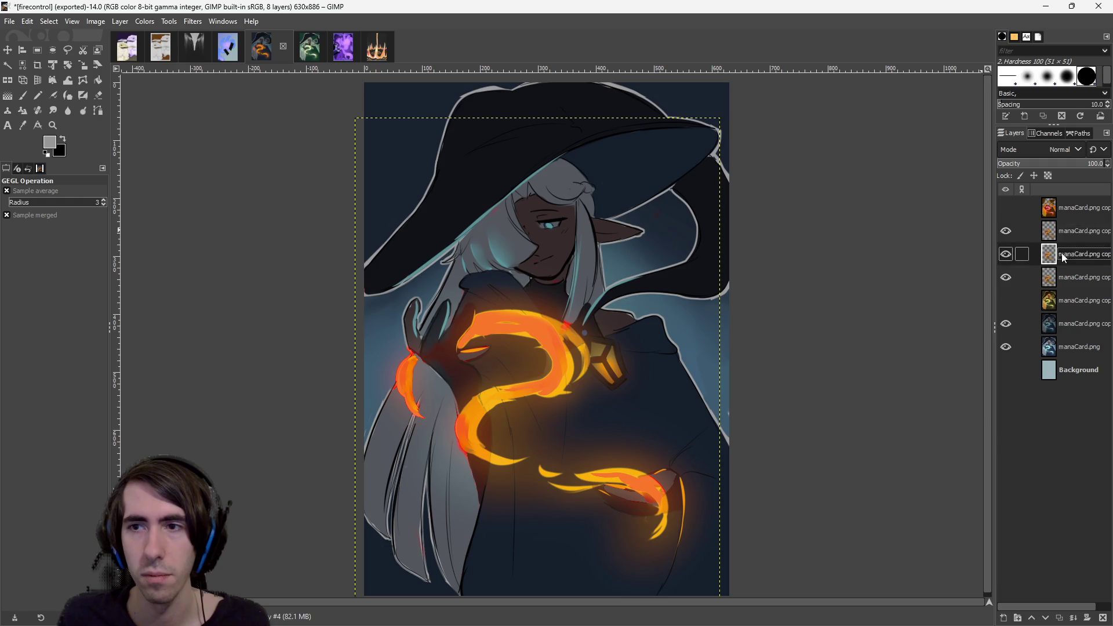
pyautogui.click(1067, 256)
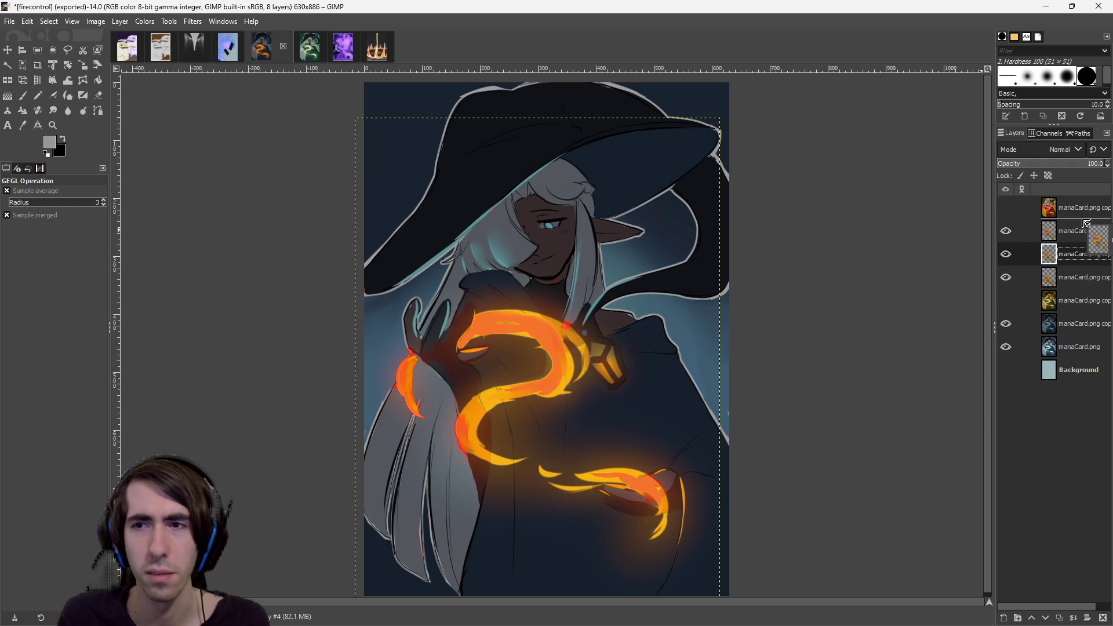
pyautogui.moveTo(1081, 215); pyautogui.dragTo(1081, 258)
pyautogui.click(1076, 276)
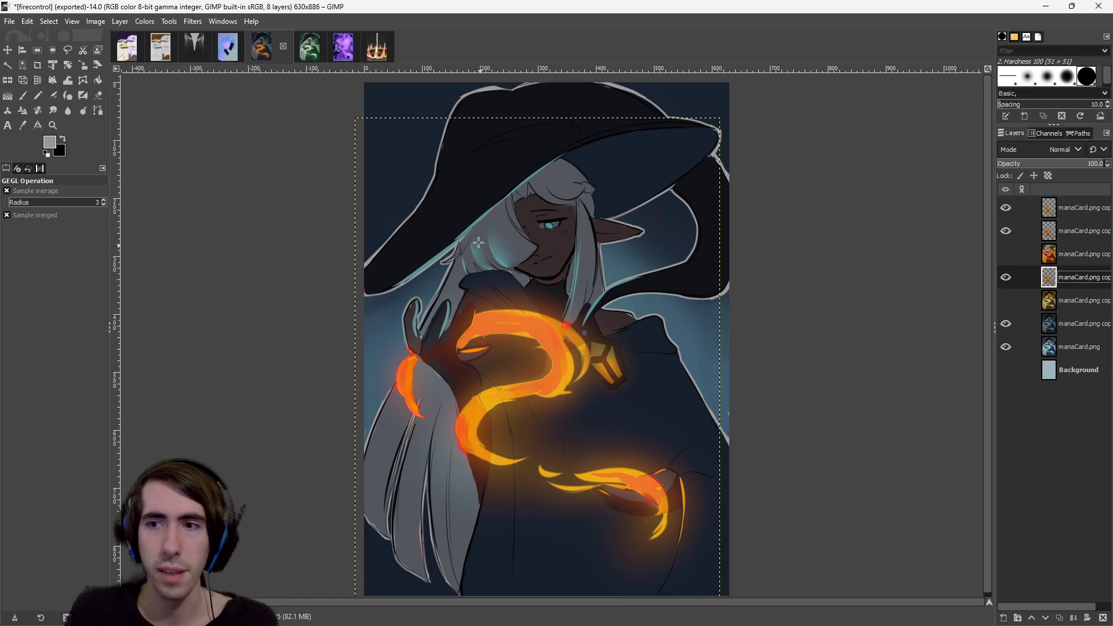
# Blur another flame copy into a wide faint glow (64.60 px, opacity 13.1), then select manaCard.png copy.
pyautogui.click(145, 21)
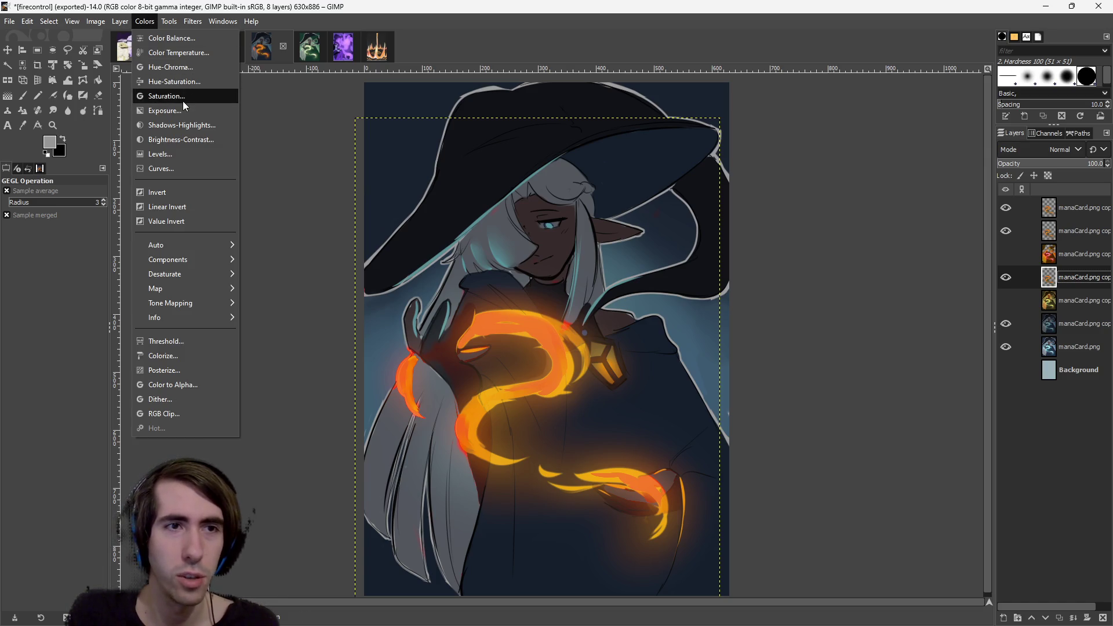
pyautogui.moveTo(191, 23)
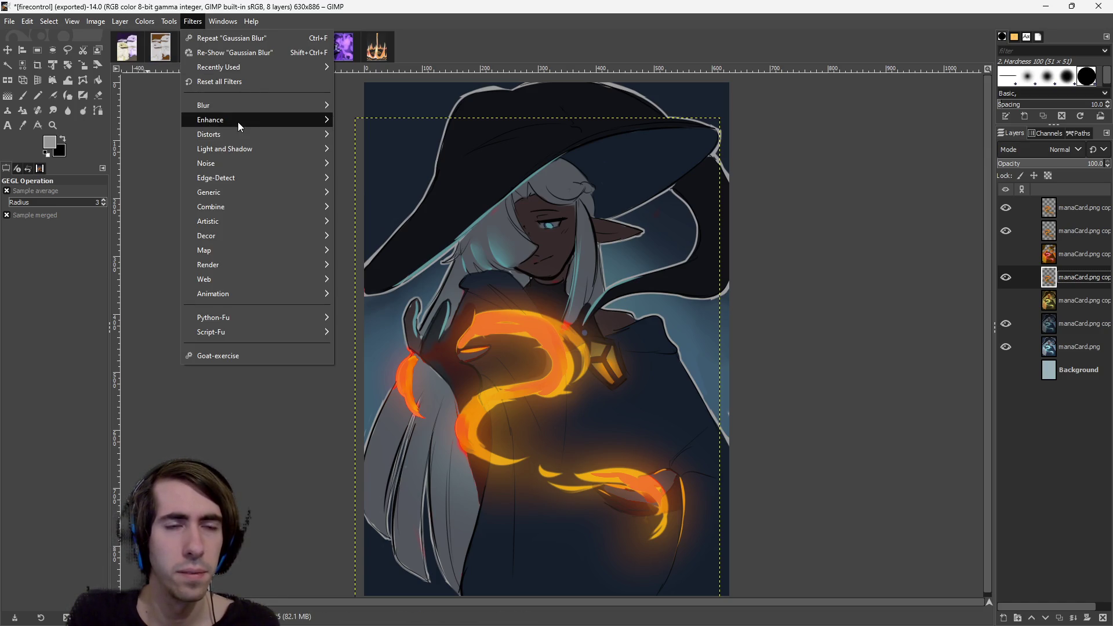
pyautogui.moveTo(241, 106)
pyautogui.click(362, 121)
pyautogui.moveTo(152, 186)
pyautogui.mouseDown()
pyautogui.moveTo(237, 193)
pyautogui.moveTo(200, 190)
pyautogui.mouseUp()
pyautogui.moveTo(144, 314)
pyautogui.mouseDown()
pyautogui.moveTo(113, 316)
pyautogui.moveTo(257, 313)
pyautogui.moveTo(94, 316)
pyautogui.moveTo(171, 329)
pyautogui.moveTo(99, 328)
pyautogui.moveTo(118, 328)
pyautogui.mouseUp()
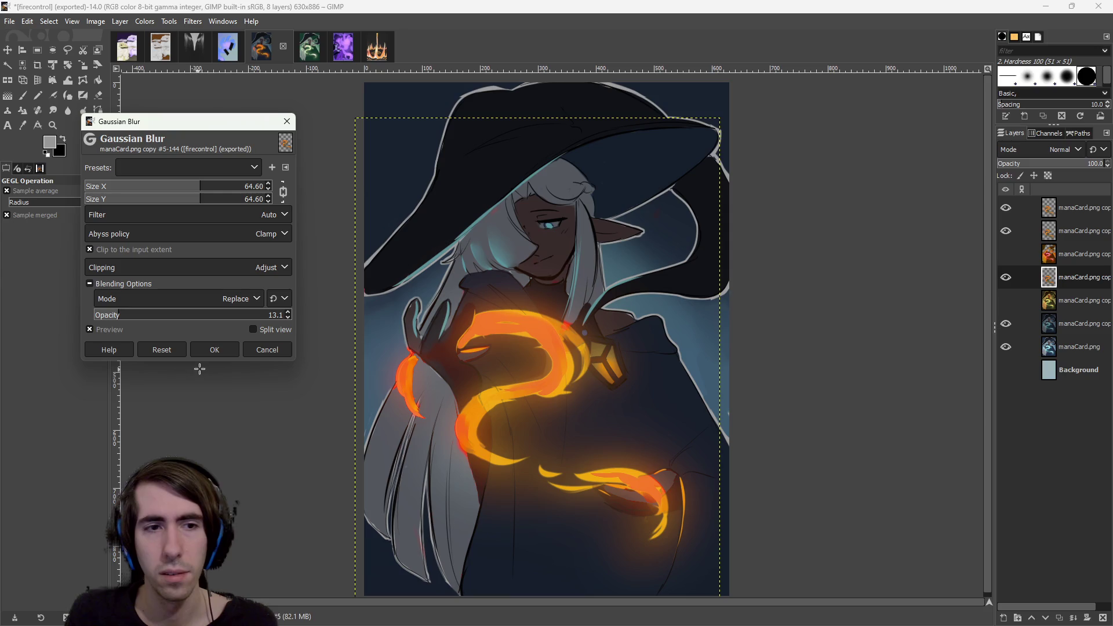
pyautogui.click(214, 356)
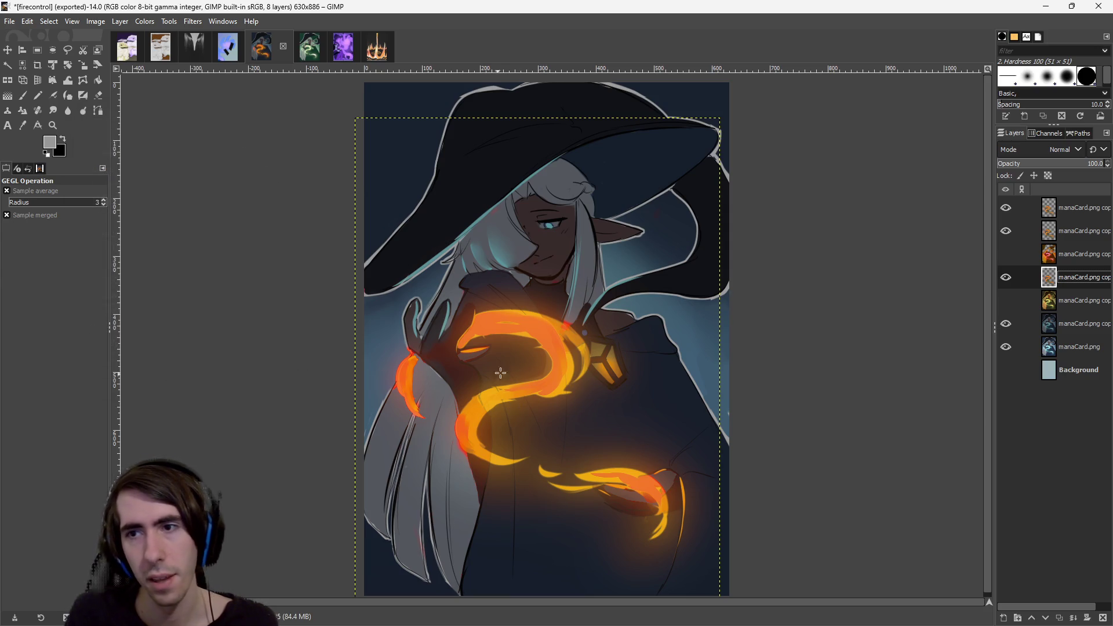
pyautogui.scroll(-1, 681, 357)
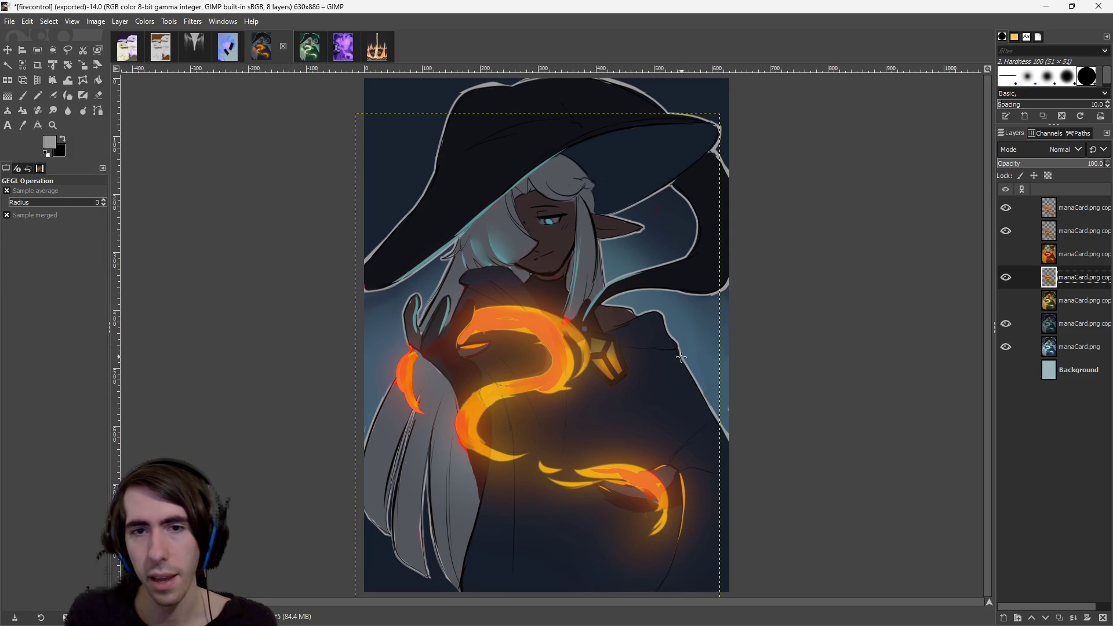
pyautogui.click(1072, 323)
# Raise the base artwork copy's saturation to about 1.29.
pyautogui.click(1076, 348)
pyautogui.click(1075, 323)
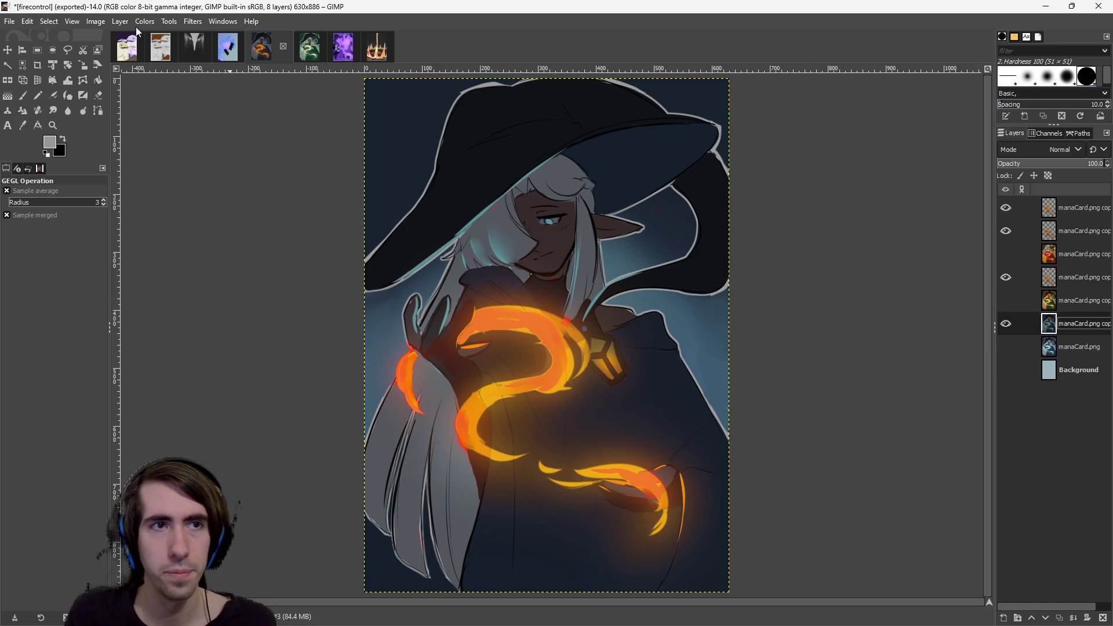
pyautogui.click(120, 21)
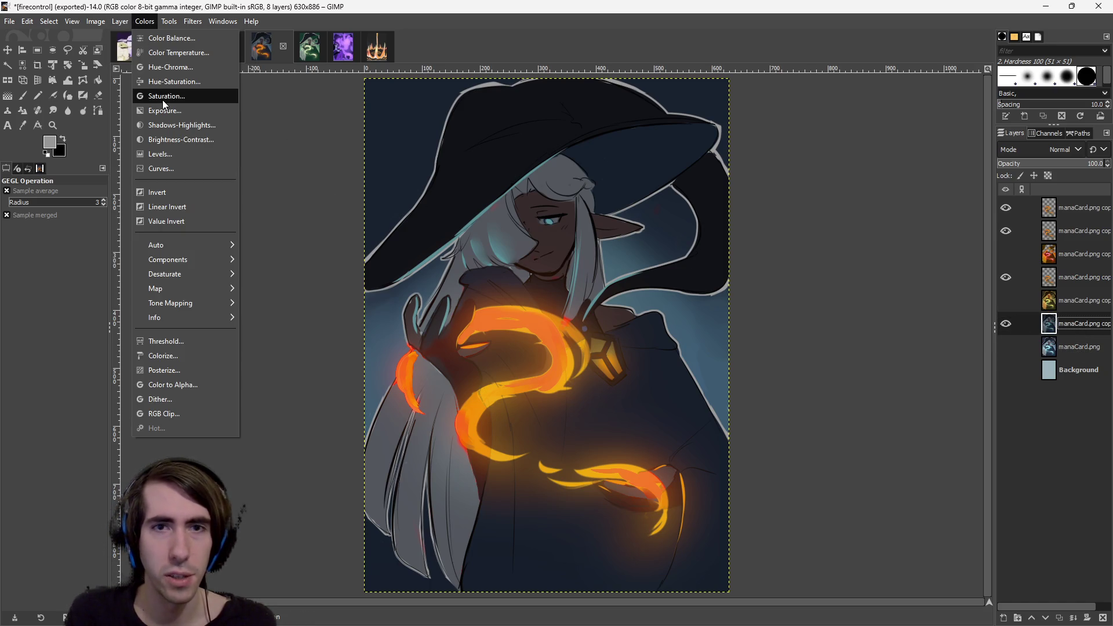
pyautogui.click(164, 96)
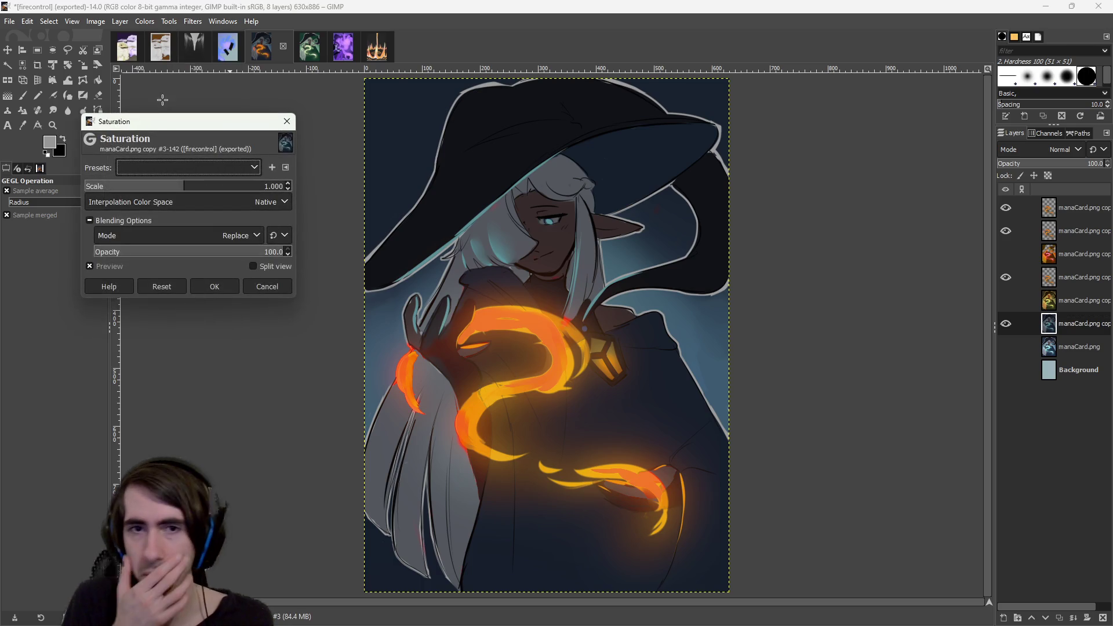
pyautogui.moveTo(184, 186); pyautogui.dragTo(214, 188)
pyautogui.click(215, 286)
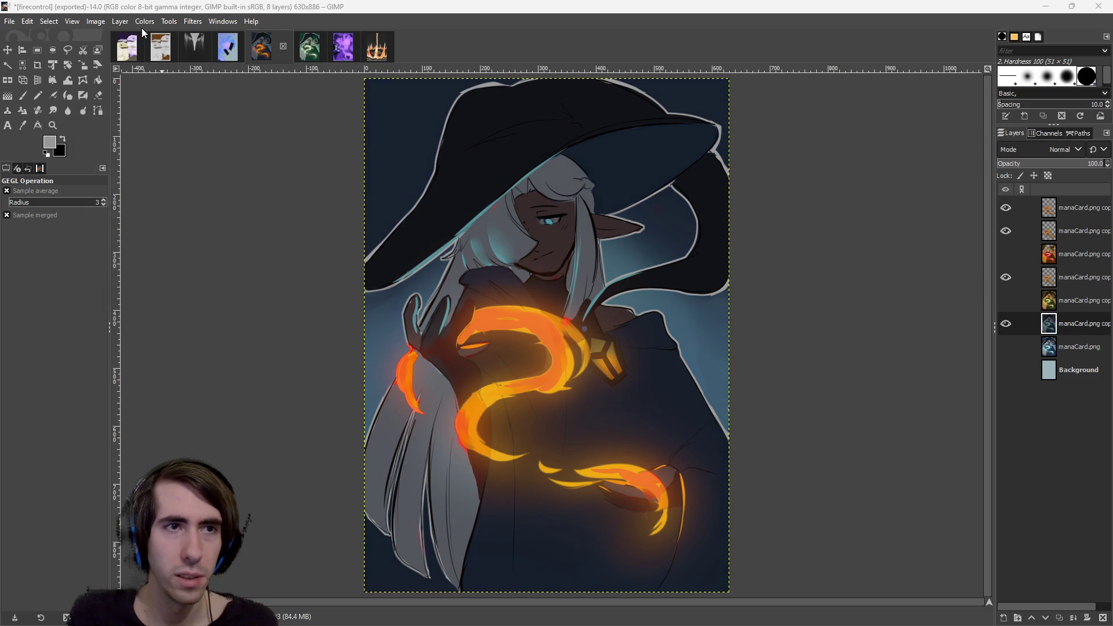
# Warm the artwork with Color Temperature, original 4782.3 and intended 8703.5.
pyautogui.click(143, 22)
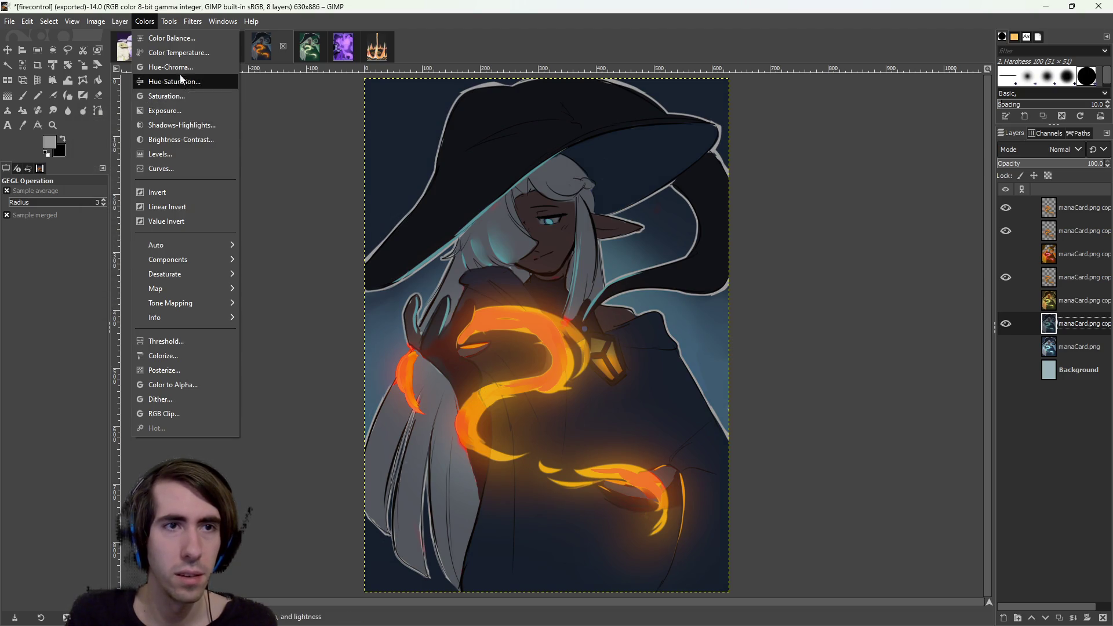
pyautogui.click(171, 52)
pyautogui.moveTo(176, 201); pyautogui.dragTo(212, 201)
pyautogui.moveTo(177, 186)
pyautogui.mouseDown()
pyautogui.moveTo(140, 187)
pyautogui.moveTo(153, 185)
pyautogui.mouseUp()
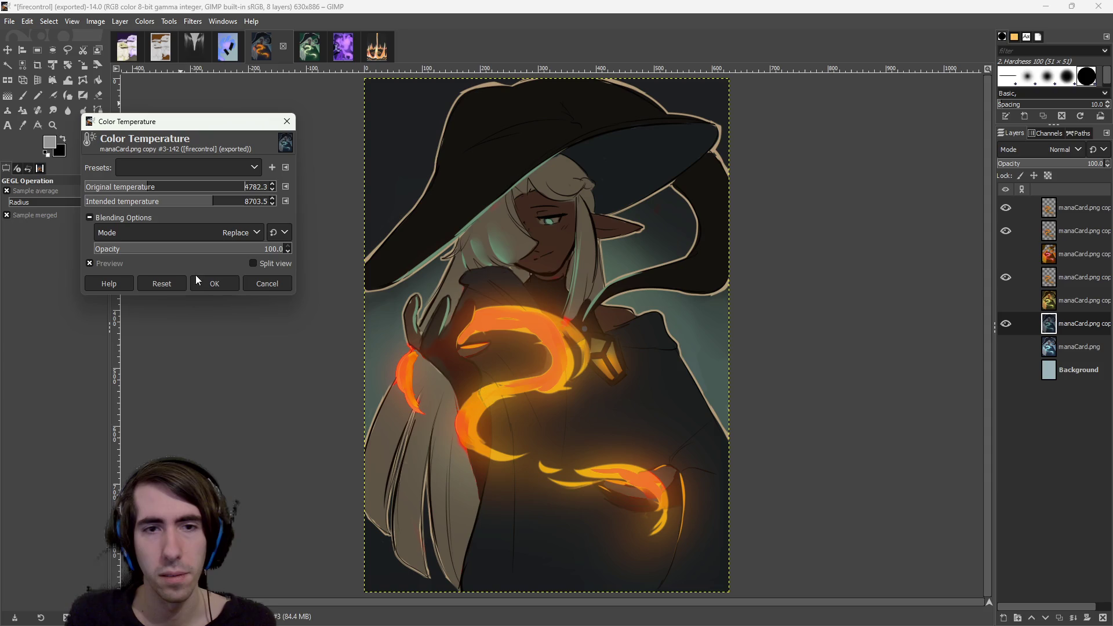
pyautogui.click(212, 283)
pyautogui.moveTo(533, 389); pyautogui.dragTo(526, 404)
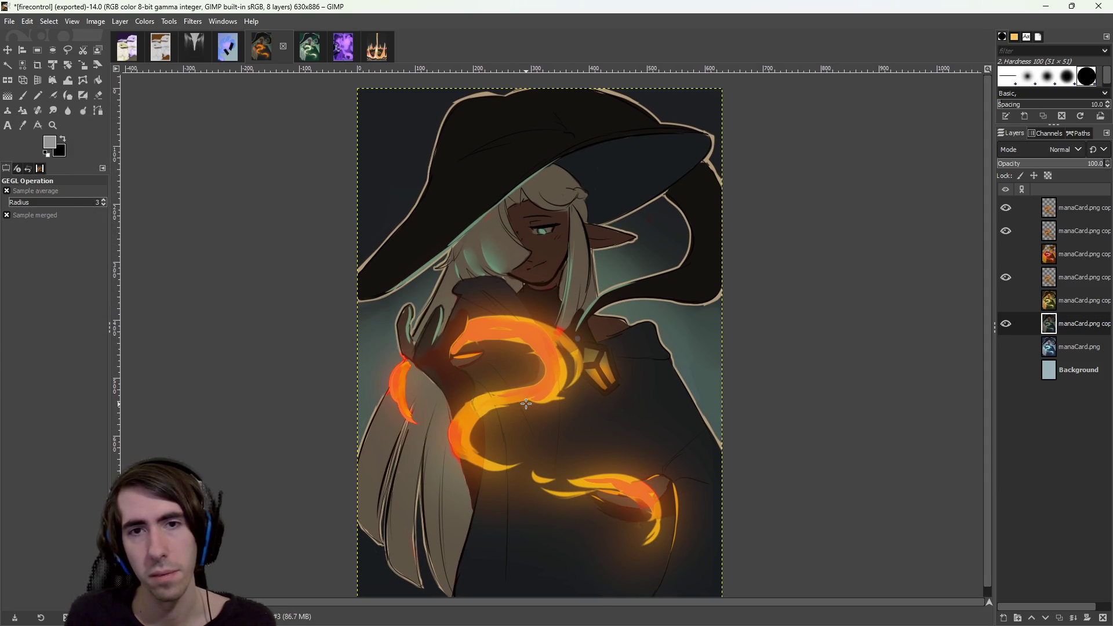
pyautogui.click(145, 23)
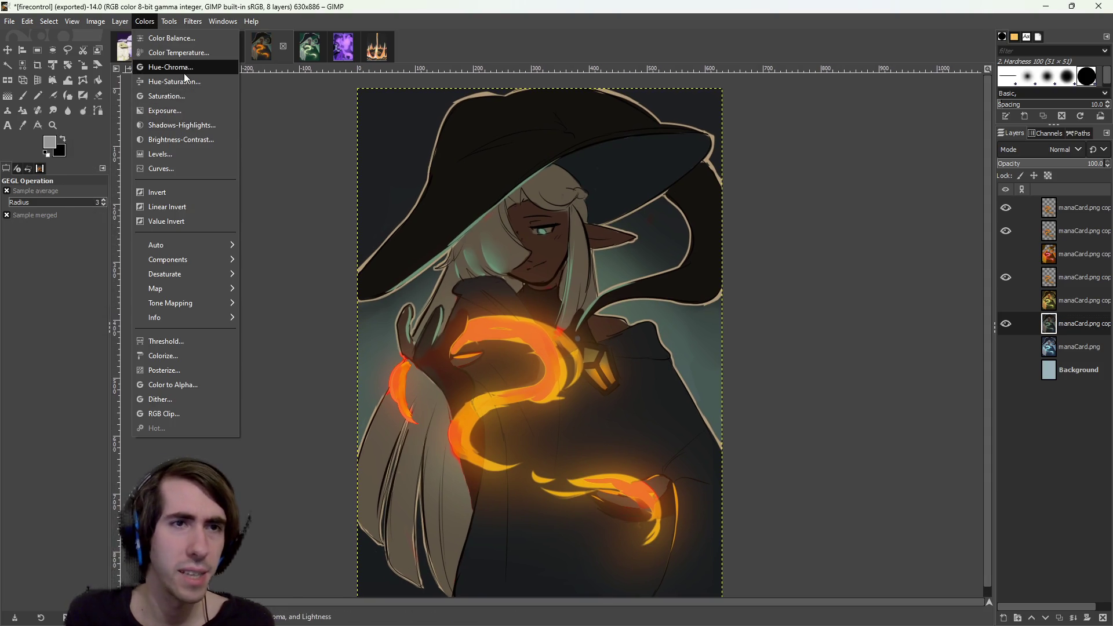
# Shift the base artwork's hue to -60.70 with Hue-Chroma.
pyautogui.click(165, 66)
pyautogui.moveTo(165, 186)
pyautogui.mouseDown()
pyautogui.moveTo(90, 185)
pyautogui.moveTo(290, 195)
pyautogui.moveTo(109, 181)
pyautogui.moveTo(125, 184)
pyautogui.mouseUp()
pyautogui.moveTo(255, 187)
pyautogui.mouseDown()
pyautogui.moveTo(222, 185)
pyautogui.moveTo(275, 186)
pyautogui.moveTo(151, 181)
pyautogui.mouseUp()
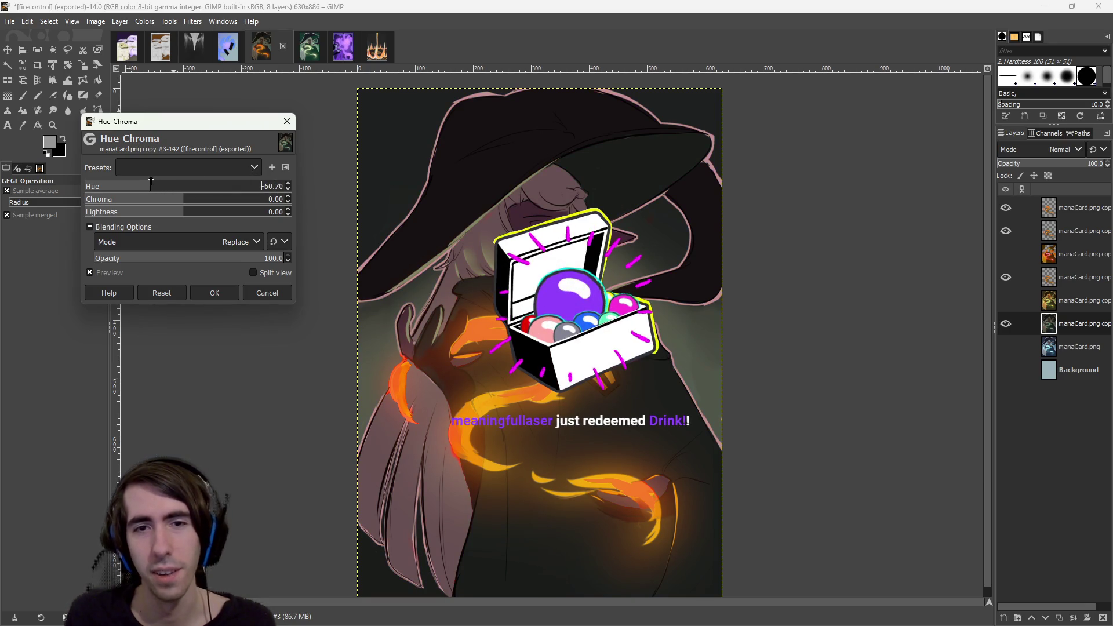
pyautogui.click(215, 292)
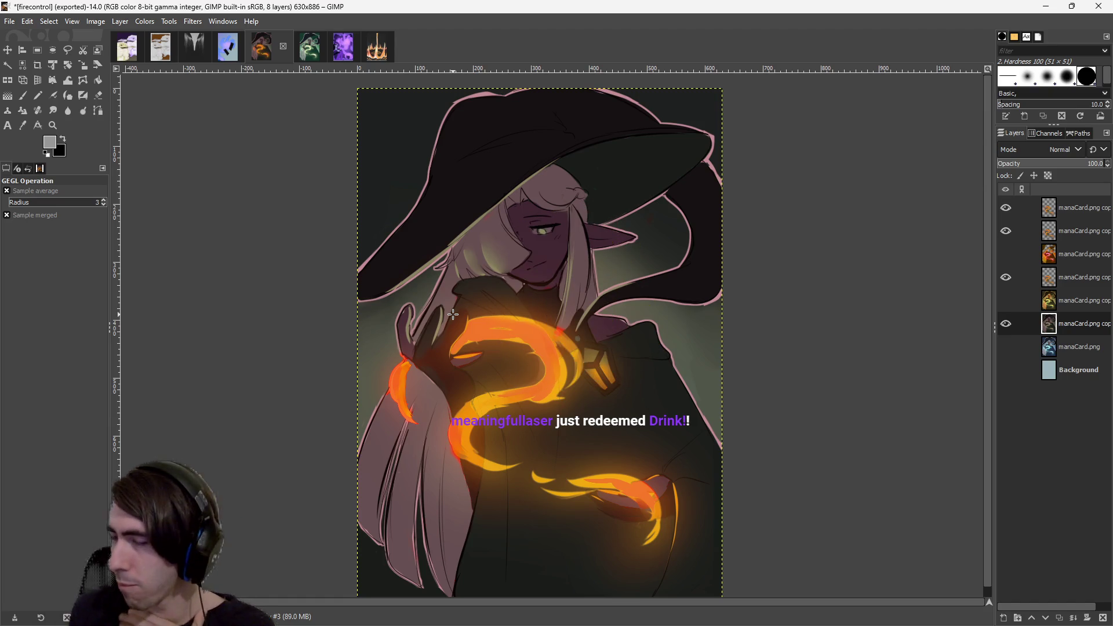
pyautogui.scroll(-1, 632, 345)
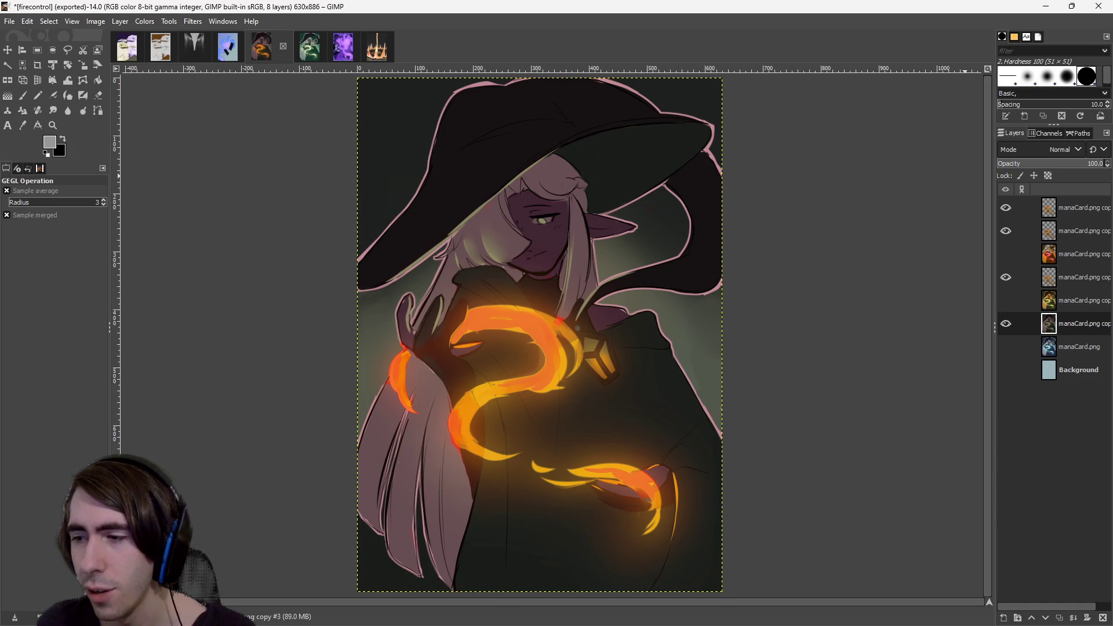
# Preview Hue-Chroma and Shadows-Highlights on the figure layer without applying them.
pyautogui.hotkey('alt', 'Tab')
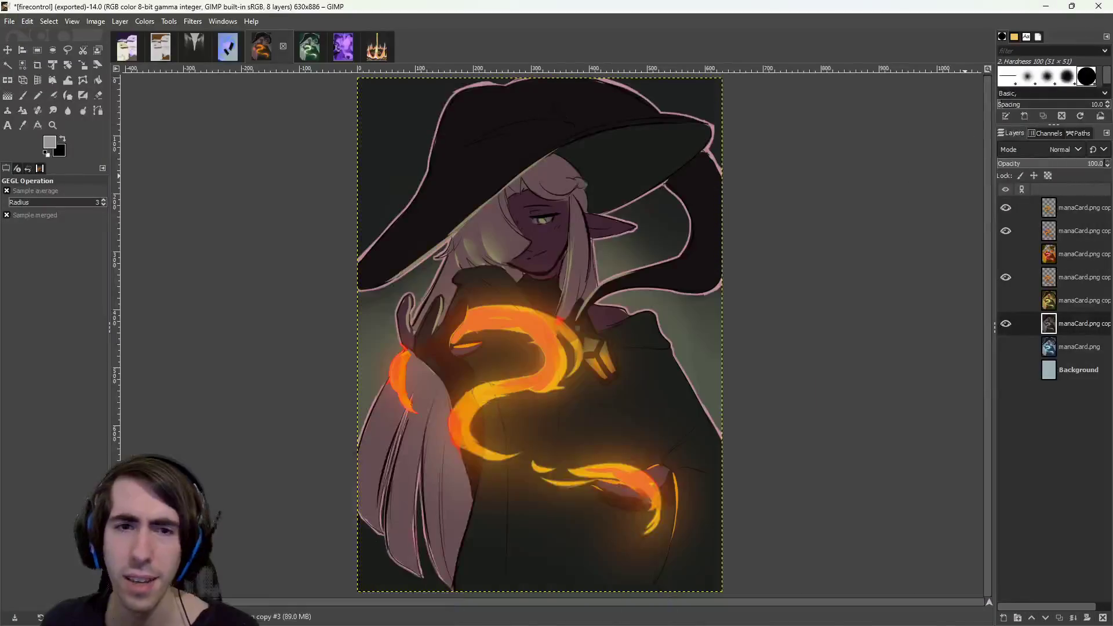
pyautogui.click(142, 24)
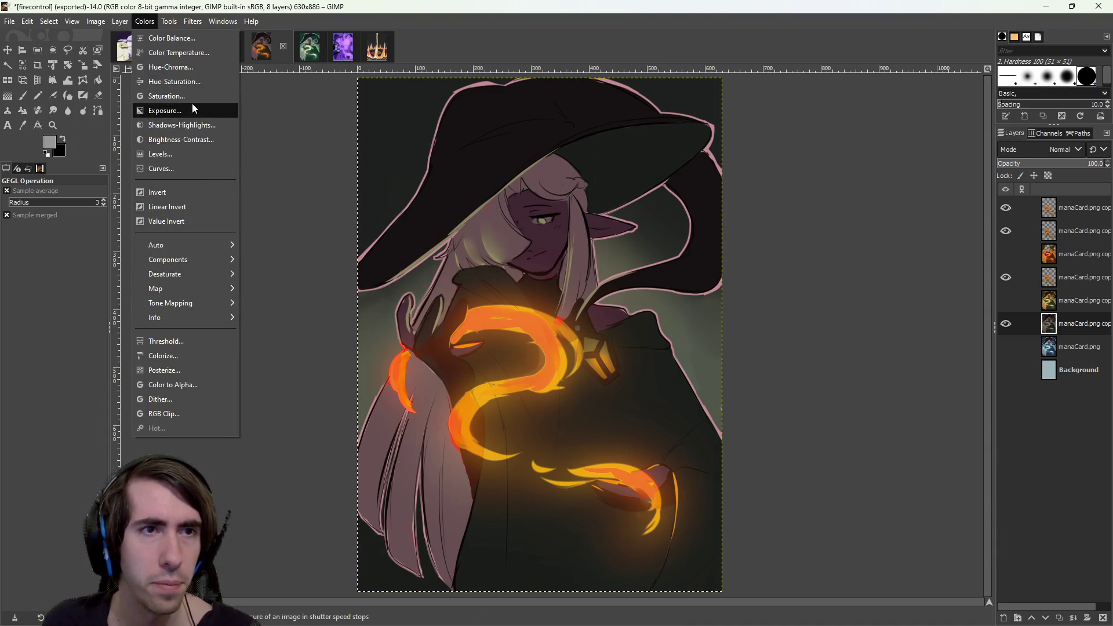
pyautogui.click(190, 72)
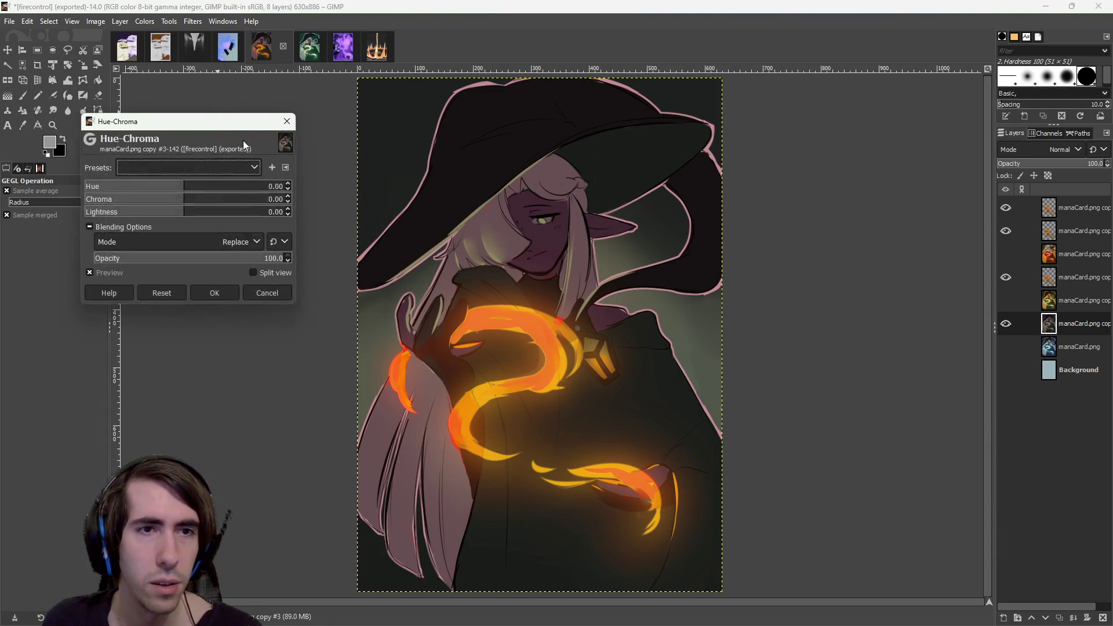
pyautogui.click(293, 119)
pyautogui.click(145, 21)
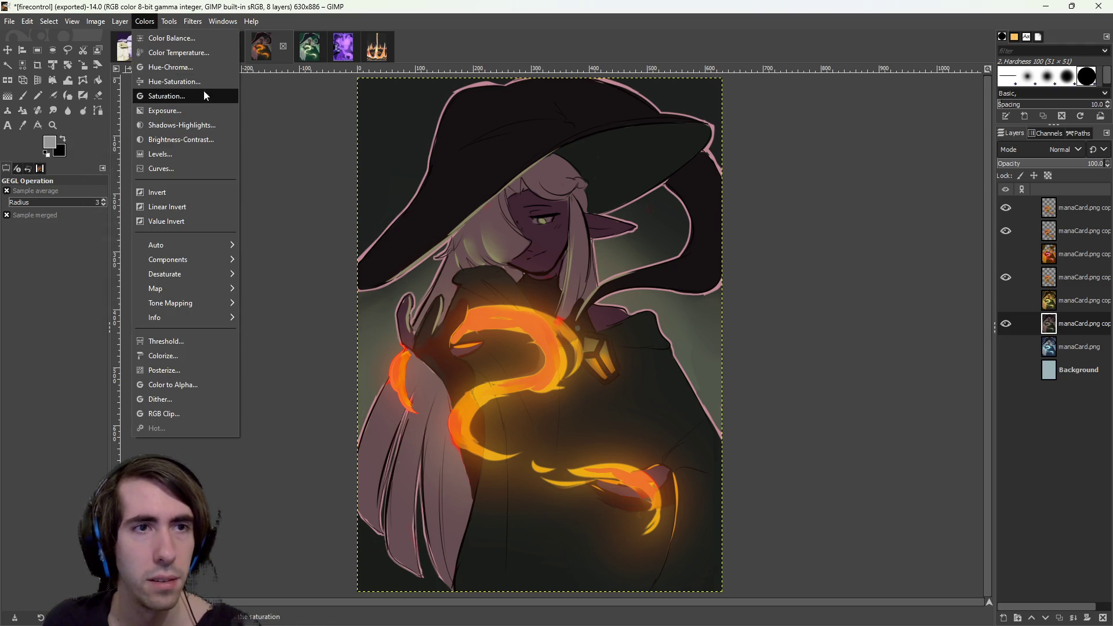
pyautogui.click(199, 125)
pyautogui.click(287, 121)
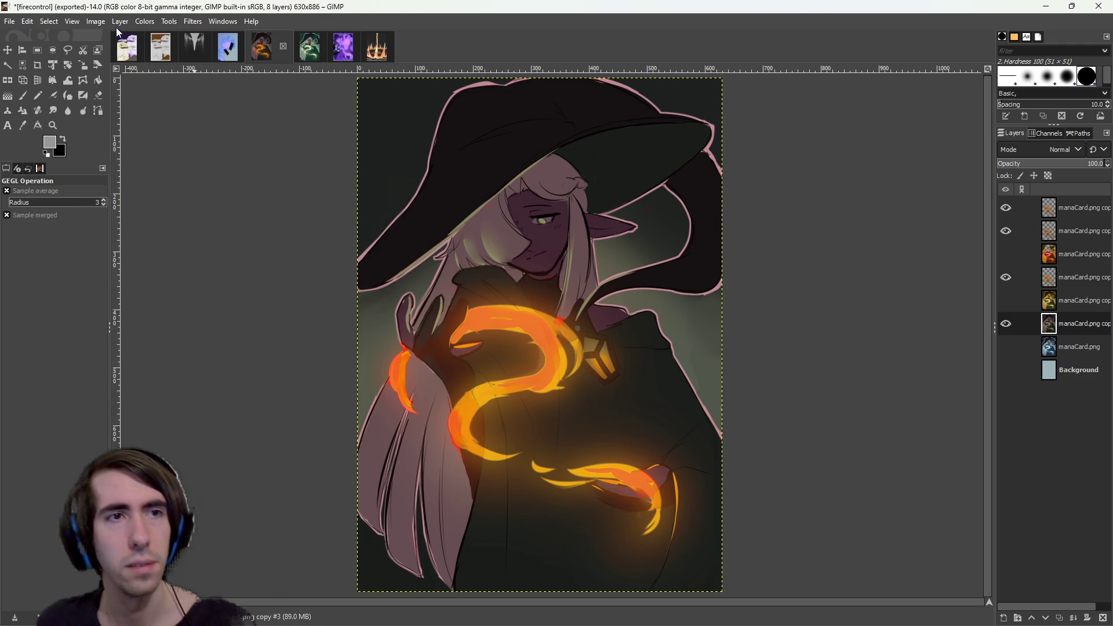
# Check Brightness-Contrast unapplied, then bring up Hue-Saturation with all values at 0.
pyautogui.click(144, 21)
pyautogui.click(197, 138)
pyautogui.click(282, 72)
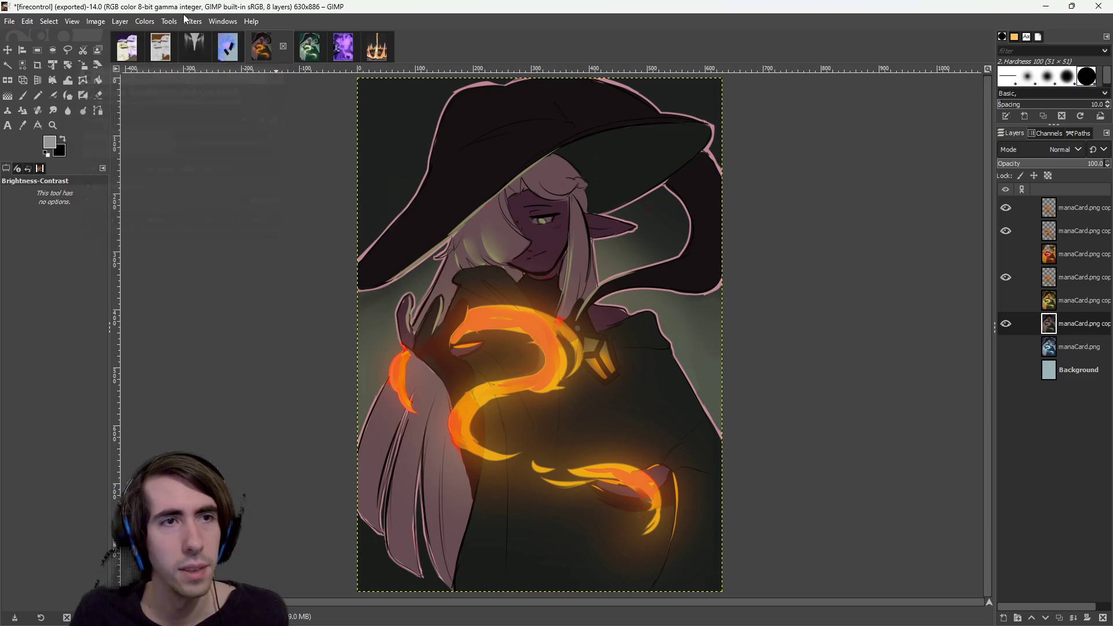
pyautogui.click(144, 22)
pyautogui.click(165, 72)
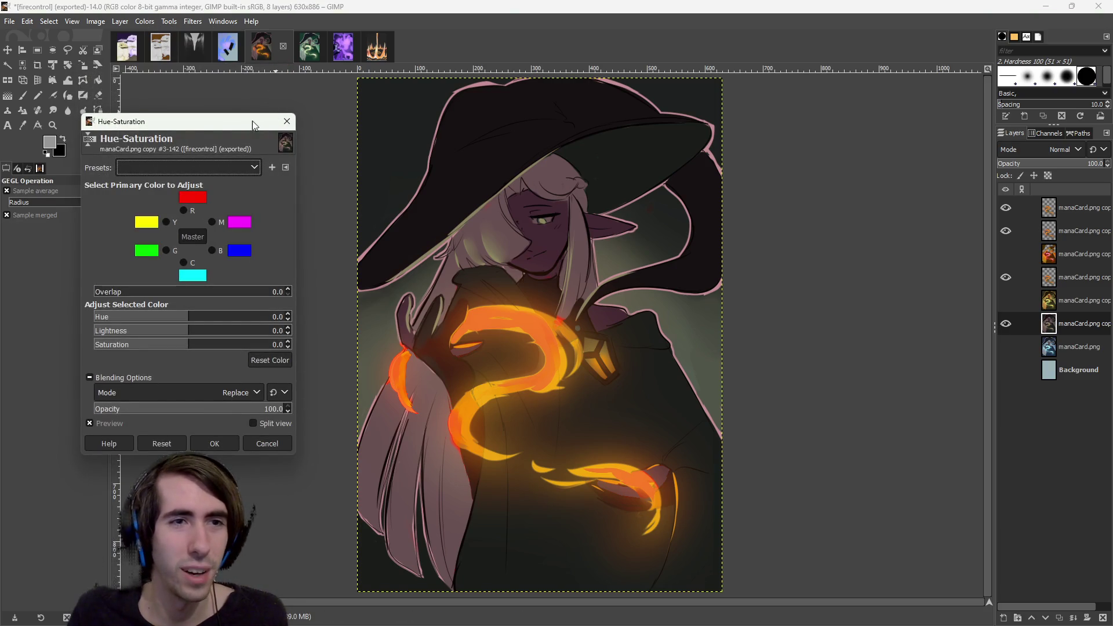
# Target the greens in Hue-Saturation with Overlap 100 and hue -110.9.
pyautogui.click(165, 250)
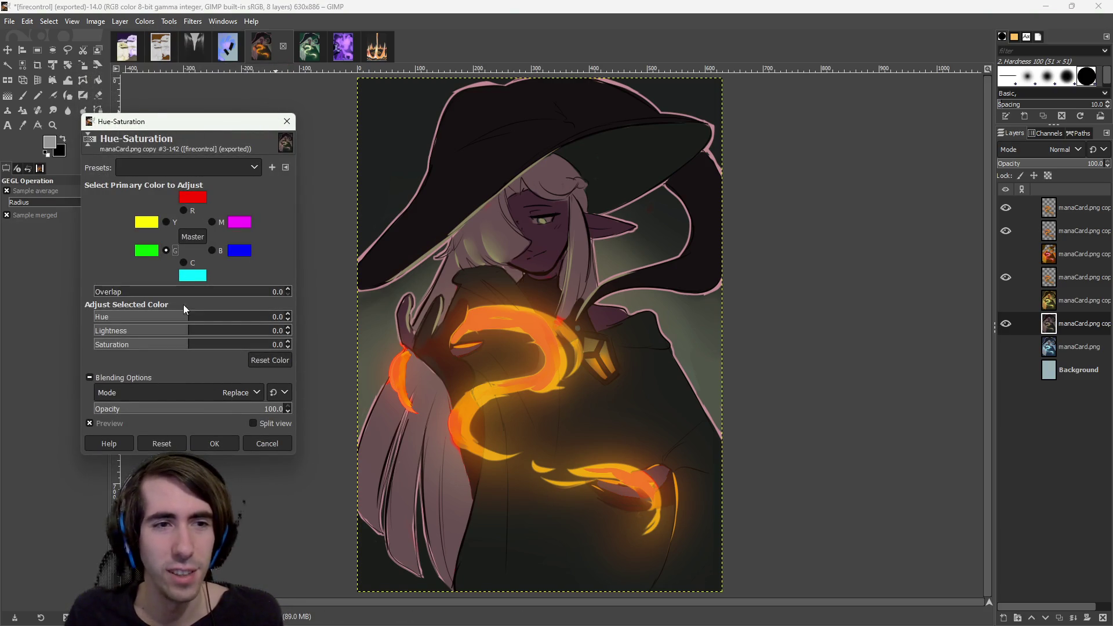
pyautogui.moveTo(187, 319)
pyautogui.mouseDown()
pyautogui.moveTo(283, 319)
pyautogui.moveTo(124, 312)
pyautogui.moveTo(226, 316)
pyautogui.moveTo(142, 311)
pyautogui.mouseUp()
pyautogui.moveTo(193, 294); pyautogui.dragTo(336, 294)
pyautogui.moveTo(228, 315)
pyautogui.mouseDown()
pyautogui.moveTo(218, 316)
pyautogui.moveTo(251, 316)
pyautogui.moveTo(128, 316)
pyautogui.moveTo(253, 313)
pyautogui.moveTo(102, 316)
pyautogui.moveTo(127, 306)
pyautogui.moveTo(102, 316)
pyautogui.moveTo(280, 318)
pyautogui.moveTo(120, 317)
pyautogui.moveTo(131, 317)
pyautogui.moveTo(116, 333)
pyautogui.moveTo(183, 329)
pyautogui.mouseUp()
pyautogui.click(185, 332)
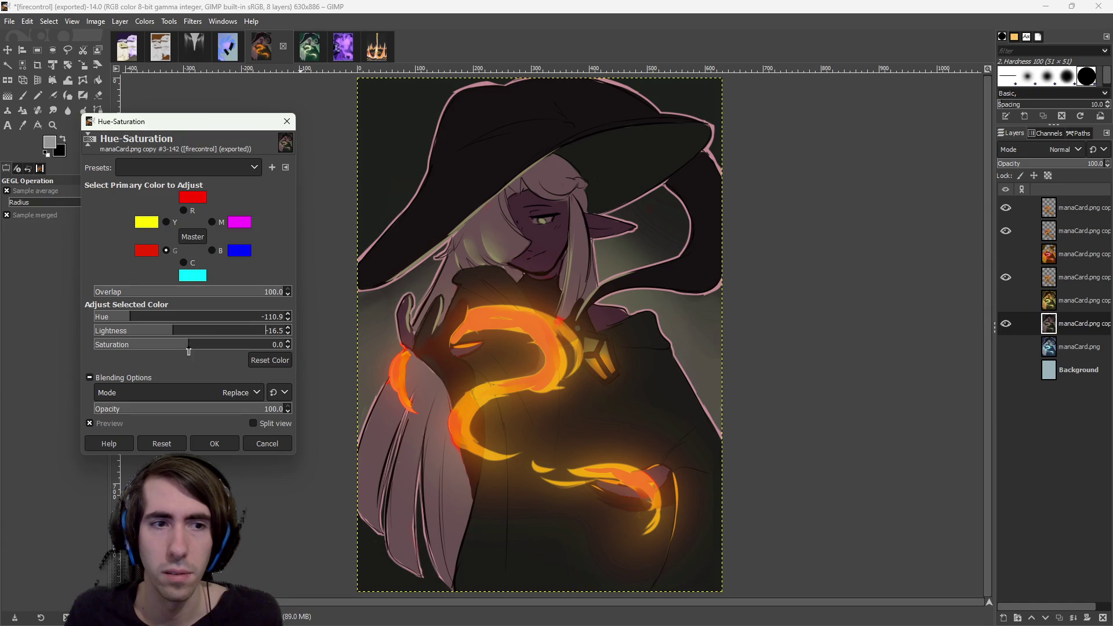
# Try other saturation, lightness and hue values for the greens, then cancel the adjustment.
pyautogui.moveTo(188, 345)
pyautogui.mouseDown()
pyautogui.moveTo(217, 345)
pyautogui.moveTo(87, 331)
pyautogui.moveTo(151, 331)
pyautogui.moveTo(107, 346)
pyautogui.moveTo(162, 346)
pyautogui.mouseUp()
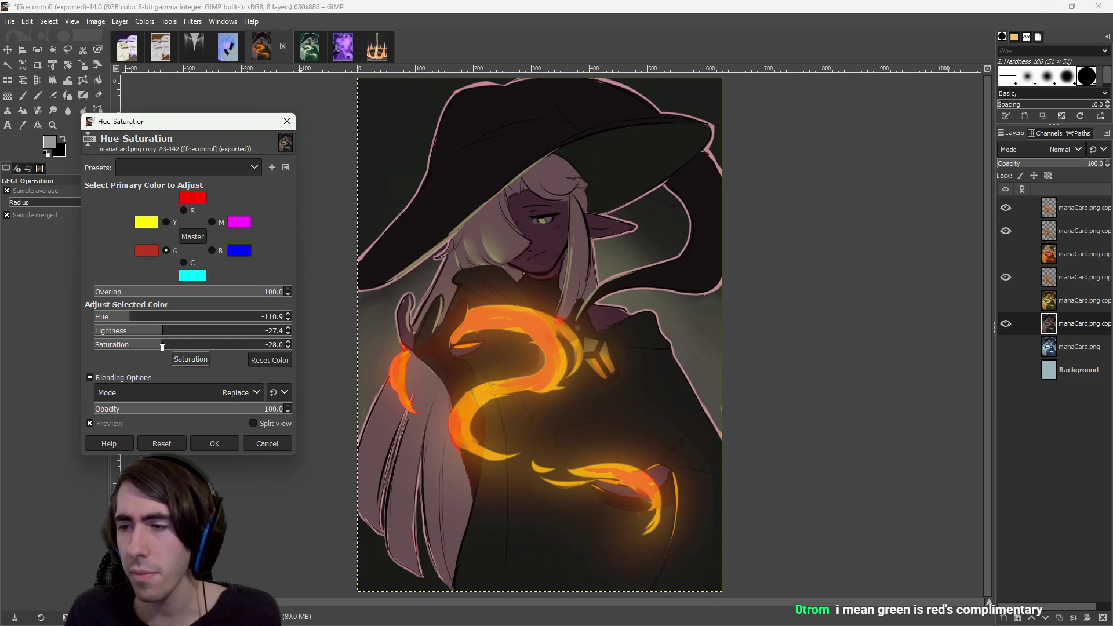
pyautogui.moveTo(163, 335); pyautogui.dragTo(195, 343)
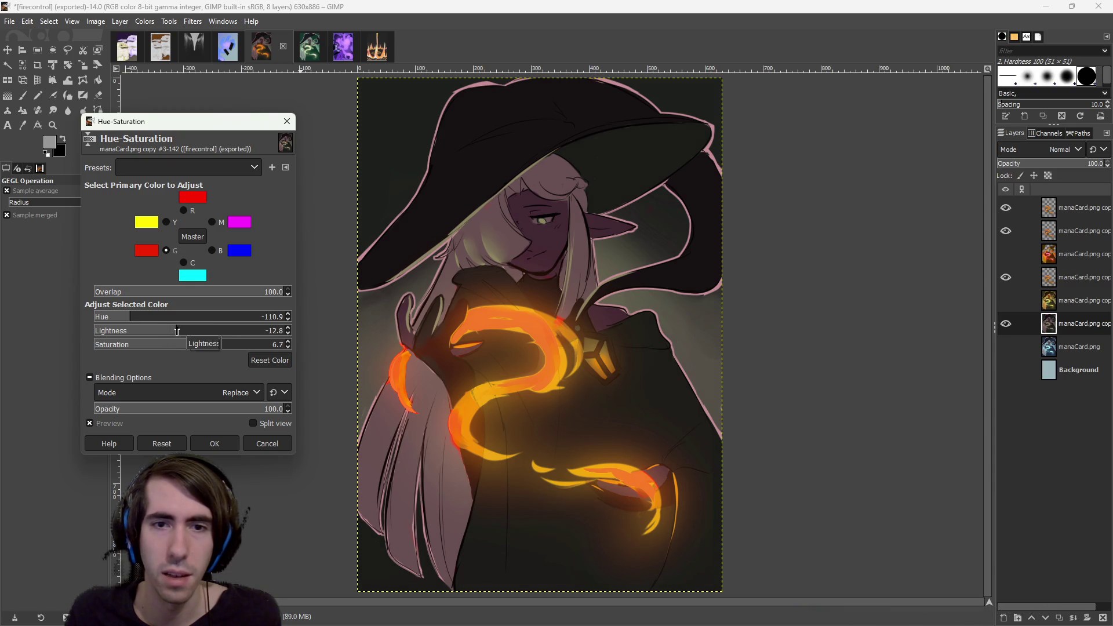
pyautogui.moveTo(142, 317)
pyautogui.mouseDown()
pyautogui.moveTo(104, 319)
pyautogui.moveTo(128, 318)
pyautogui.mouseUp()
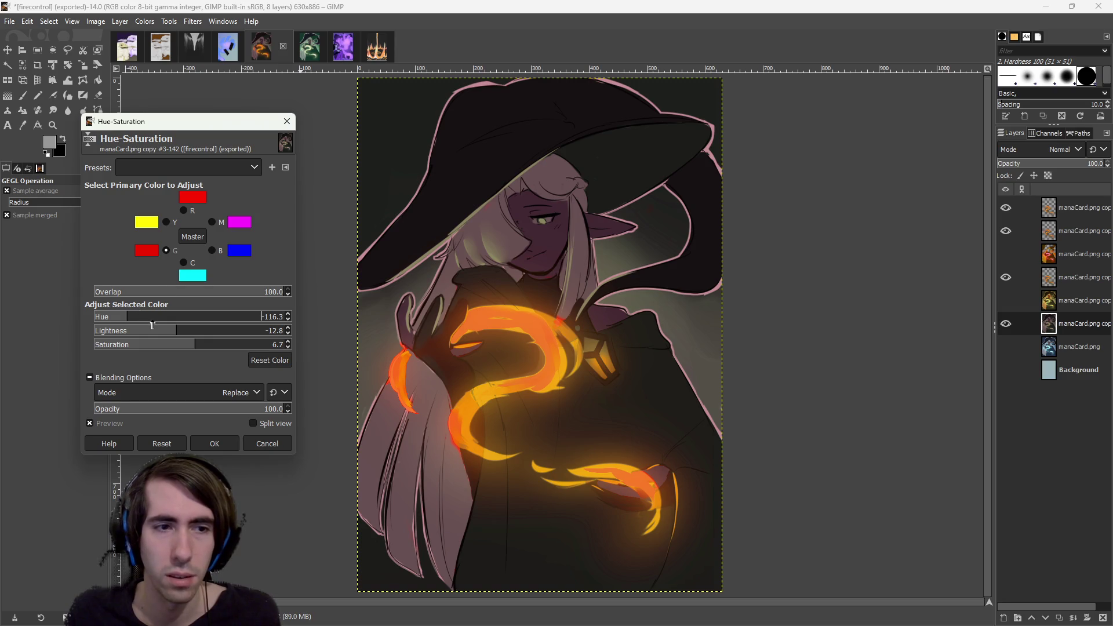
pyautogui.moveTo(145, 318)
pyautogui.mouseDown()
pyautogui.moveTo(231, 317)
pyautogui.moveTo(157, 314)
pyautogui.moveTo(243, 330)
pyautogui.moveTo(168, 330)
pyautogui.moveTo(184, 344)
pyautogui.moveTo(106, 337)
pyautogui.mouseUp()
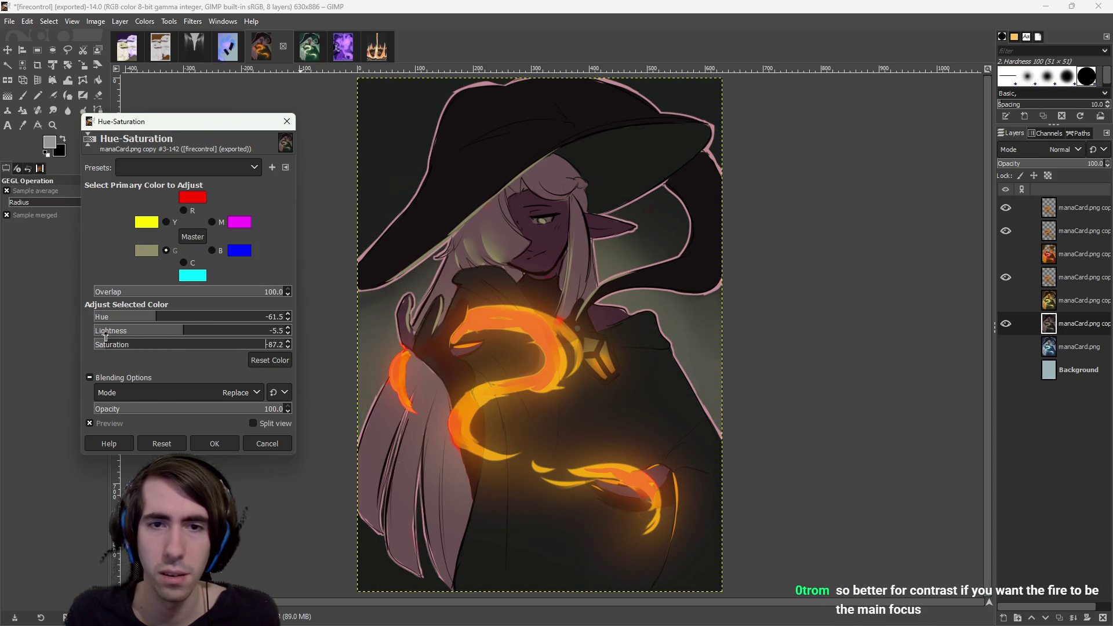
pyautogui.click(263, 442)
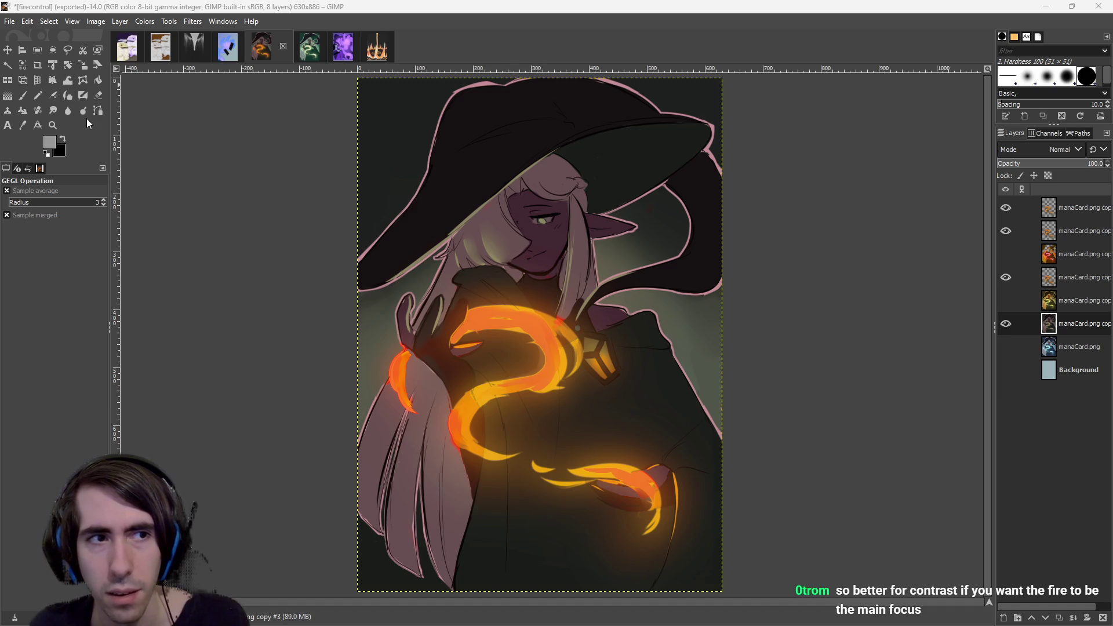
pyautogui.hotkey('ctrl', 'u')
# Close Hue-Saturation unapplied, pick Rectangle Select, undo, and zoom into the face.
pyautogui.click(285, 119)
pyautogui.click(37, 51)
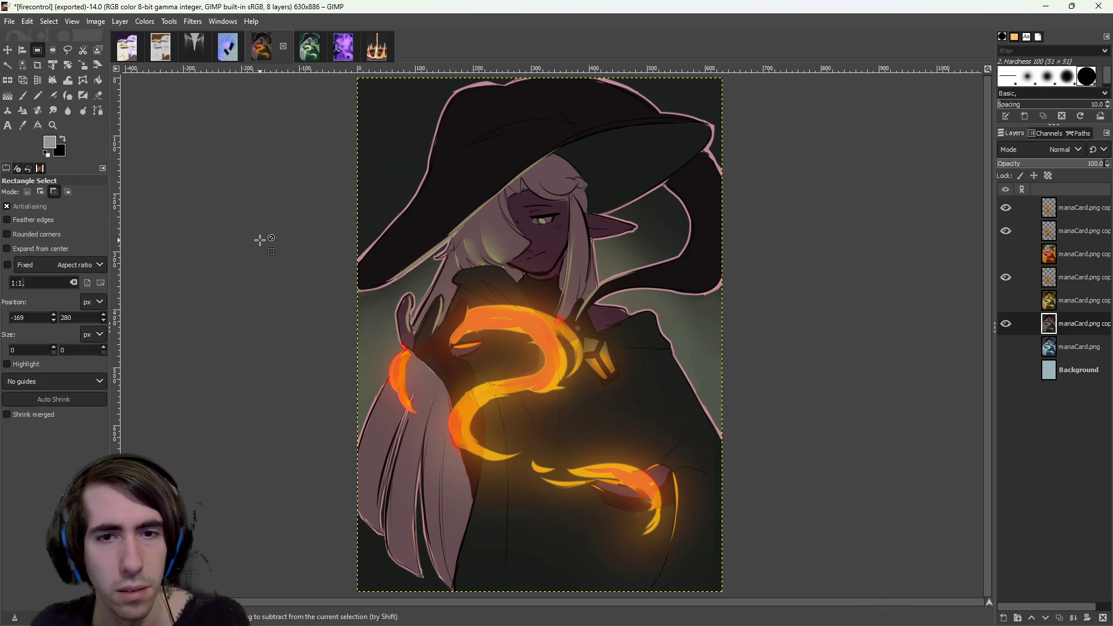
pyautogui.hotkey('ctrl', 'z')
pyautogui.scroll(-1, 608, 397)
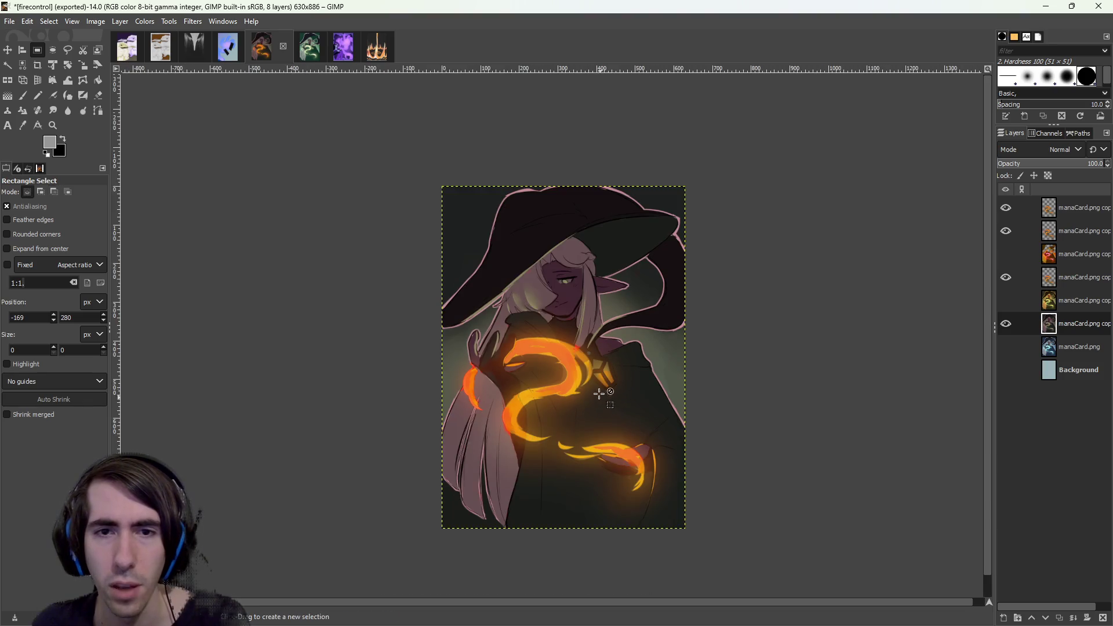
pyautogui.scroll(1, 601, 398)
pyautogui.scroll(1, 600, 398)
pyautogui.scroll(-1, 594, 384)
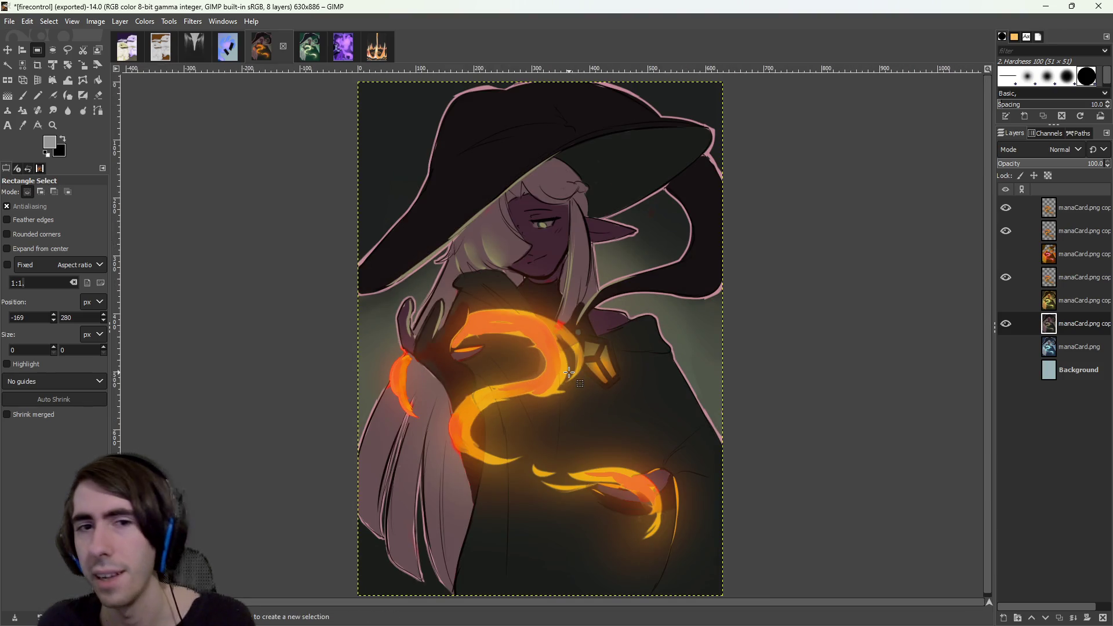
pyautogui.scroll(4, 510, 221)
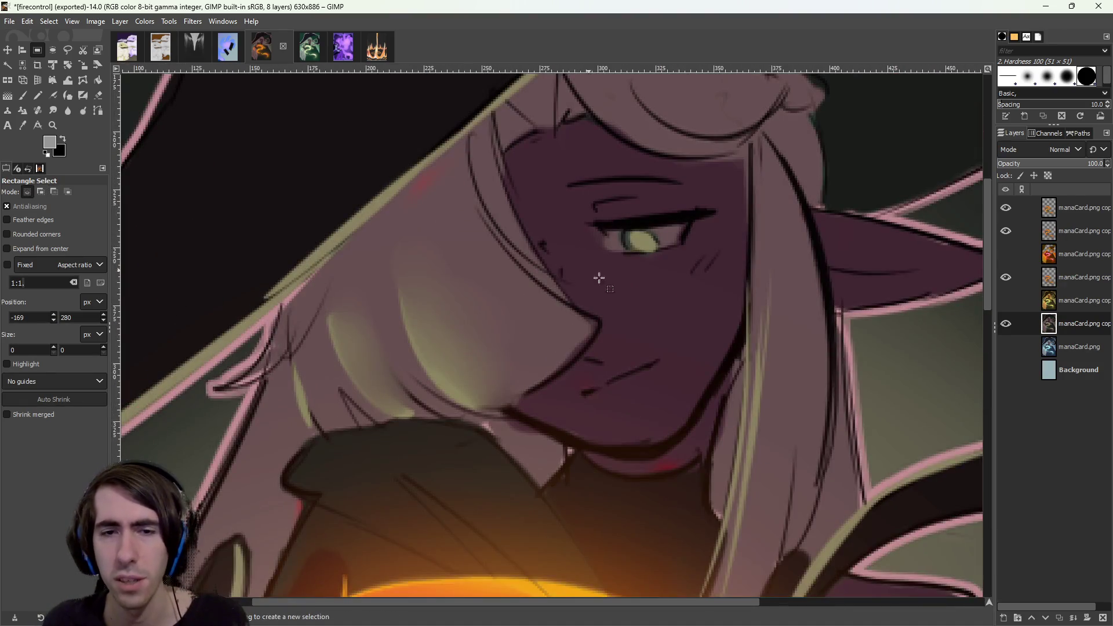
pyautogui.scroll(-1, 580, 264)
pyautogui.scroll(-3, 594, 325)
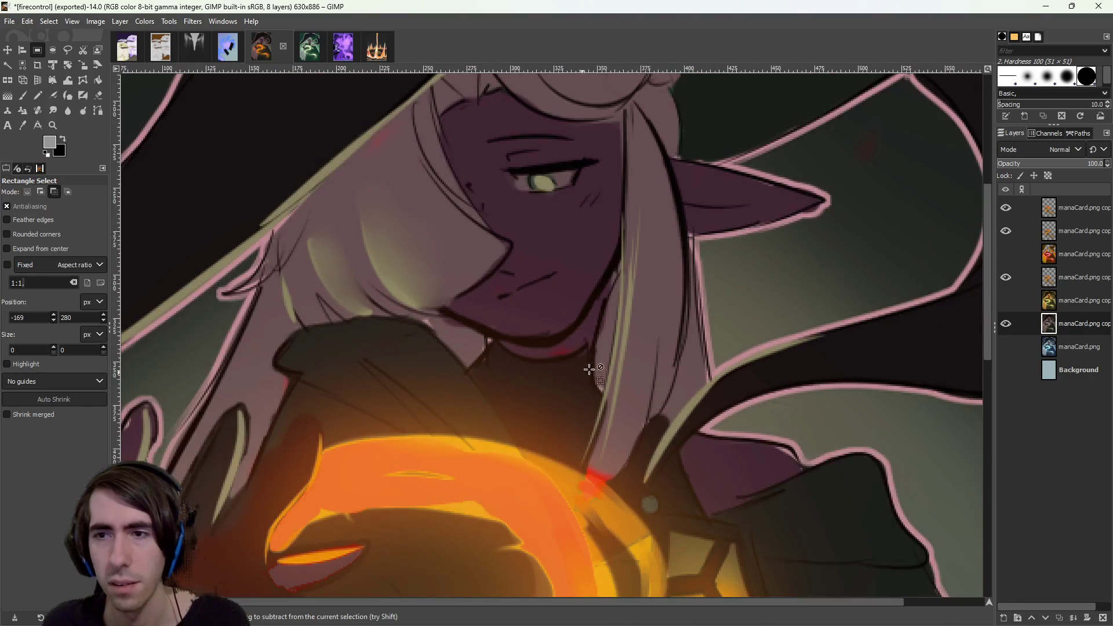
# Hide and reshow the glow layers to compare, then make the top layer active.
pyautogui.click(1005, 277)
pyautogui.click(1006, 277)
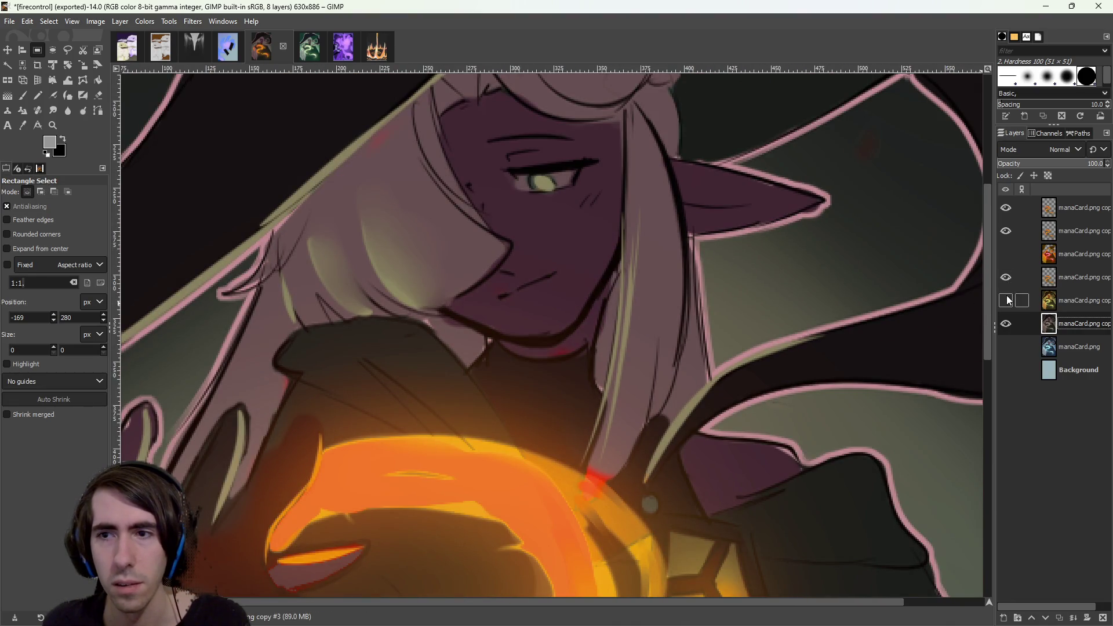
pyautogui.click(1005, 209)
pyautogui.click(1004, 233)
pyautogui.click(1007, 279)
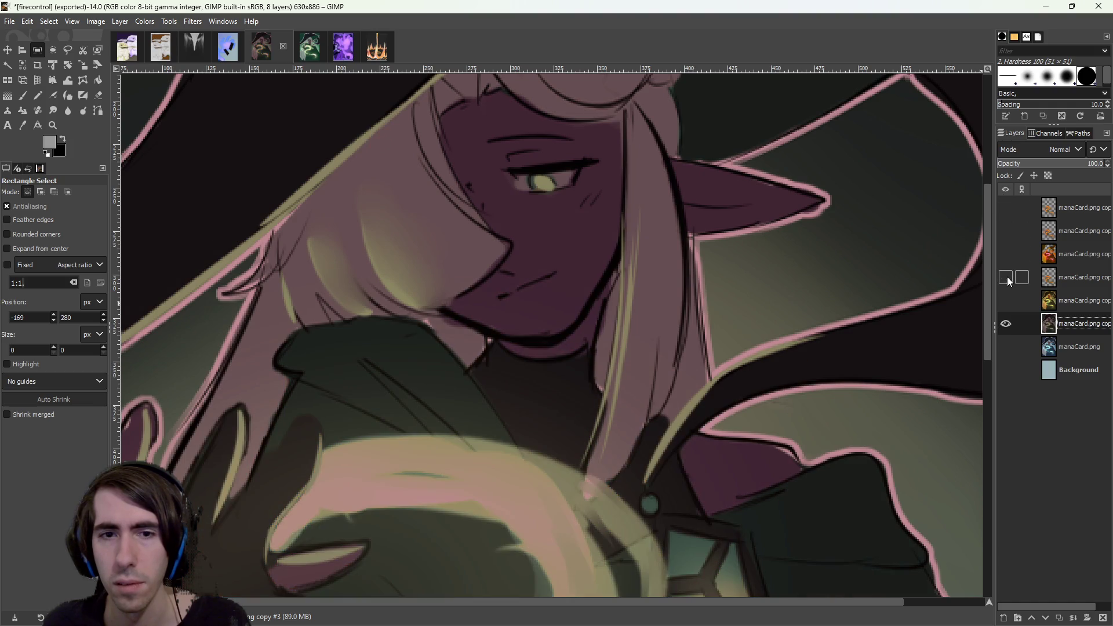
pyautogui.click(1006, 277)
pyautogui.click(1006, 232)
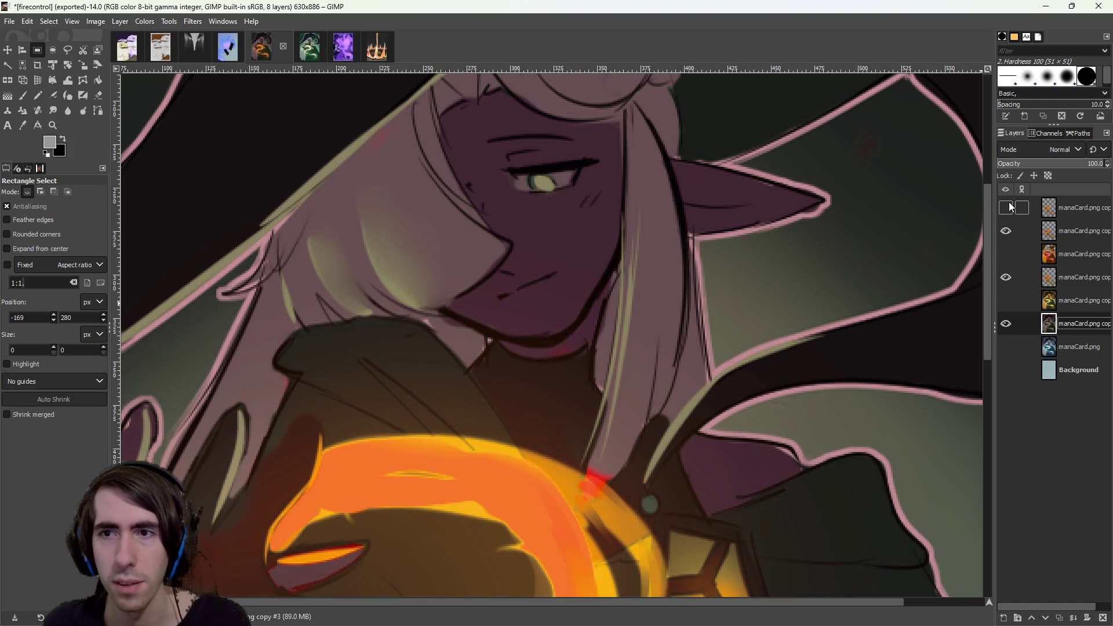
pyautogui.click(1006, 209)
pyautogui.click(1047, 213)
pyautogui.keyDown('ctrl'); pyautogui.scroll(-1, 596, 270); pyautogui.keyUp('ctrl')
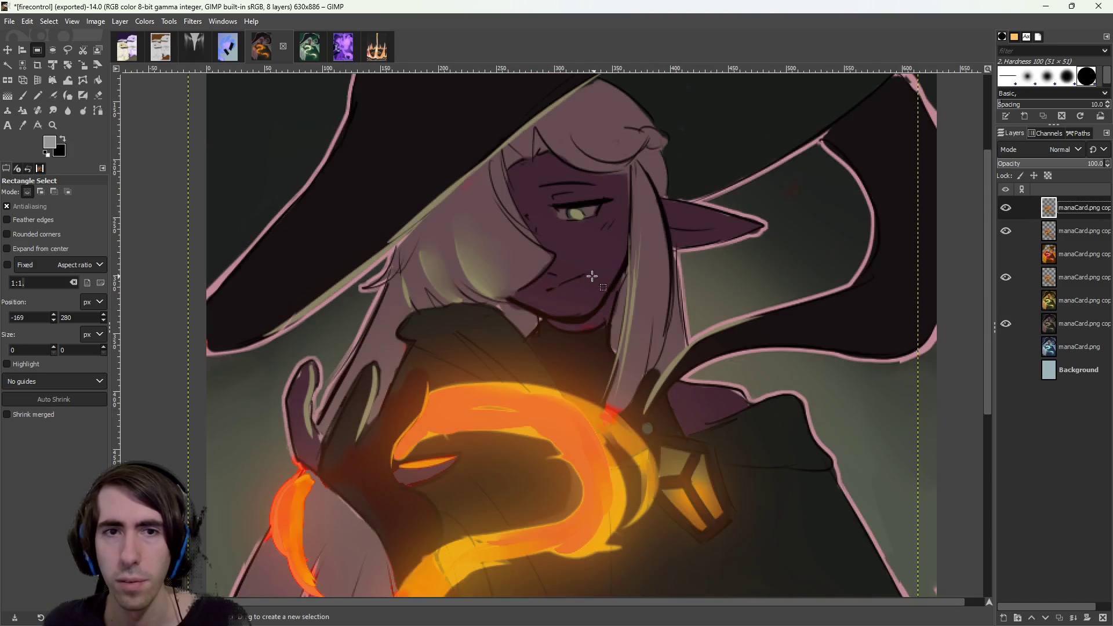
# Make trial rectangle selections around the hair and mouth, then clear them.
pyautogui.scroll(2, 595, 269)
pyautogui.moveTo(448, 218); pyautogui.dragTo(514, 267)
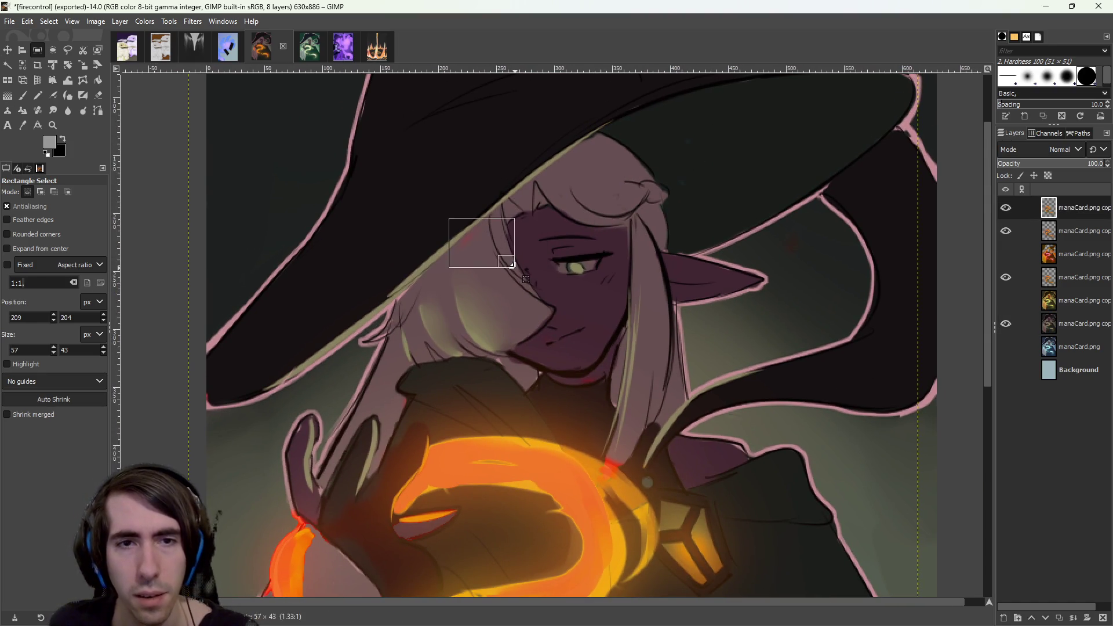
pyautogui.click(1072, 277)
pyautogui.moveTo(532, 320)
pyautogui.mouseDown()
pyautogui.moveTo(597, 367)
pyautogui.moveTo(621, 405)
pyautogui.moveTo(613, 398)
pyautogui.mouseUp()
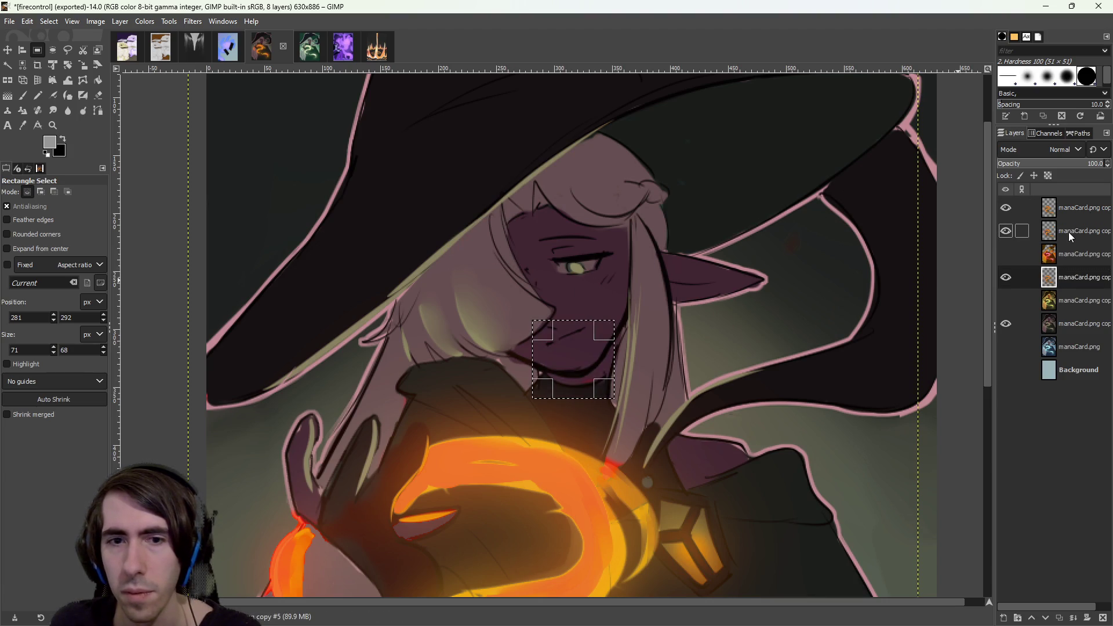
pyautogui.press('ctrl')
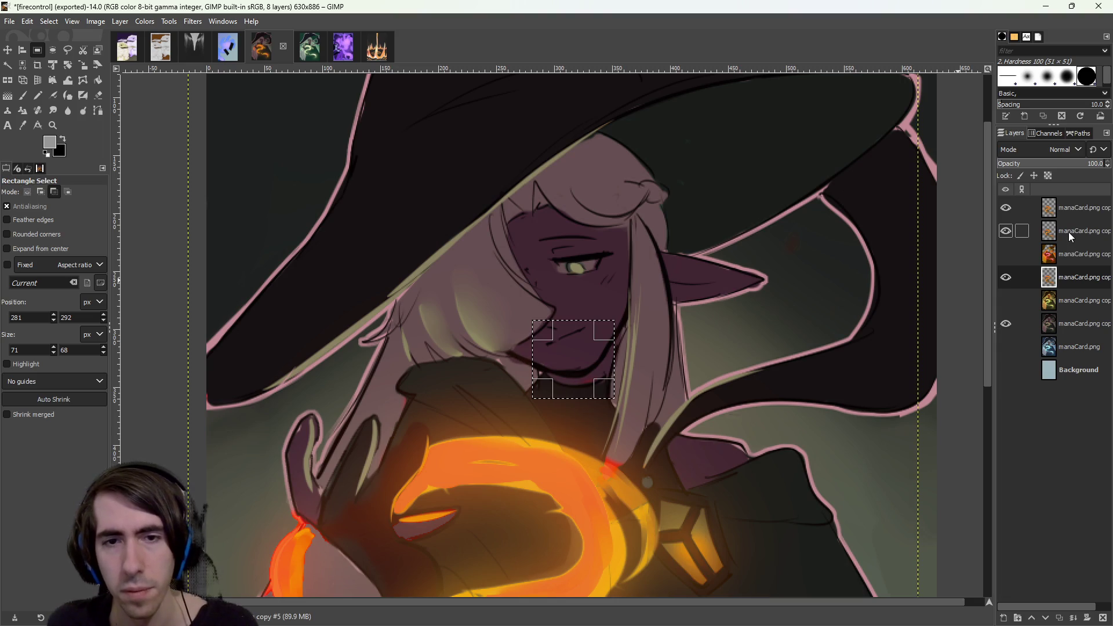
pyautogui.click(1067, 232)
pyautogui.click(1065, 208)
pyautogui.click(718, 332)
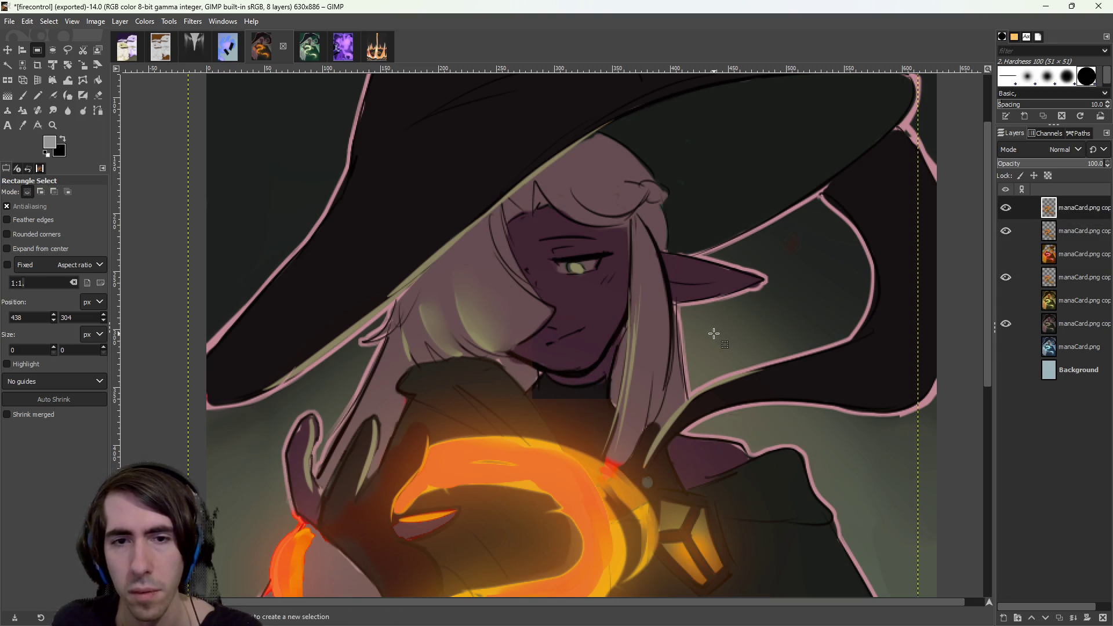
pyautogui.scroll(-2, 615, 338)
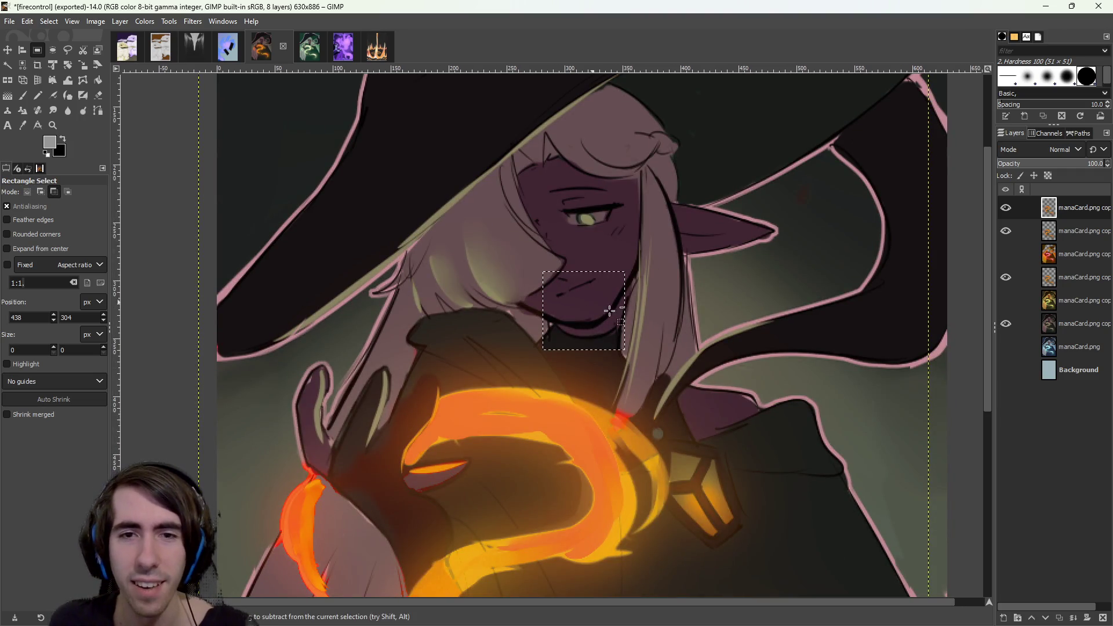
pyautogui.hotkey('ctrl', 'z')
pyautogui.hotkey('ctrl', 'z')
pyautogui.click(767, 305)
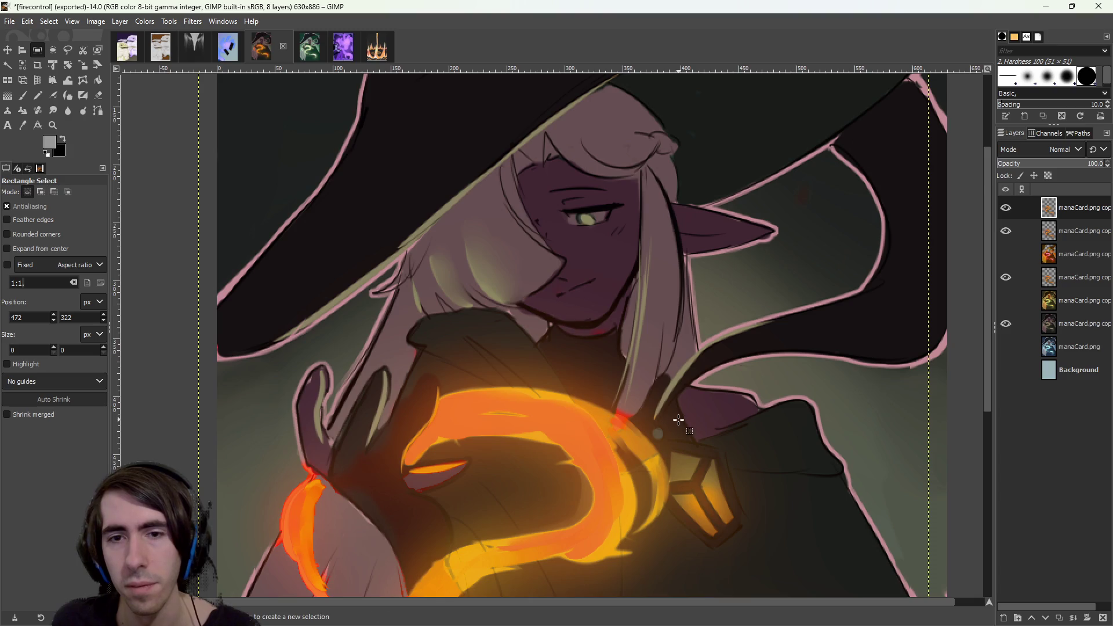
# Make manaCard.png copy #3 the working layer and select a rectangle around the face and hair.
pyautogui.scroll(-2, 545, 295)
pyautogui.keyDown('ctrl'); pyautogui.scroll(1, 580, 290); pyautogui.keyUp('ctrl')
pyautogui.keyDown('ctrl'); pyautogui.scroll(-4, 623, 284); pyautogui.keyUp('ctrl')
pyautogui.keyDown('ctrl'); pyautogui.scroll(2, 623, 285); pyautogui.keyUp('ctrl')
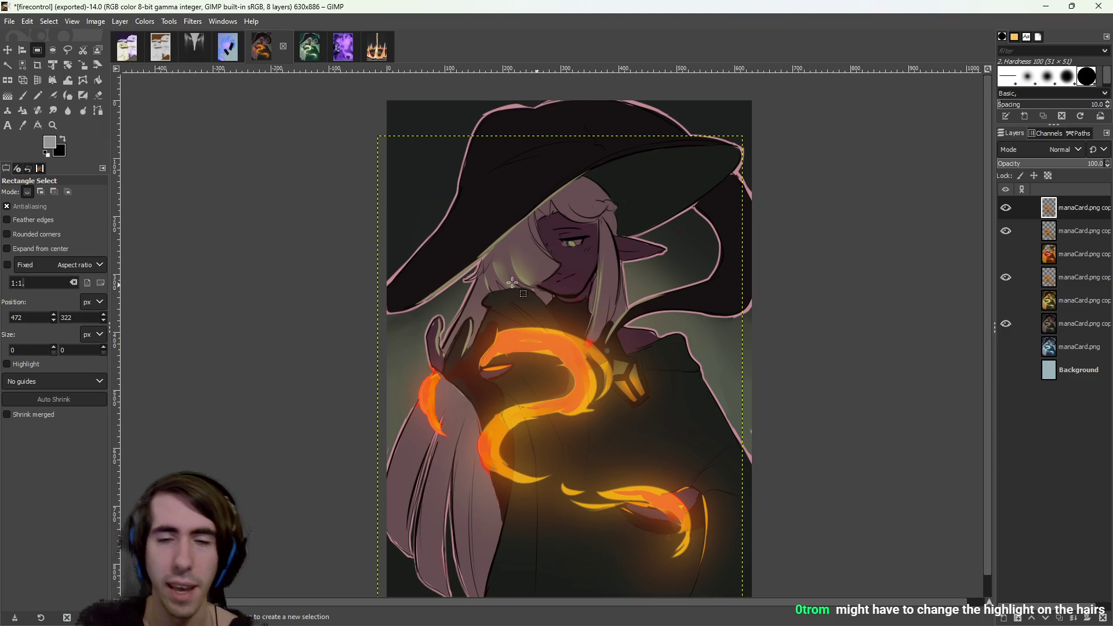
pyautogui.scroll(1, 532, 285)
pyautogui.scroll(-1, 551, 292)
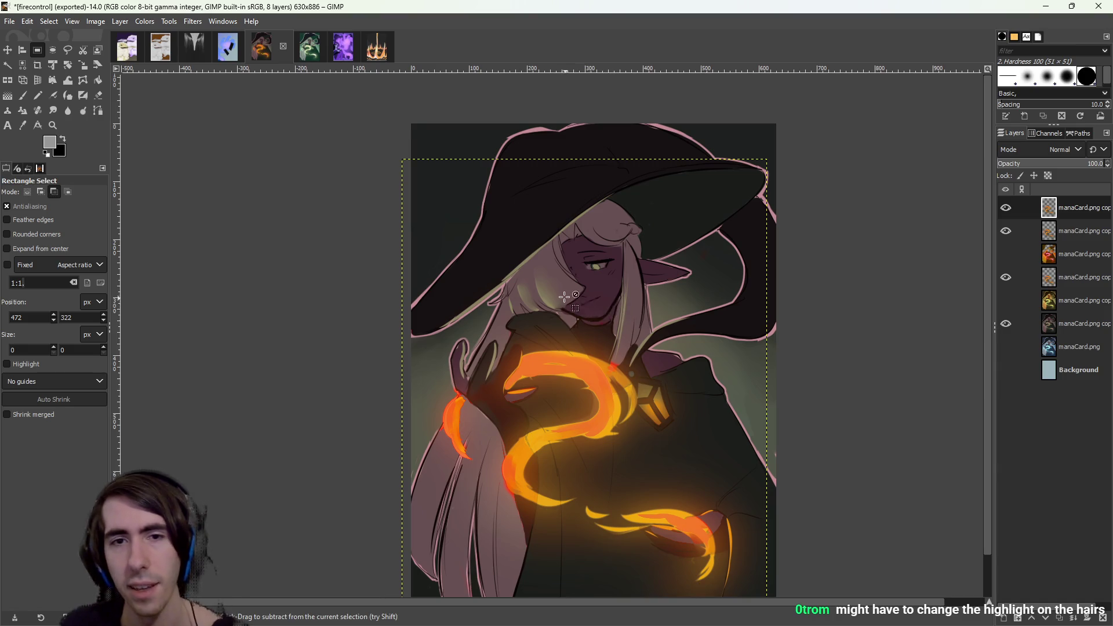
pyautogui.scroll(2, 567, 298)
pyautogui.click(1073, 258)
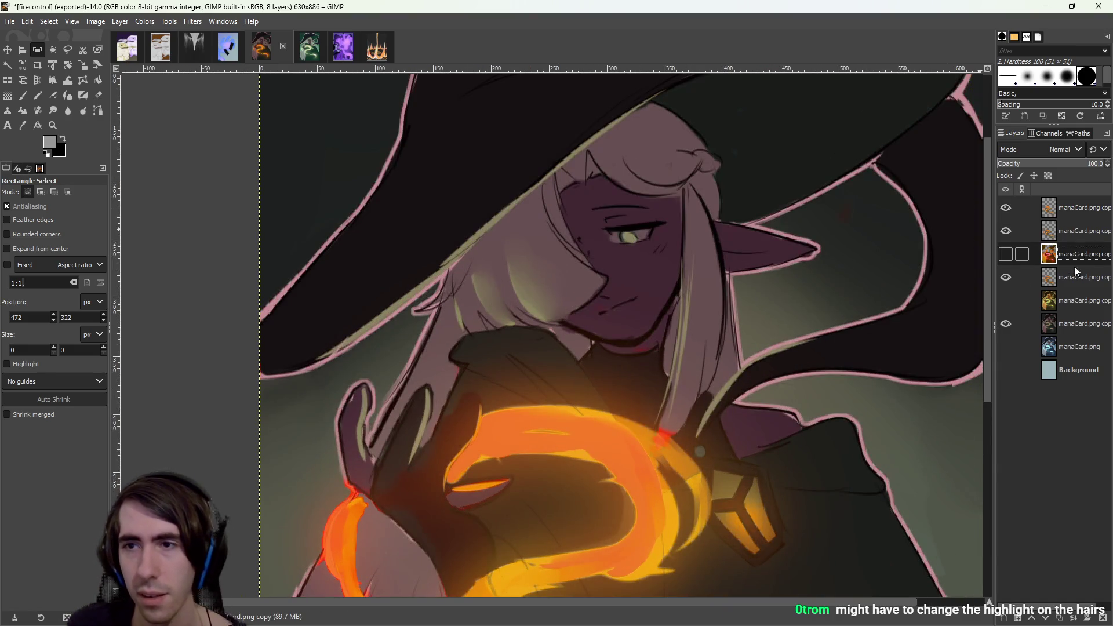
pyautogui.click(1058, 299)
pyautogui.click(1086, 327)
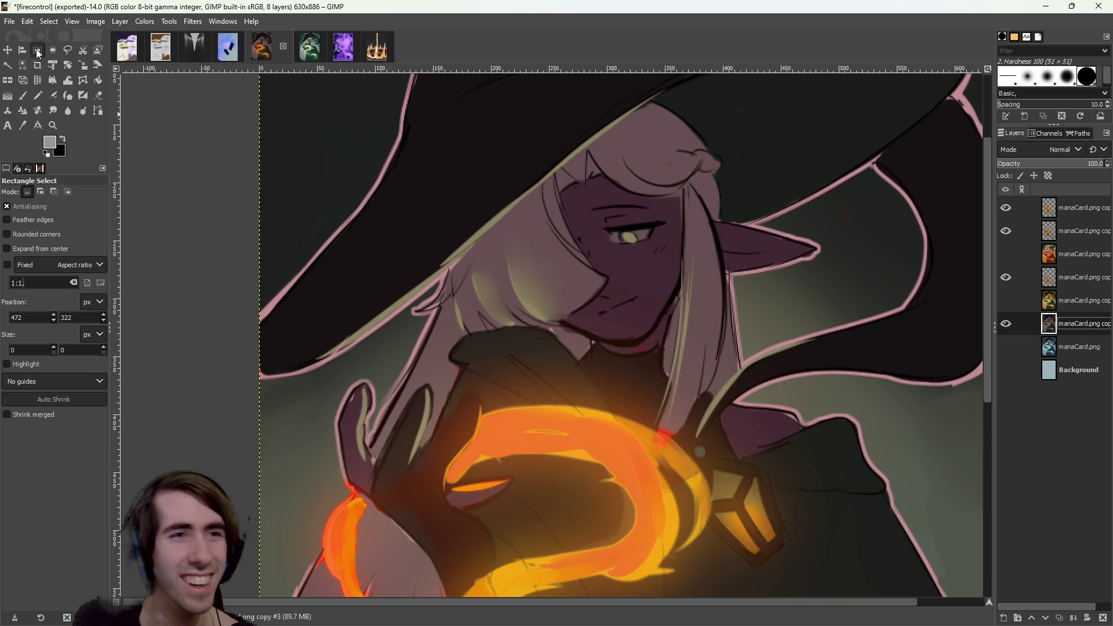
pyautogui.moveTo(423, 223); pyautogui.dragTo(634, 355)
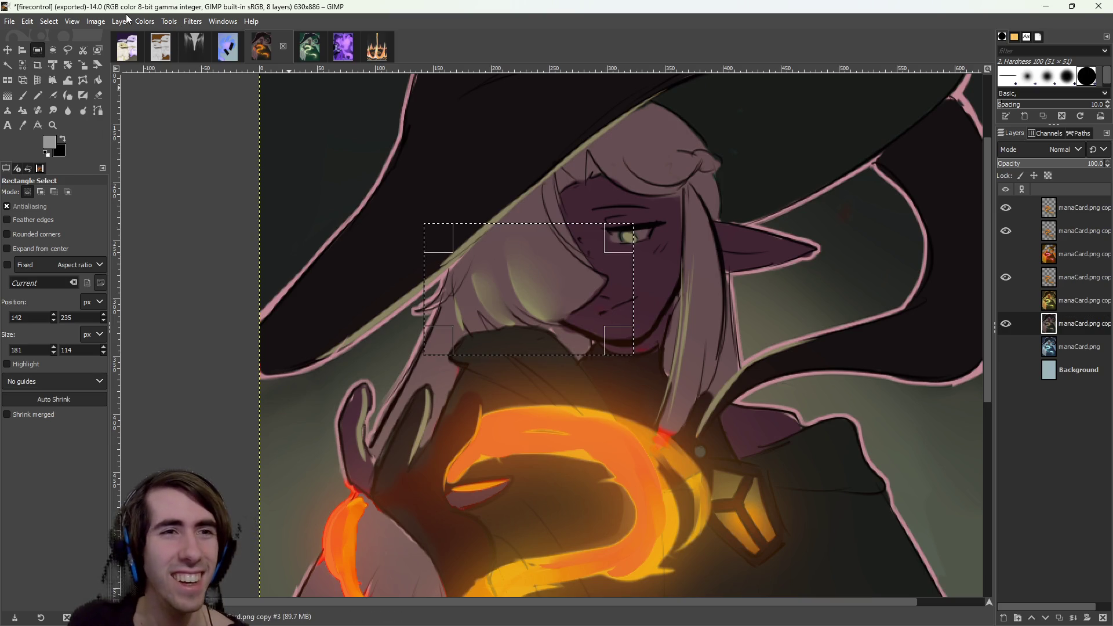
# Try the Hue-Chroma and Hue-Saturation adjustments on the face selection, closing both unused.
pyautogui.click(145, 21)
pyautogui.click(165, 67)
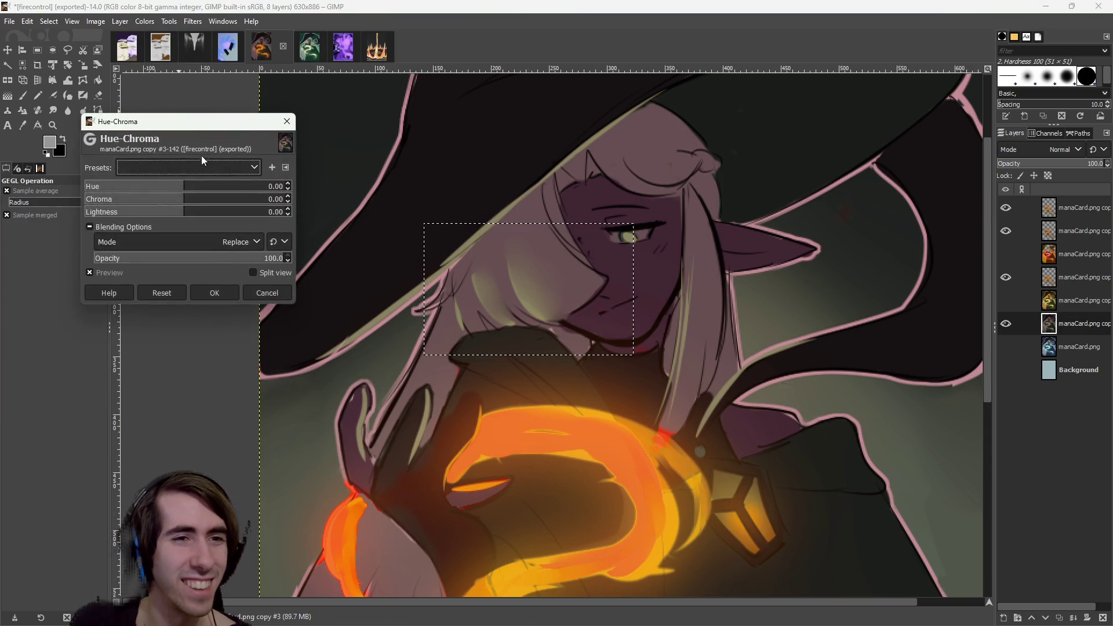
pyautogui.click(287, 121)
pyautogui.click(144, 21)
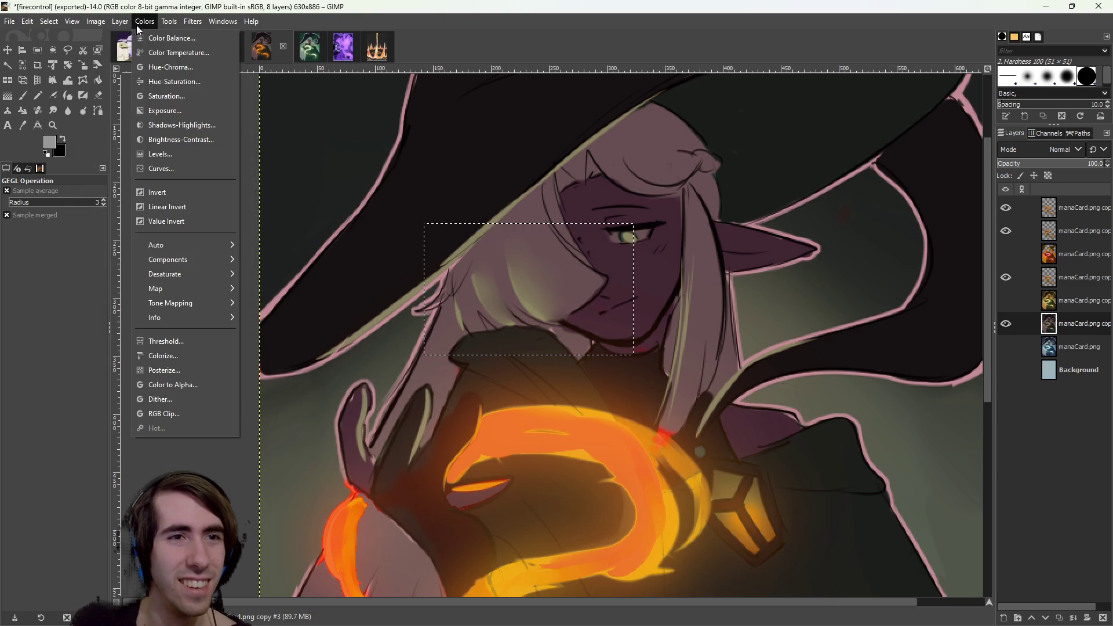
pyautogui.click(165, 82)
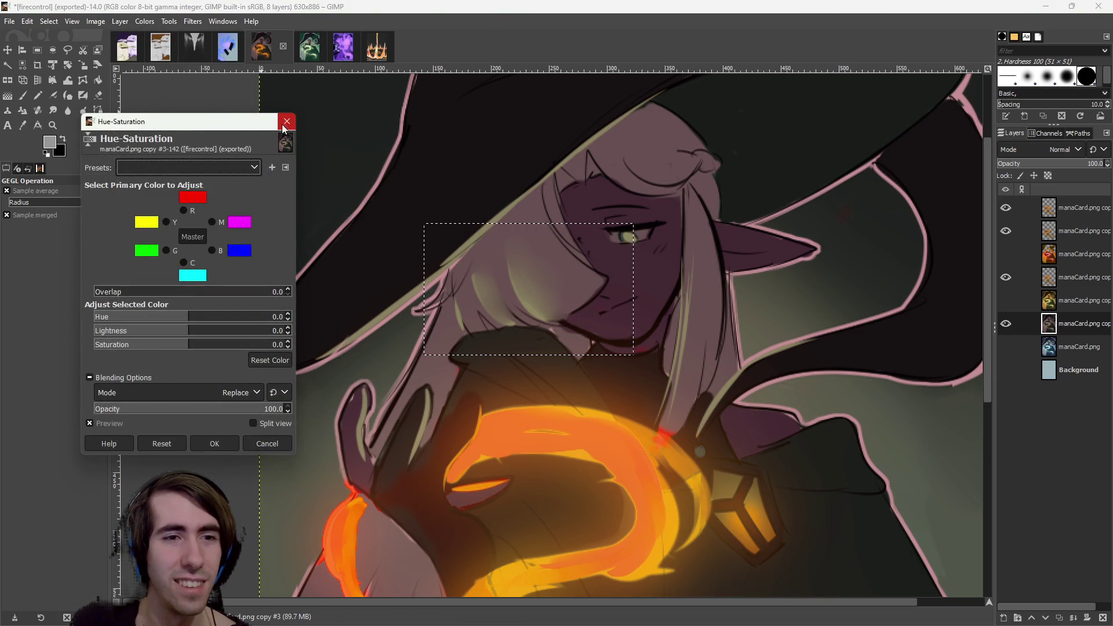
pyautogui.click(287, 121)
# Try Color Balance, shifting highlights toward cyan and midtones off green, then discard the changes.
pyautogui.click(144, 20)
pyautogui.click(158, 39)
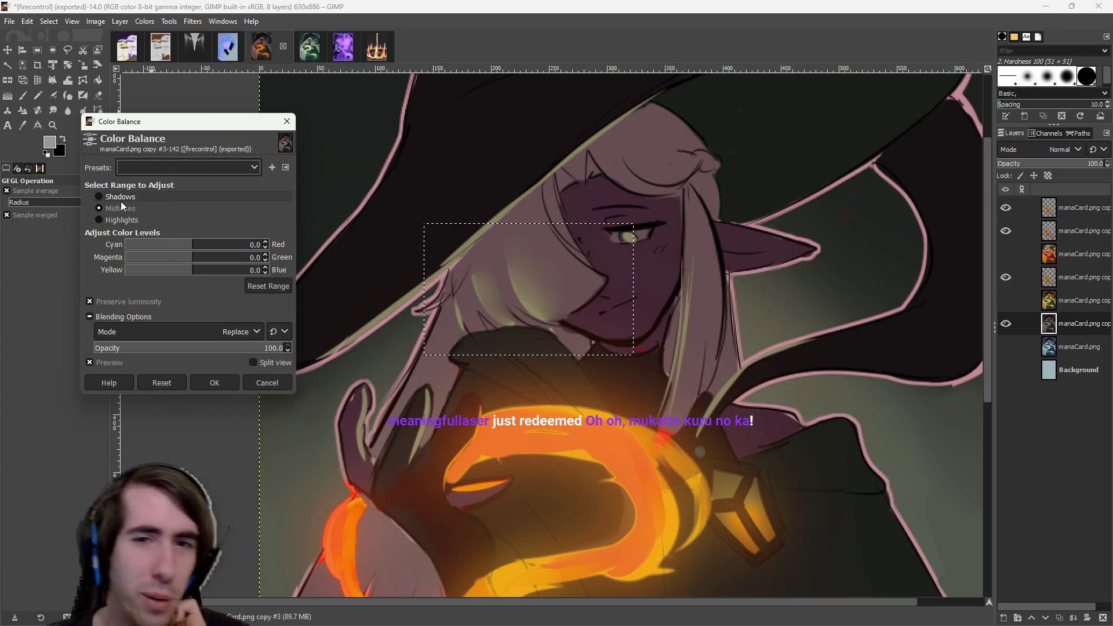
pyautogui.click(128, 221)
pyautogui.moveTo(177, 248)
pyautogui.mouseDown()
pyautogui.moveTo(215, 245)
pyautogui.moveTo(195, 246)
pyautogui.mouseUp()
pyautogui.press('Return')
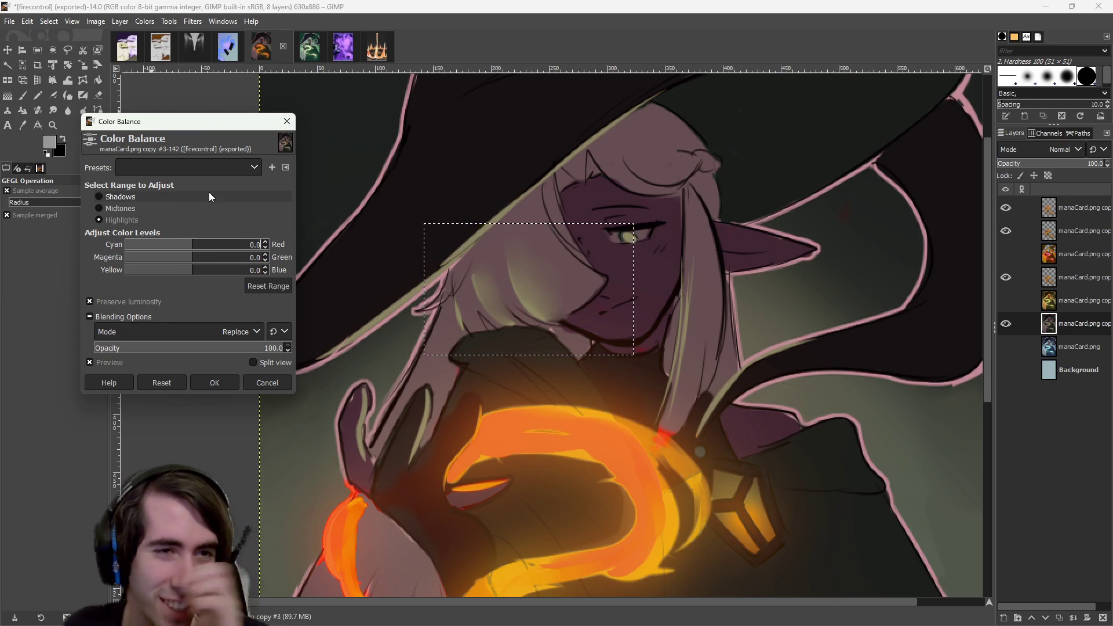
pyautogui.click(171, 206)
pyautogui.click(194, 259)
pyautogui.moveTo(197, 259)
pyautogui.mouseDown()
pyautogui.moveTo(120, 269)
pyautogui.moveTo(249, 269)
pyautogui.moveTo(219, 266)
pyautogui.mouseUp()
pyautogui.click(99, 220)
pyautogui.click(266, 384)
# Close Color Balance, clear the face selection, fit the image in view, and switch to Godot.
pyautogui.scroll(-3, 802, 308)
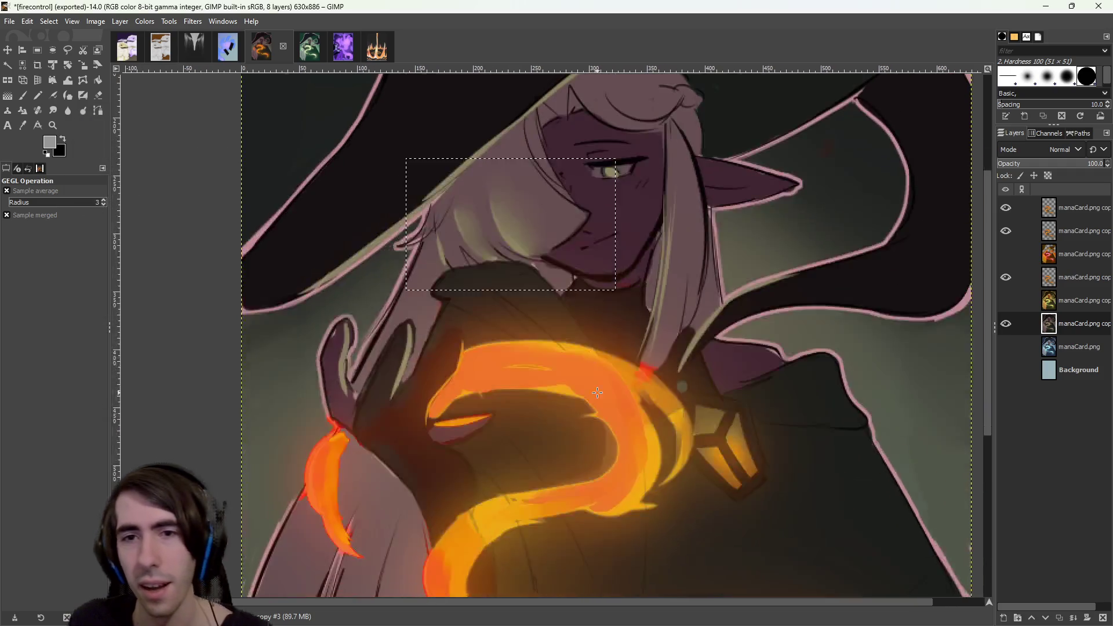
pyautogui.hotkey('ctrl', 'shift', 'f')
pyautogui.click(283, 122)
pyautogui.press('r')
pyautogui.click(373, 282)
pyautogui.scroll(3, 576, 402)
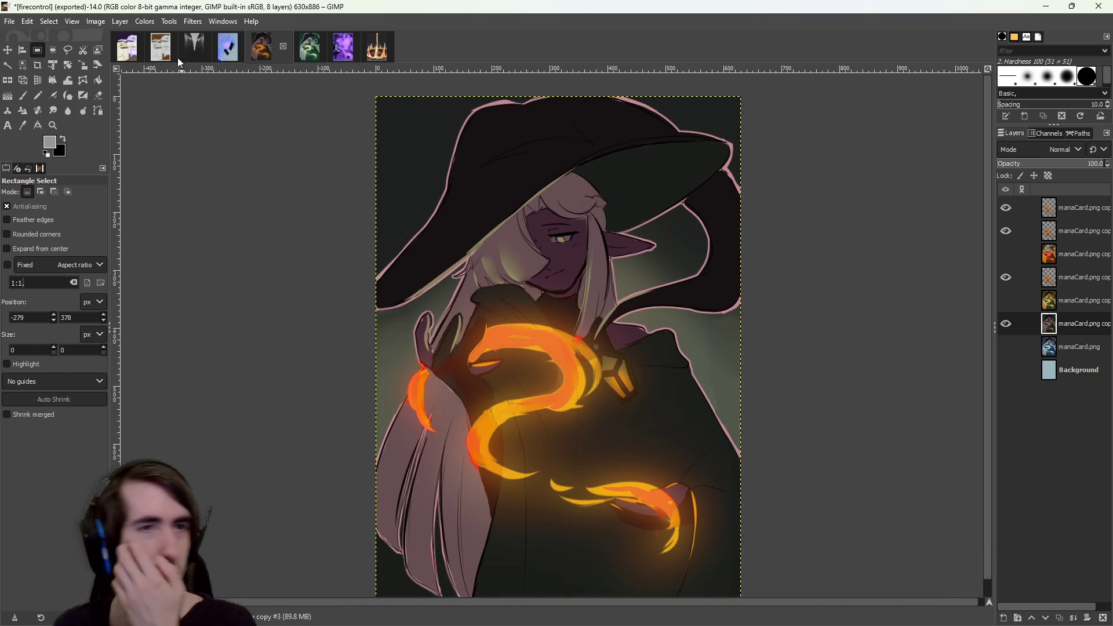
pyautogui.hotkey('alt', 'Tab')
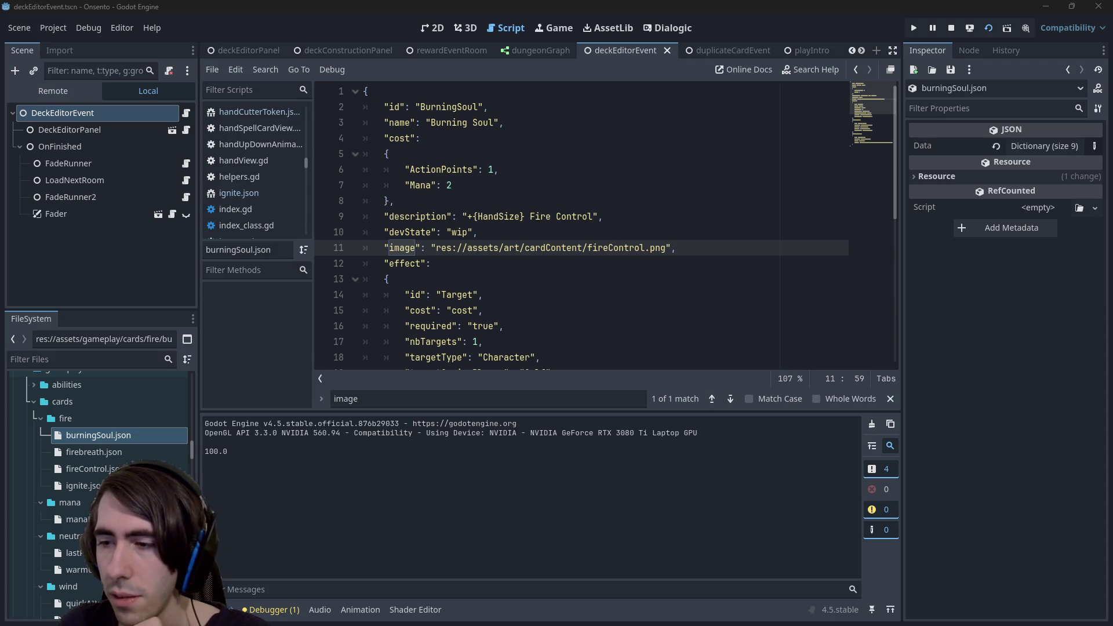
# Replace the old firecontrol.png in cardContent with the new export, then stop and relaunch the game.
pyautogui.hotkey('alt', 'Tab')
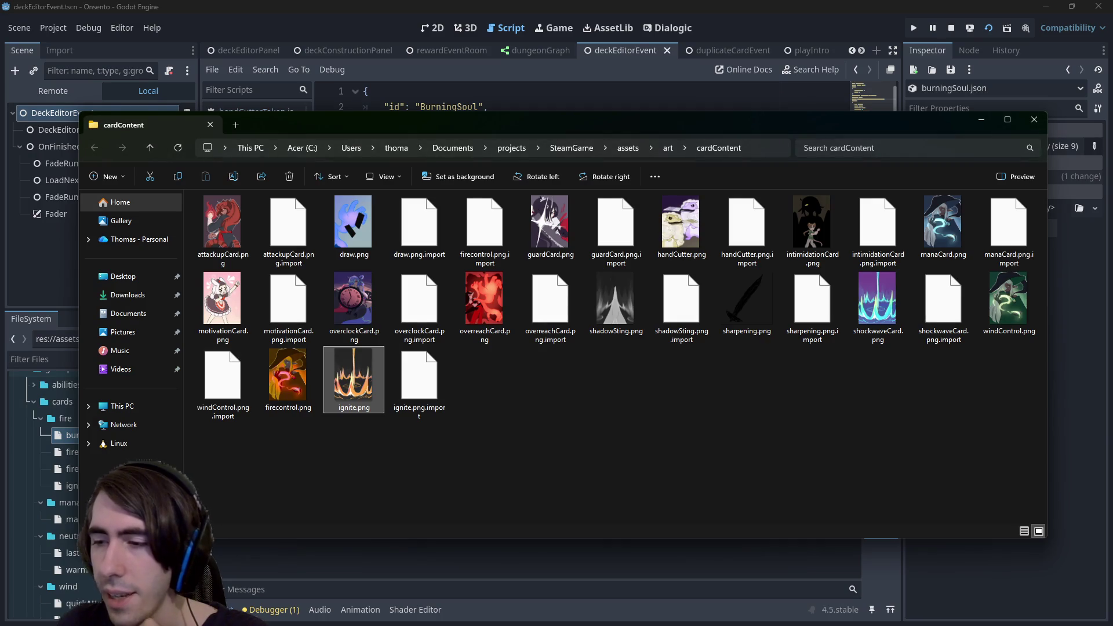
pyautogui.moveTo(895, 368)
pyautogui.mouseDown()
pyautogui.moveTo(735, 394)
pyautogui.moveTo(690, 420)
pyautogui.mouseUp()
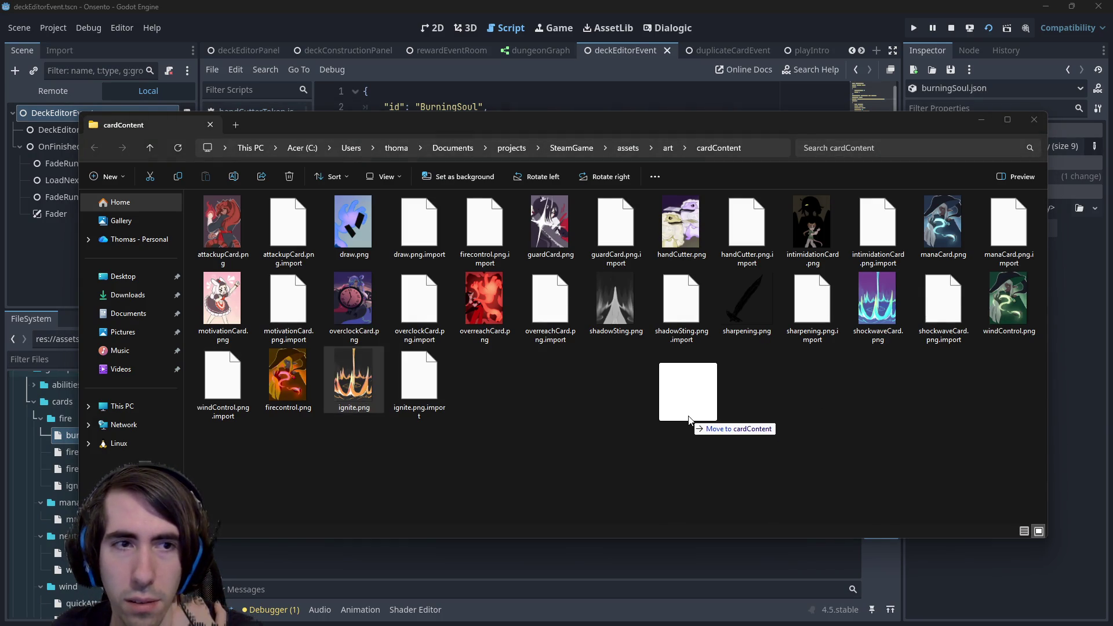
pyautogui.moveTo(703, 418); pyautogui.dragTo(726, 415)
pyautogui.click(592, 235)
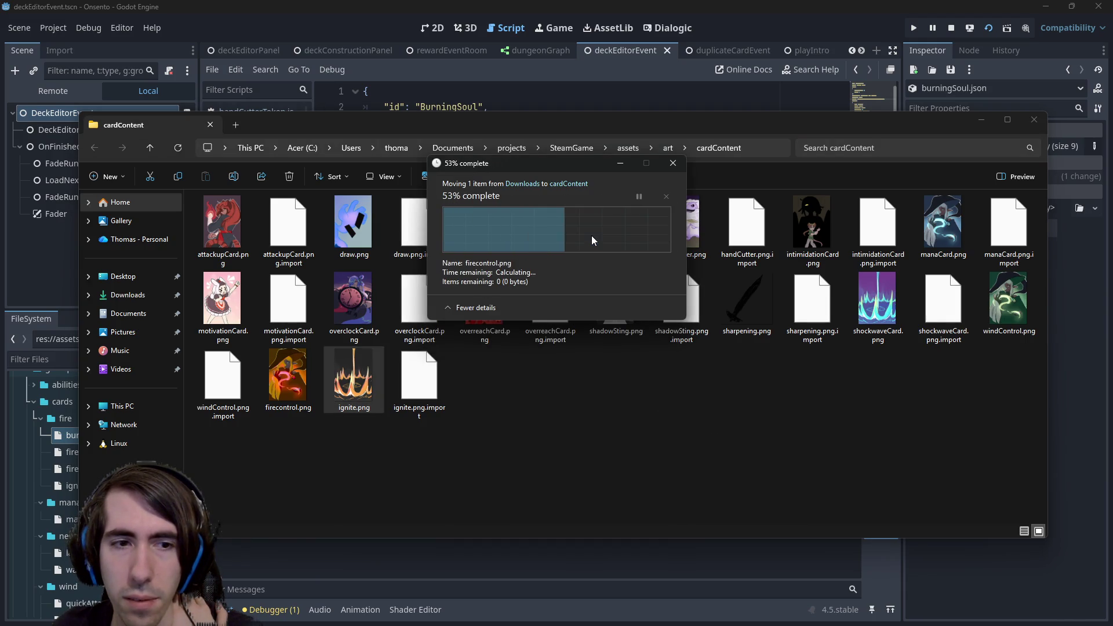
pyautogui.click(980, 120)
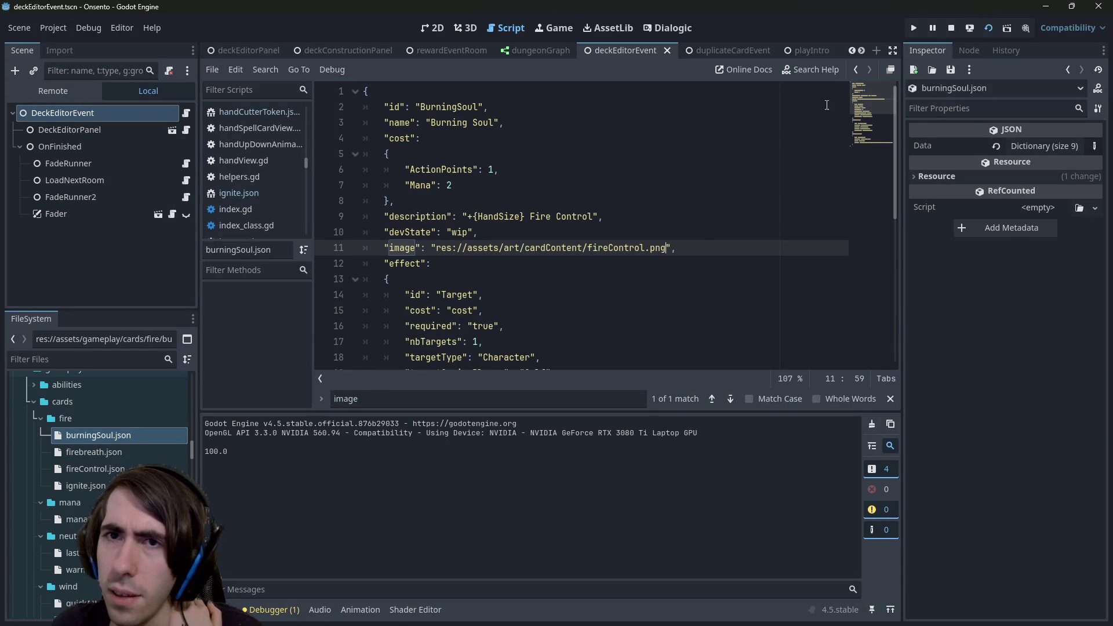
pyautogui.click(951, 32)
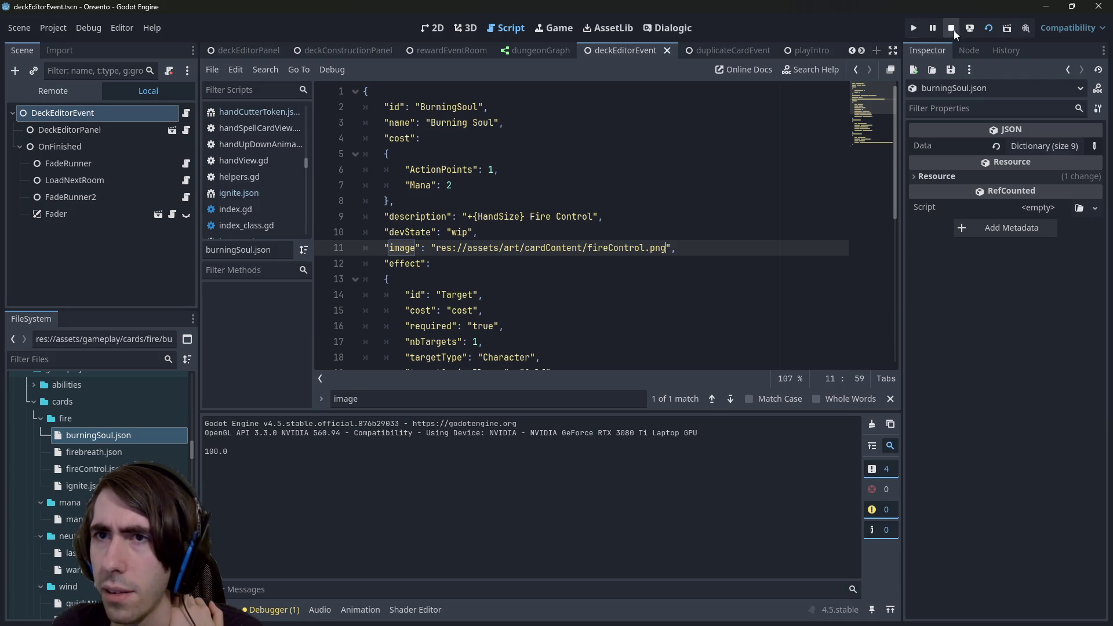
pyautogui.click(979, 30)
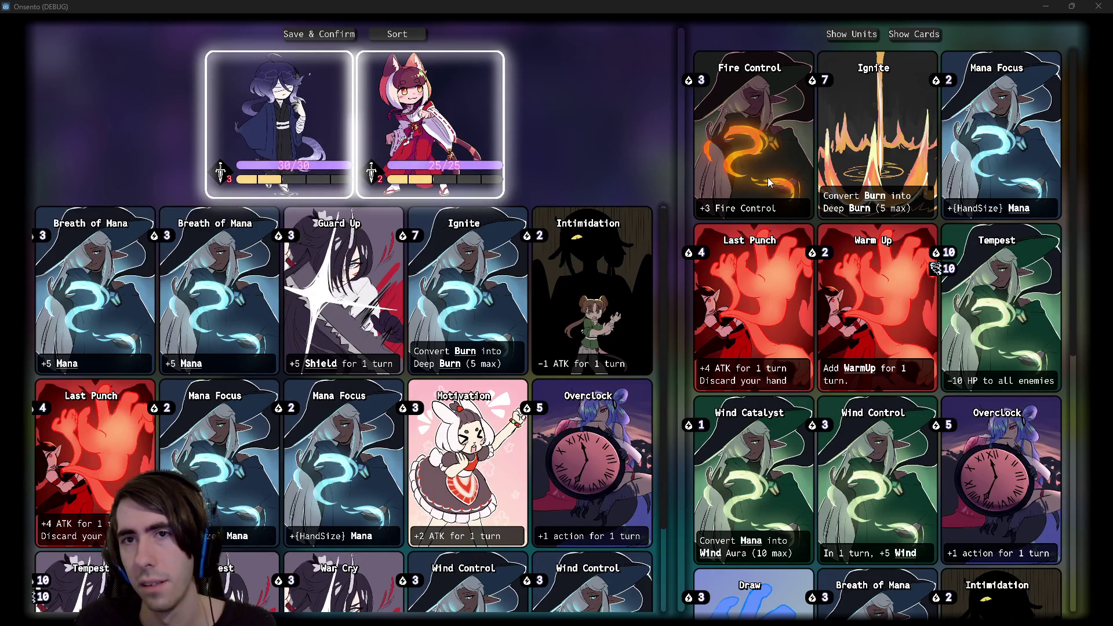
# Scroll the card collection to inspect the Fire Control card's new orange-flame art.
pyautogui.scroll(-1, 771, 186)
pyautogui.scroll(1, 811, 194)
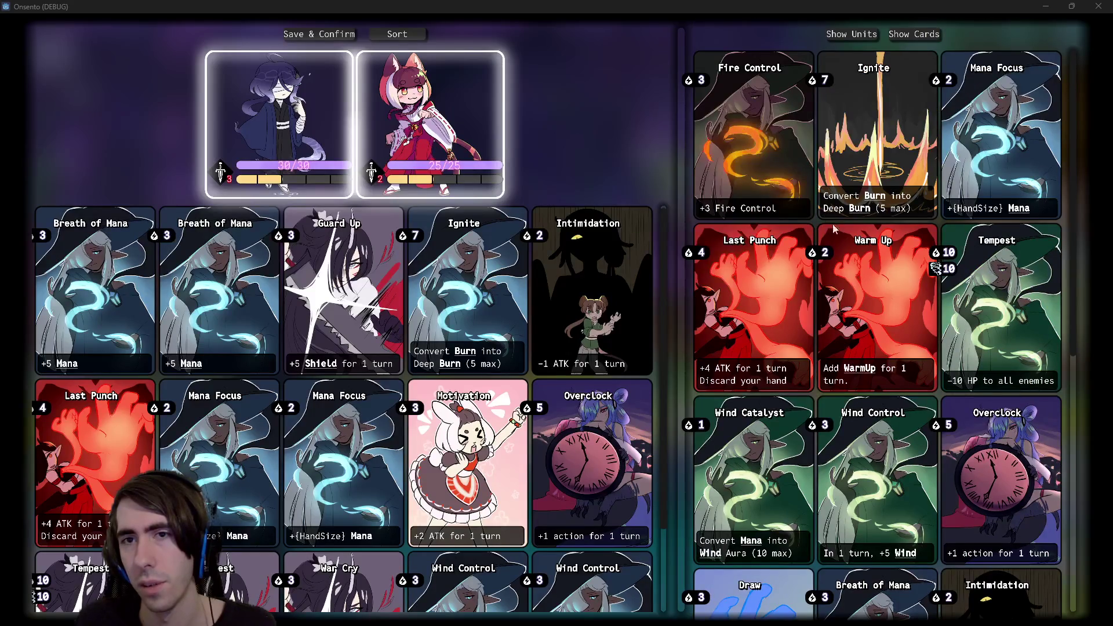
pyautogui.moveTo(937, 256)
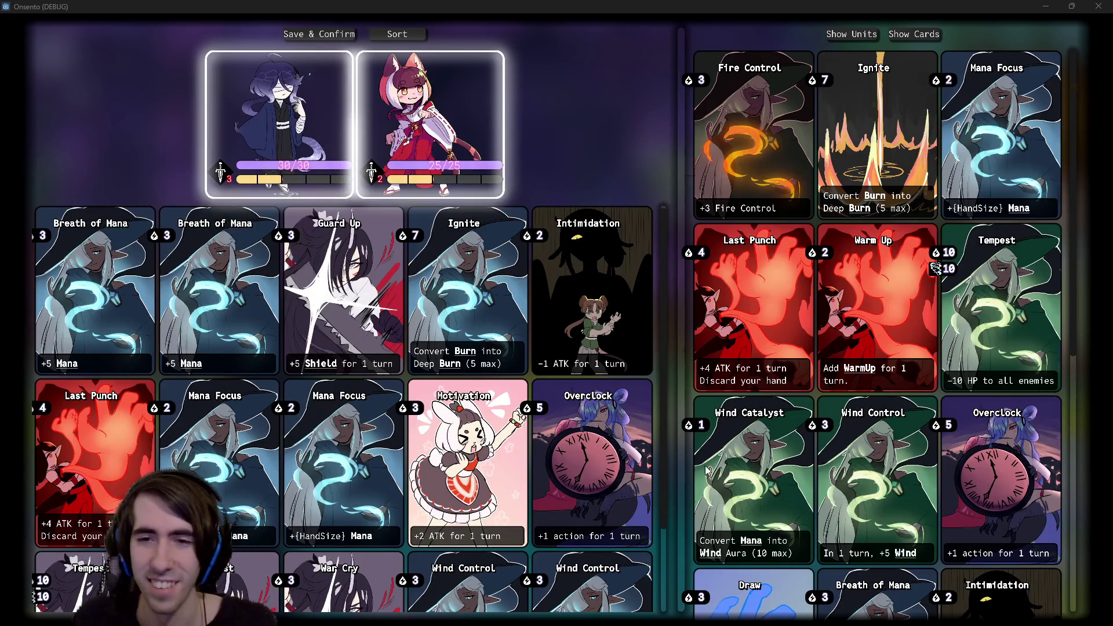
pyautogui.scroll(-5, 707, 469)
pyautogui.scroll(4, 705, 469)
pyautogui.scroll(1, 706, 470)
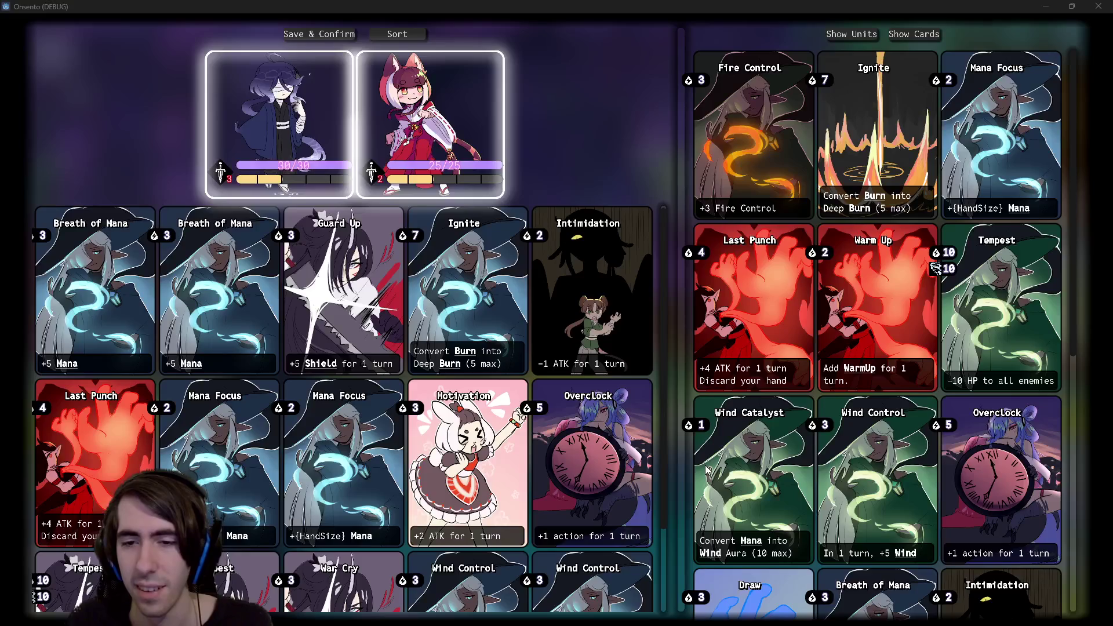
pyautogui.scroll(-5, 774, 457)
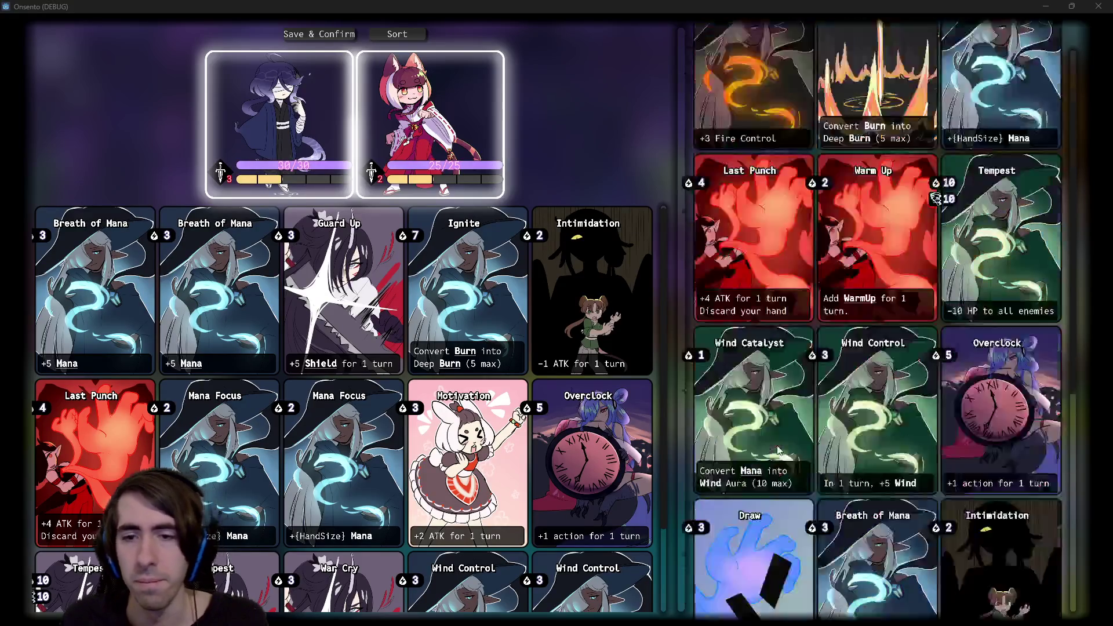
pyautogui.scroll(3, 773, 456)
pyautogui.scroll(-5, 774, 456)
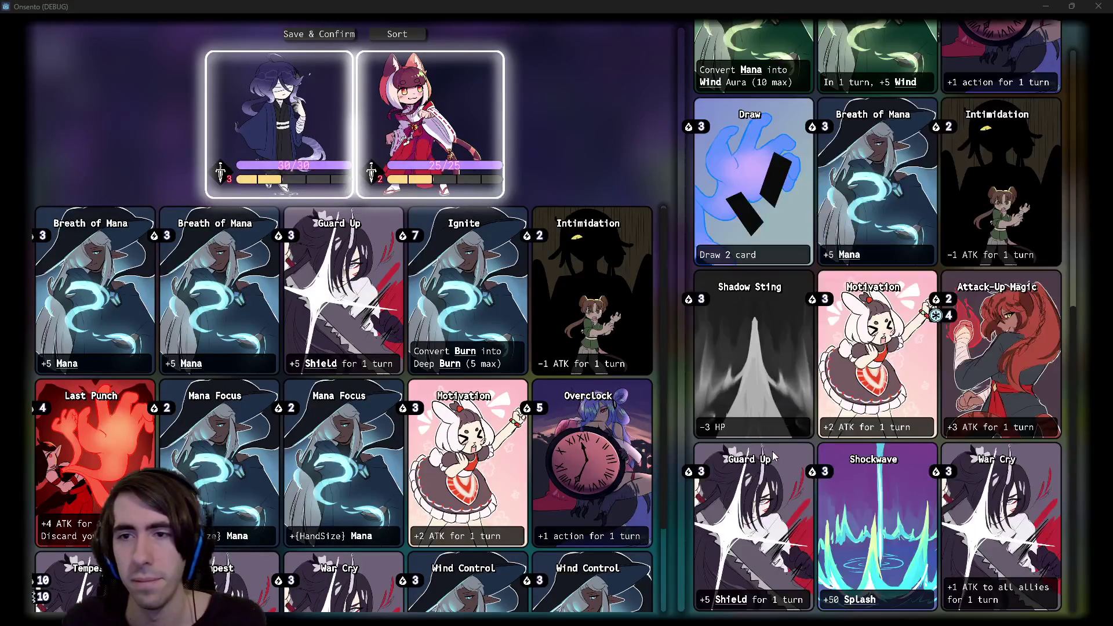
pyautogui.scroll(7, 773, 456)
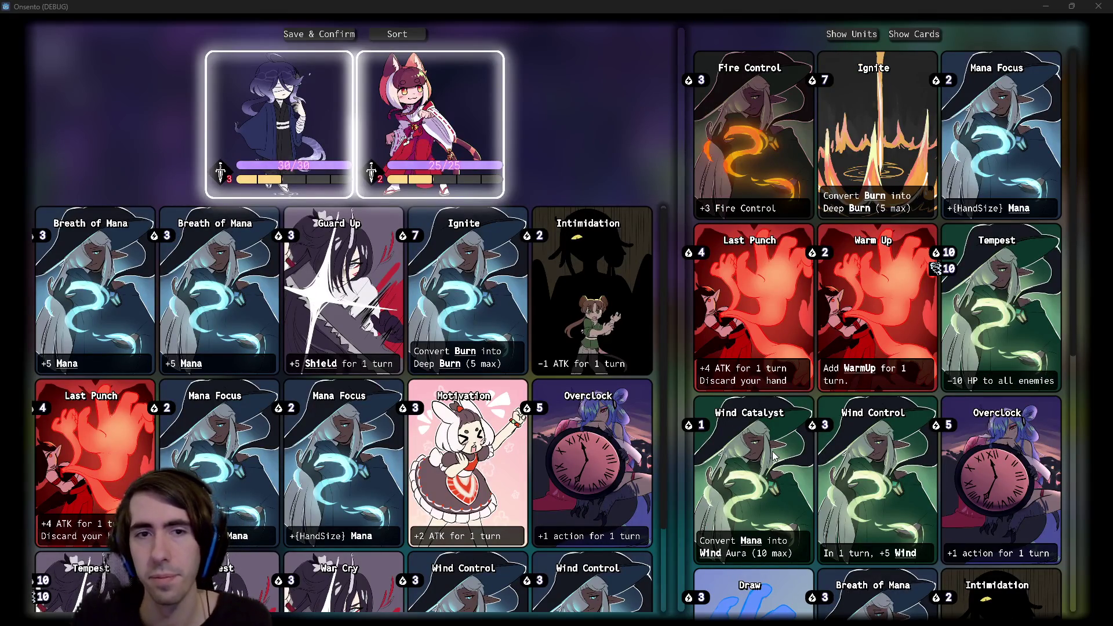
# Widen the card collection panel, recheck the cards, and close the game window.
pyautogui.moveTo(680, 230); pyautogui.dragTo(337, 273)
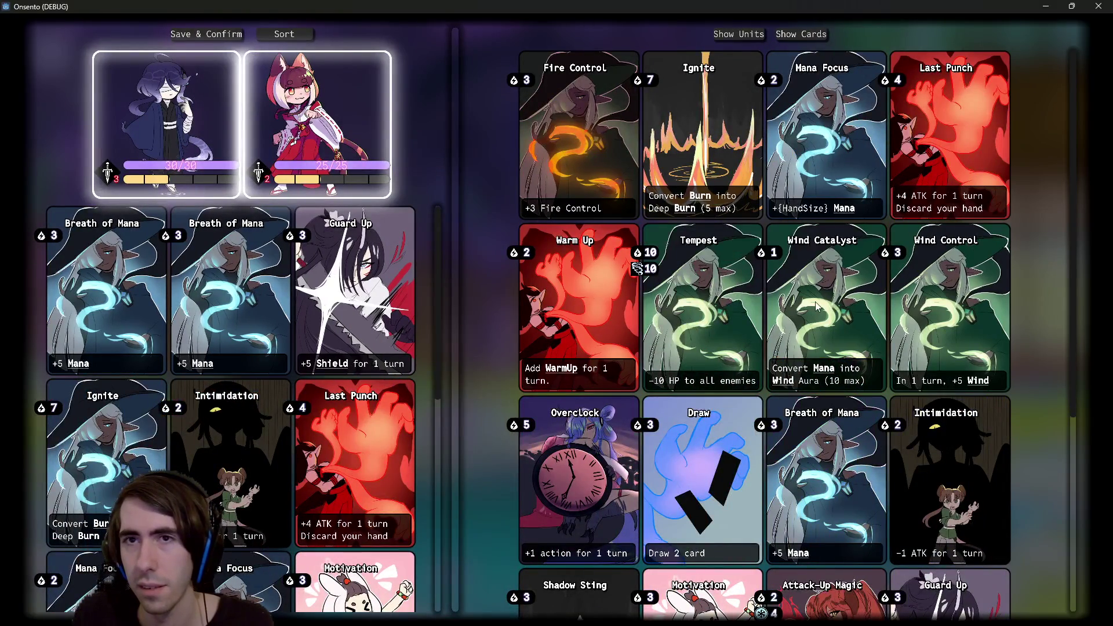
pyautogui.scroll(-3, 724, 319)
pyautogui.scroll(3, 754, 348)
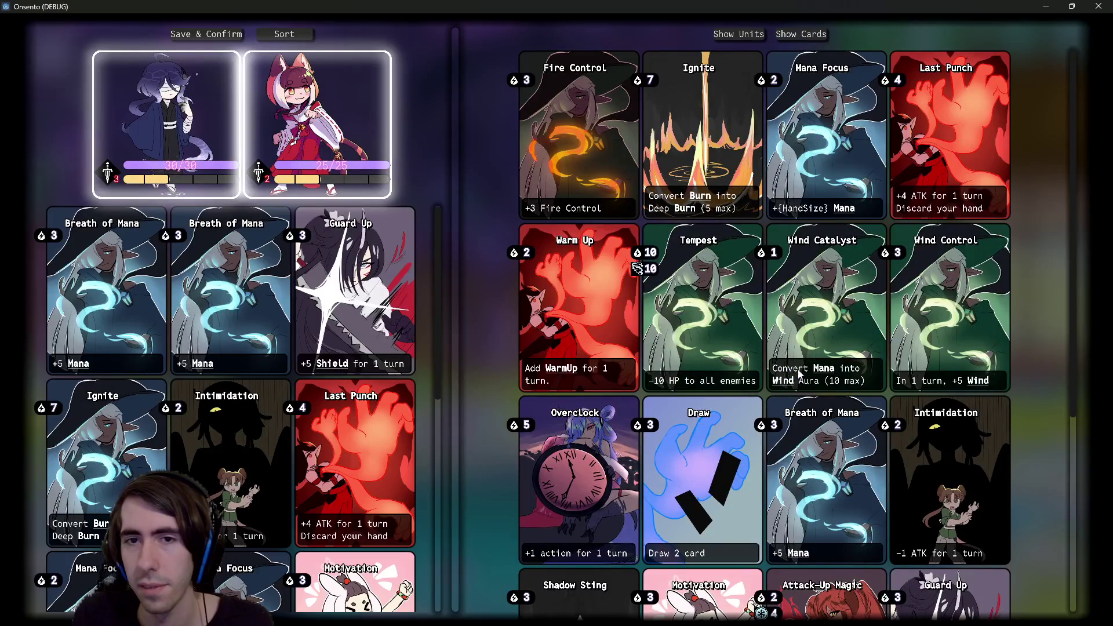
pyautogui.scroll(-3, 779, 356)
pyautogui.scroll(3, 778, 354)
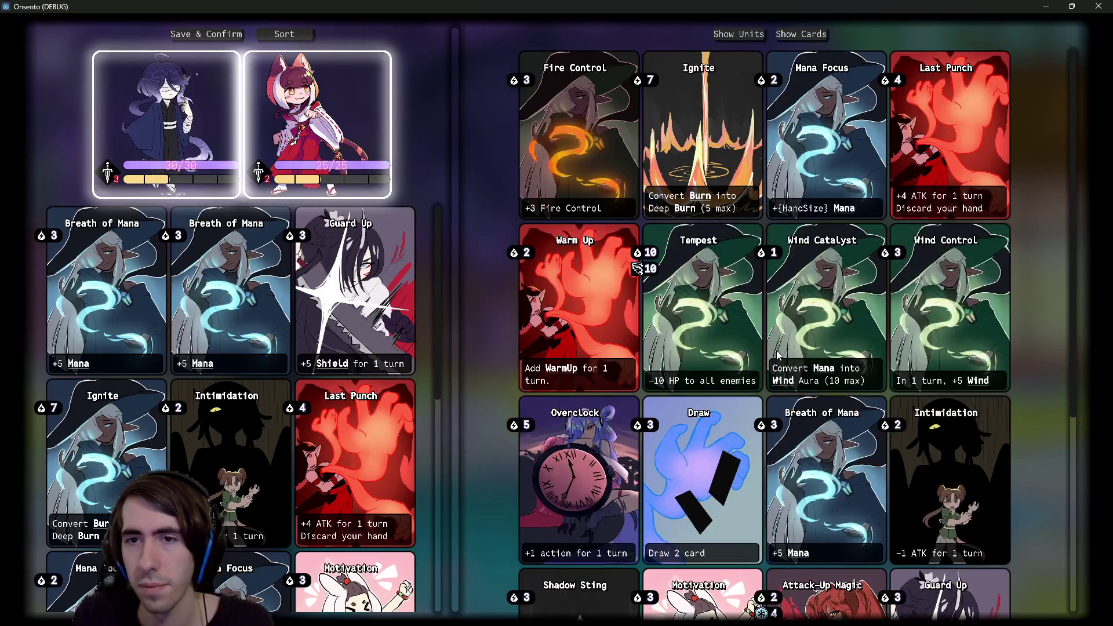
pyautogui.scroll(-2, 778, 355)
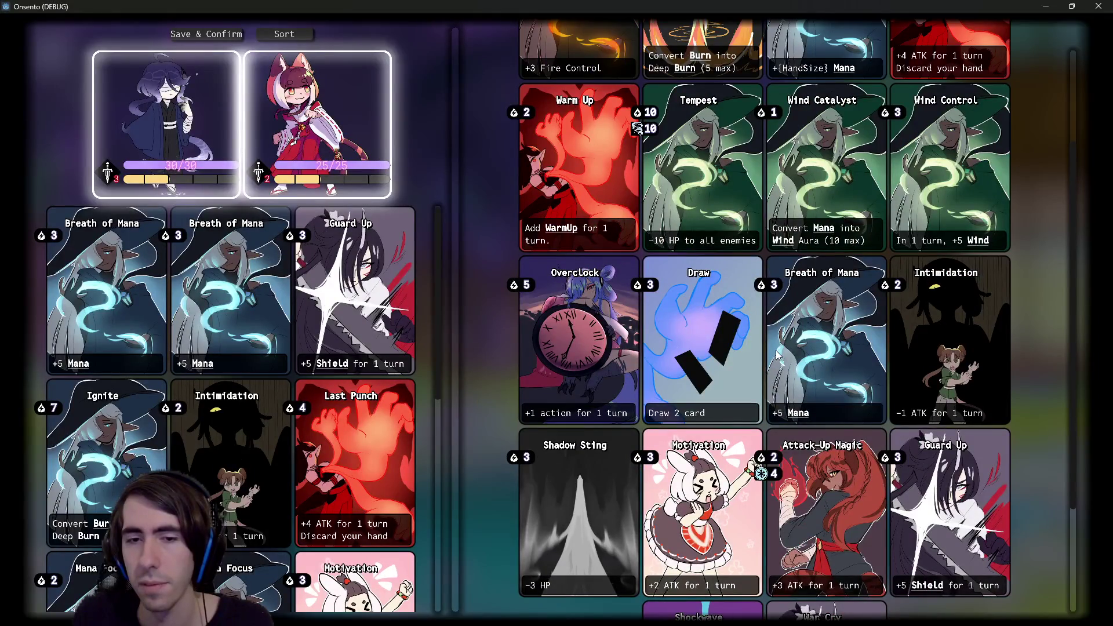
pyautogui.scroll(2, 777, 354)
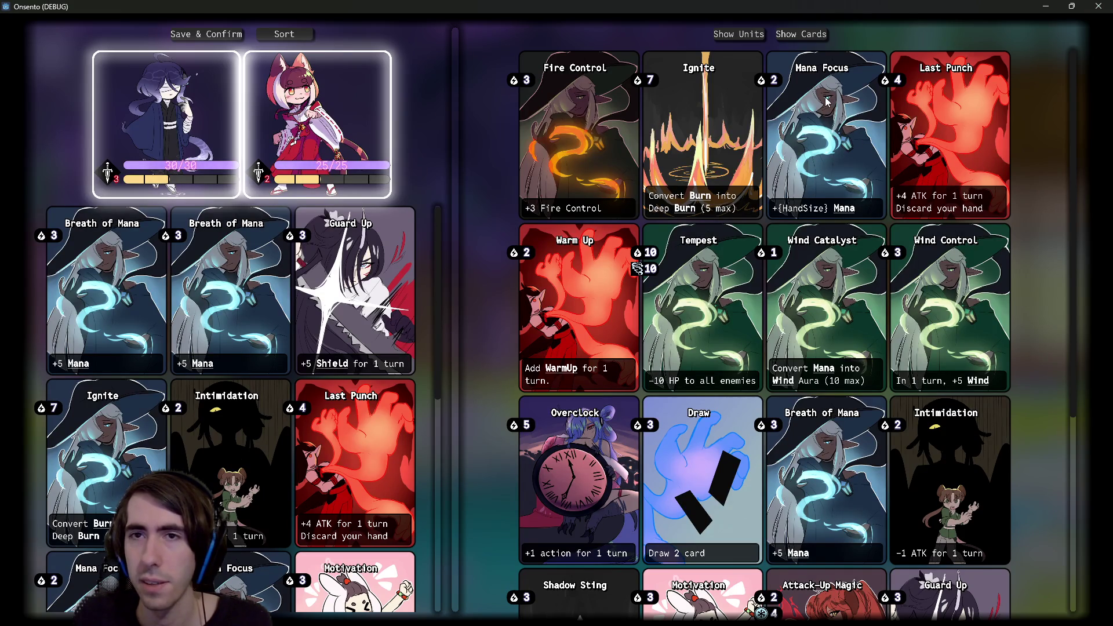
pyautogui.click(1098, 6)
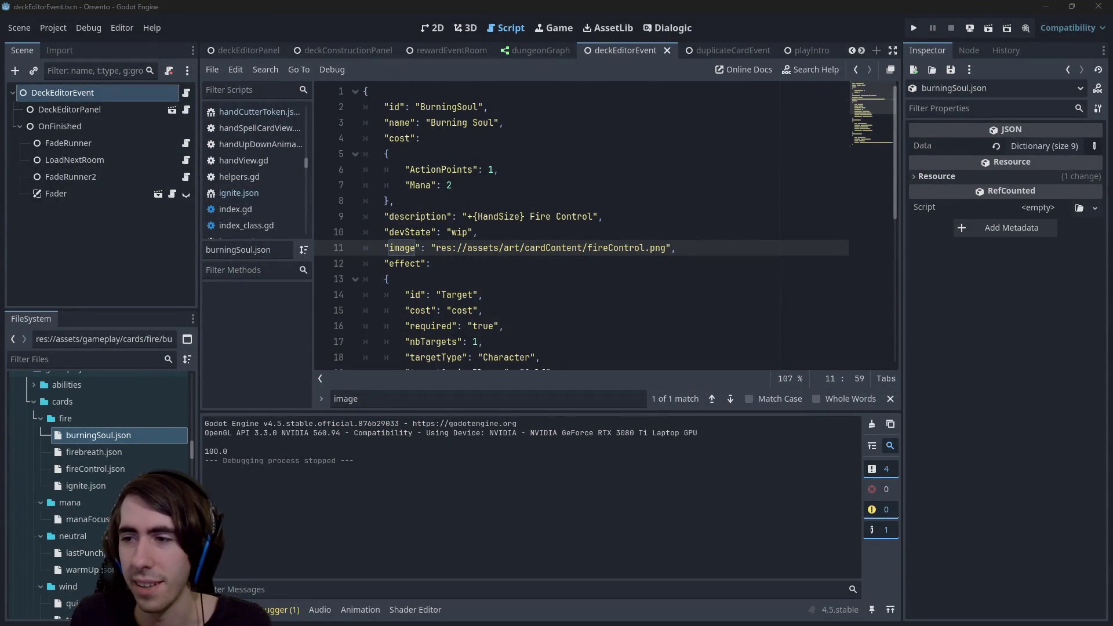
# Run git status in the SteamGame repository from Windows Terminal.
pyautogui.hotkey('alt', 'Tab')
pyautogui.moveTo(664, 414); pyautogui.dragTo(689, 414)
pyautogui.write('git status')
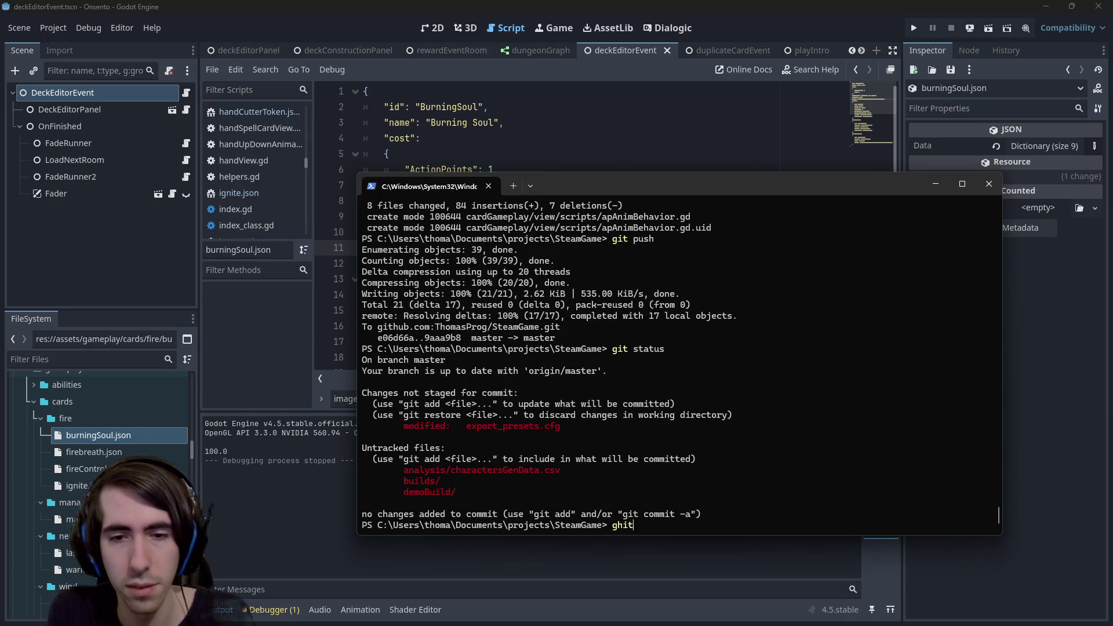
pyautogui.press('Return')
# Stage assets/gameplay/cards and assets/art/cardContent with git add.
pyautogui.write('git add')
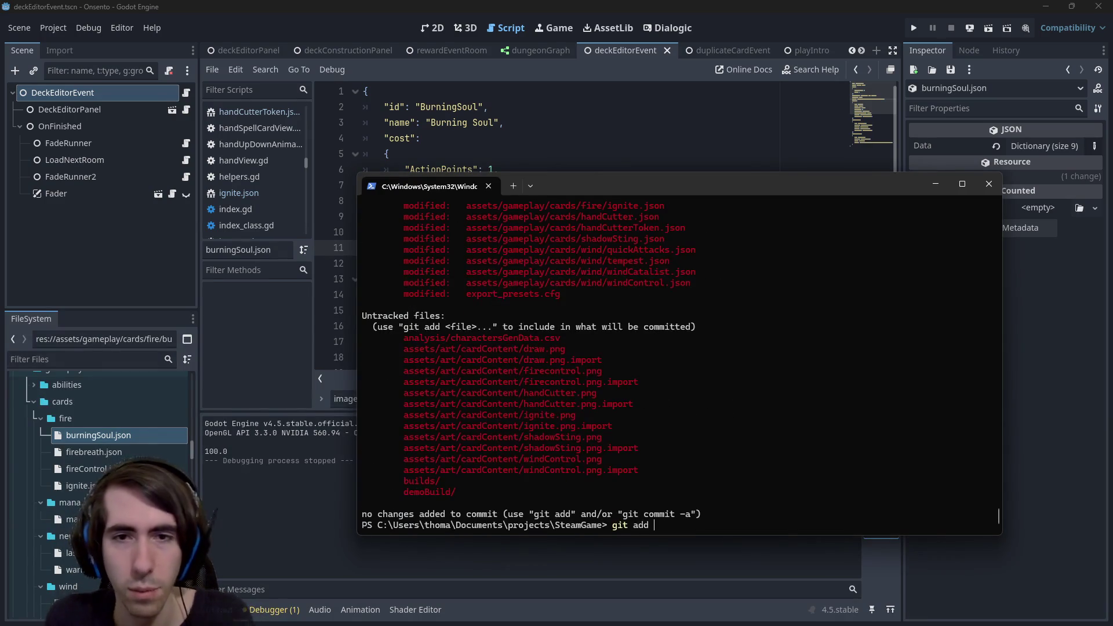
pyautogui.scroll(5, 864, 314)
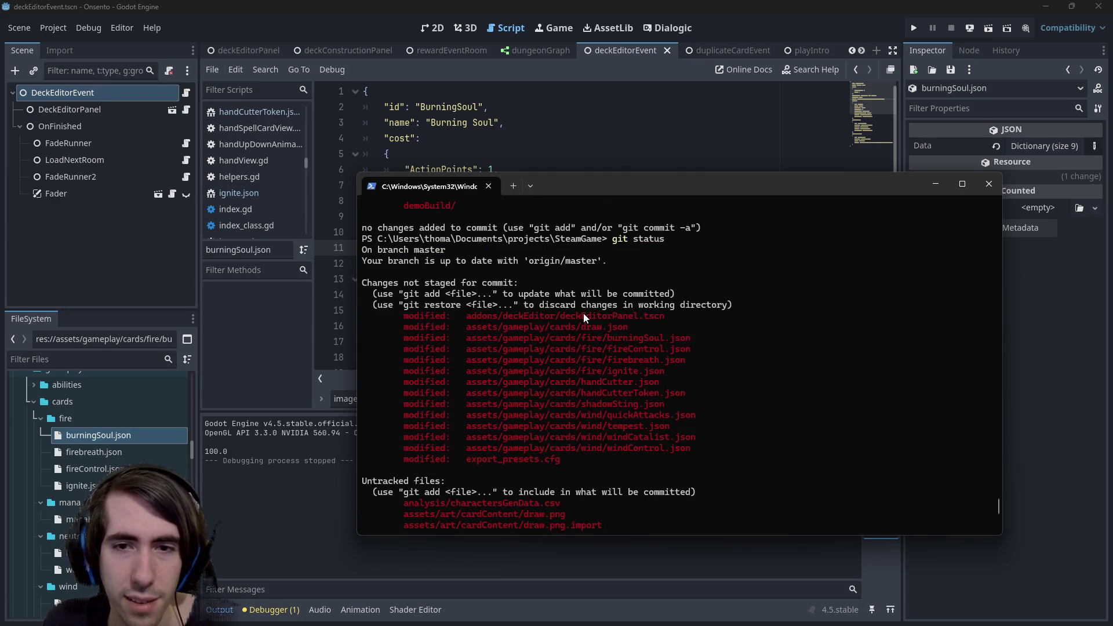
pyautogui.moveTo(465, 327); pyautogui.dragTo(579, 327)
pyautogui.hotkey('ctrl', 'c')
pyautogui.hotkey('ctrl', 'v')
pyautogui.scroll(4, 570, 330)
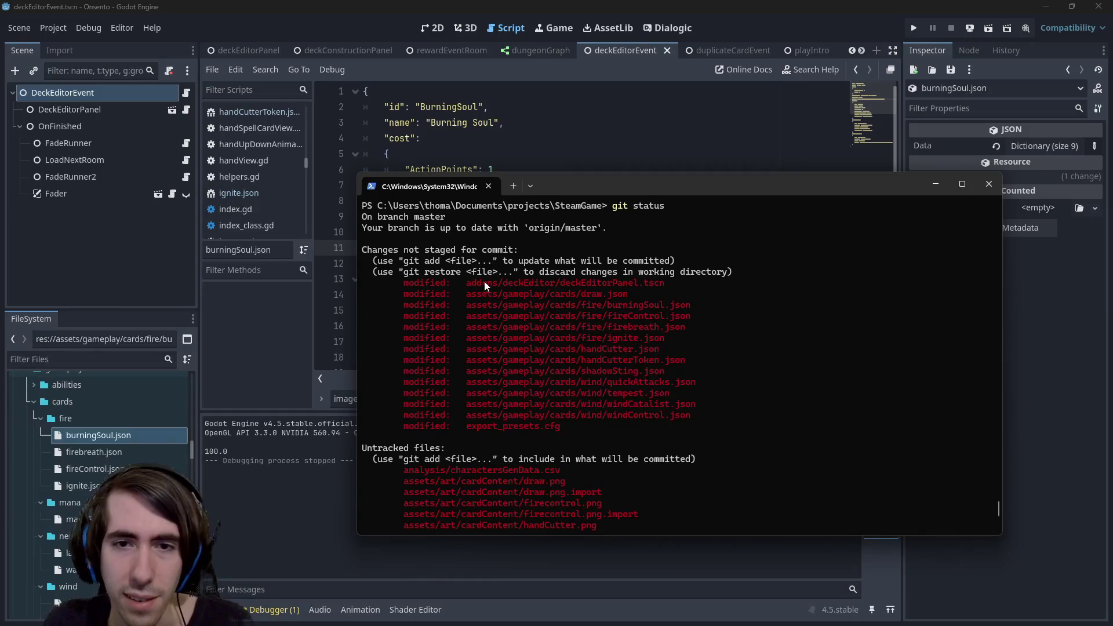
pyautogui.moveTo(466, 283); pyautogui.dragTo(671, 284)
pyautogui.hotkey('ctrl', 'c')
pyautogui.hotkey('ctrl', 'v')
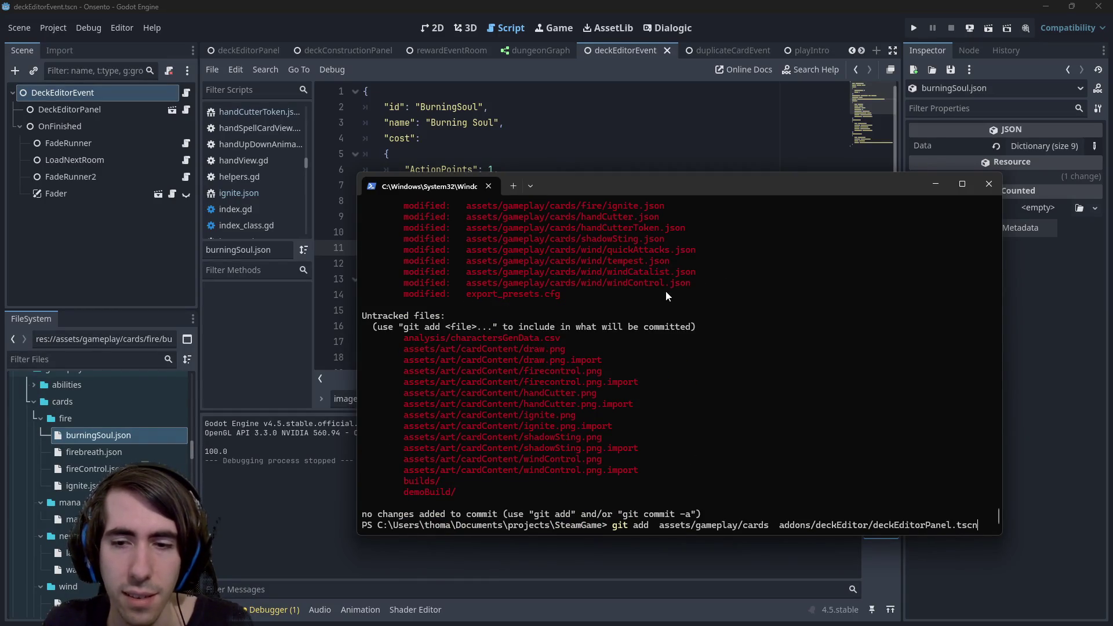
pyautogui.press('BackSpace')
pyautogui.press('BackSpace')
pyautogui.press('BackSpace')
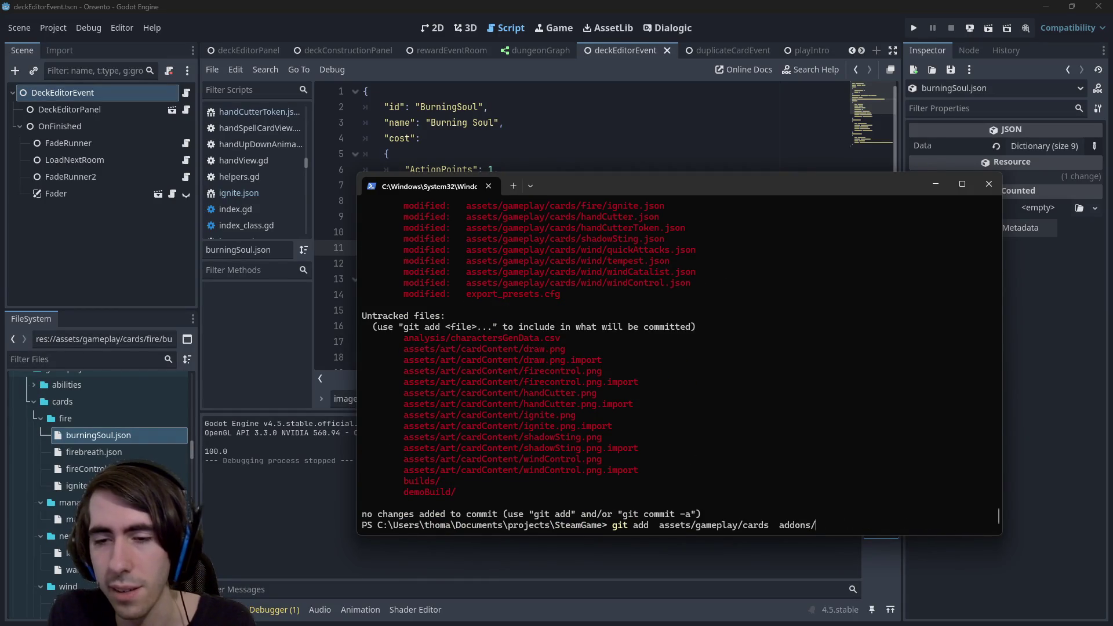
pyautogui.press('BackSpace')
pyautogui.press('BackSpace')
pyautogui.press('BackSpace')
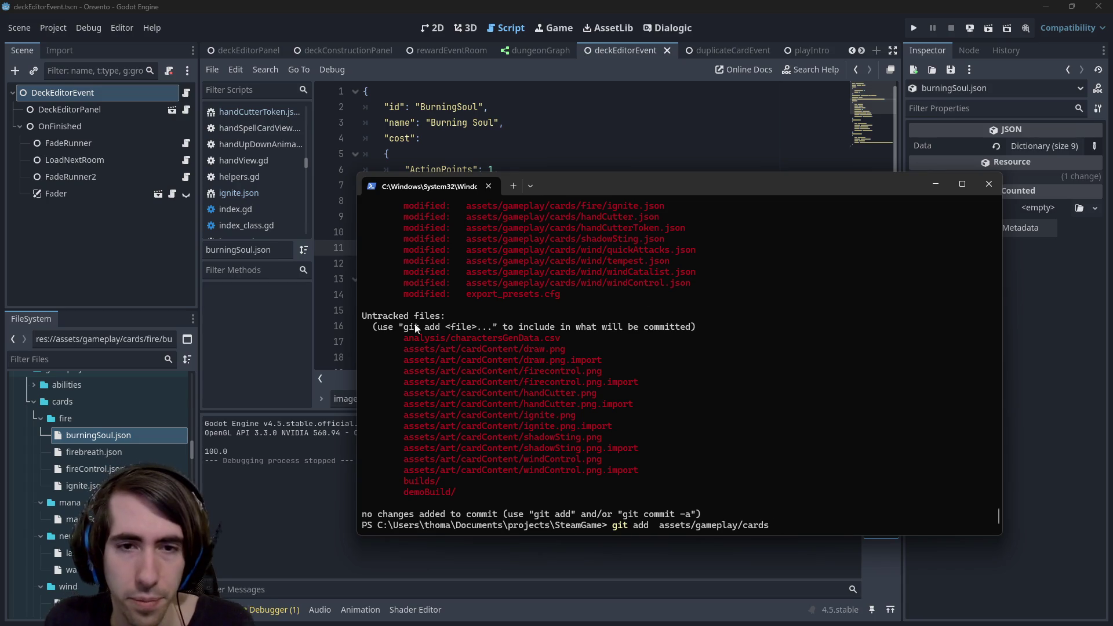
pyautogui.moveTo(398, 349)
pyautogui.mouseDown()
pyautogui.moveTo(534, 356)
pyautogui.moveTo(522, 354)
pyautogui.mouseUp()
pyautogui.hotkey('ctrl', 'c')
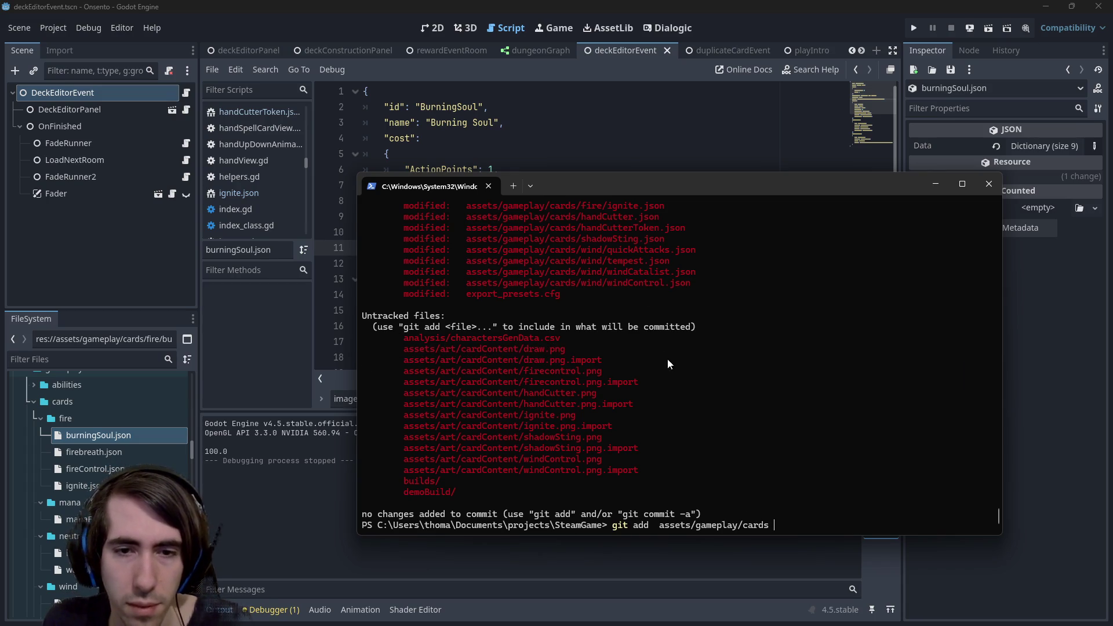
pyautogui.hotkey('ctrl', 'v')
pyautogui.press('Return')
# Rerun git status, fixing the 'git s tatus' typo, to confirm the staged files.
pyautogui.write('git s tatus')
pyautogui.press('Return')
pyautogui.write('git dif')
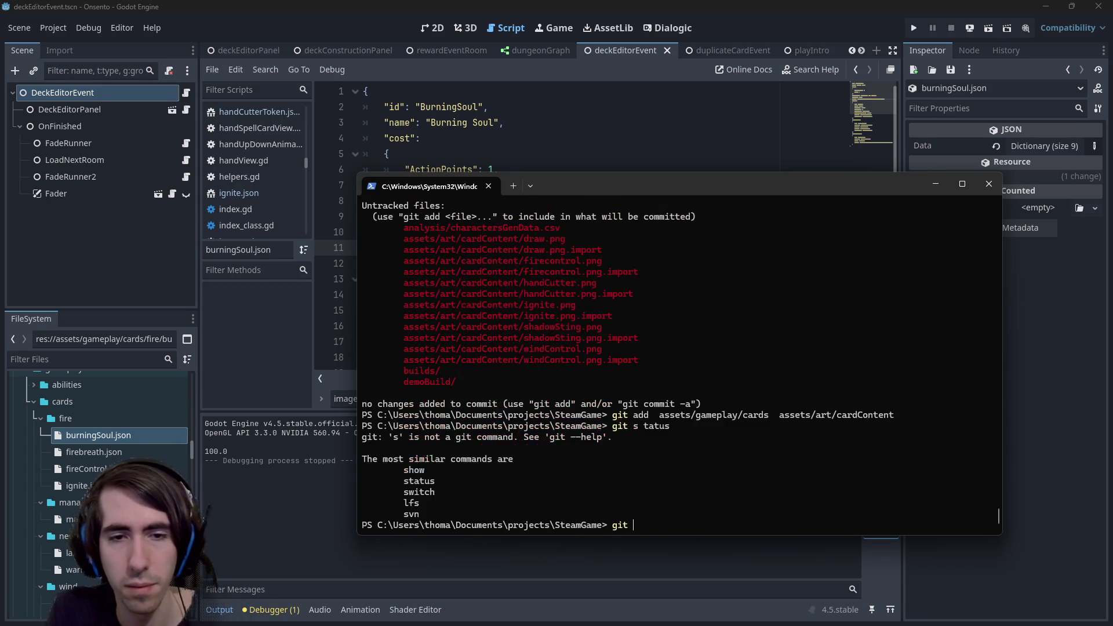
pyautogui.press('BackSpace')
pyautogui.press('BackSpace')
pyautogui.press('BackSpace')
pyautogui.press('Up')
pyautogui.press('Left')
pyautogui.press('Left')
pyautogui.press('Left')
pyautogui.press('BackSpace')
pyautogui.press('Return')
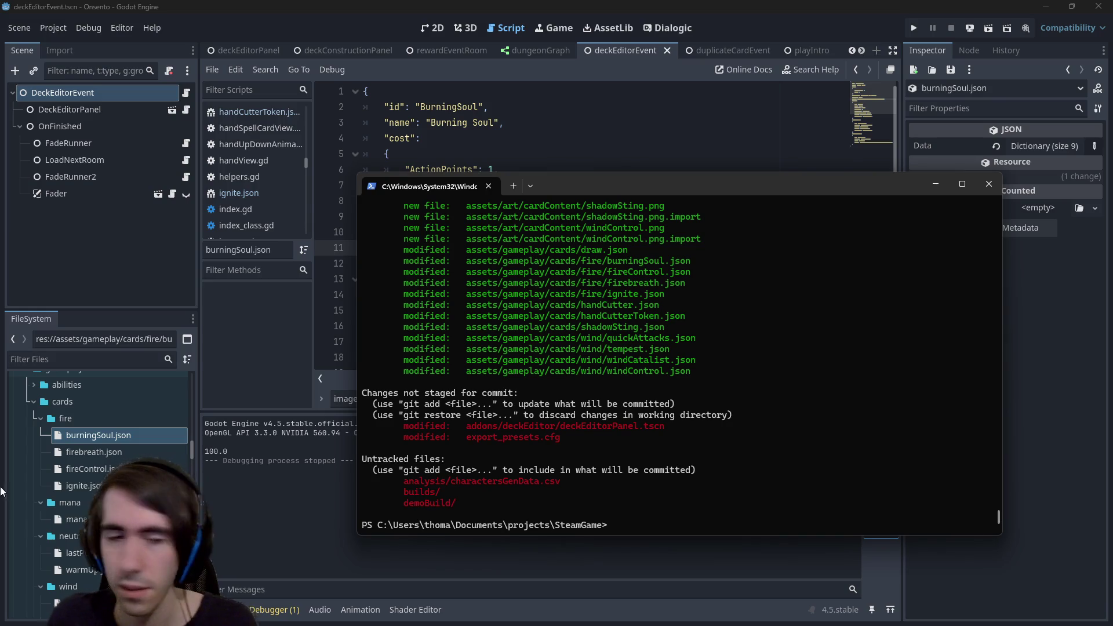
# Show the git diff of deckEditorPanel.tscn.
pyautogui.moveTo(464, 426); pyautogui.dragTo(696, 430)
pyautogui.hotkey('ctrl', 'c')
pyautogui.write('git diff')
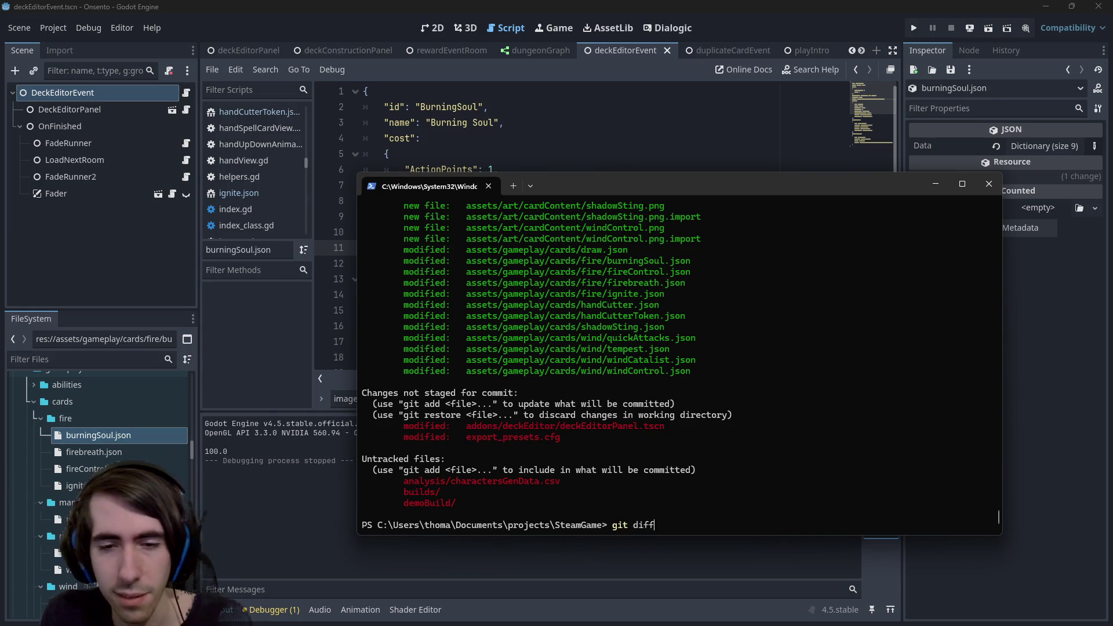
pyautogui.hotkey('ctrl', 'v')
pyautogui.press('Return')
# Commit the staged changes with message "[MAD-193] New card art added".
pyautogui.write('git commit -m ""')
pyautogui.press('Left')
pyautogui.write('[')
pyautogui.write('MAD-]')
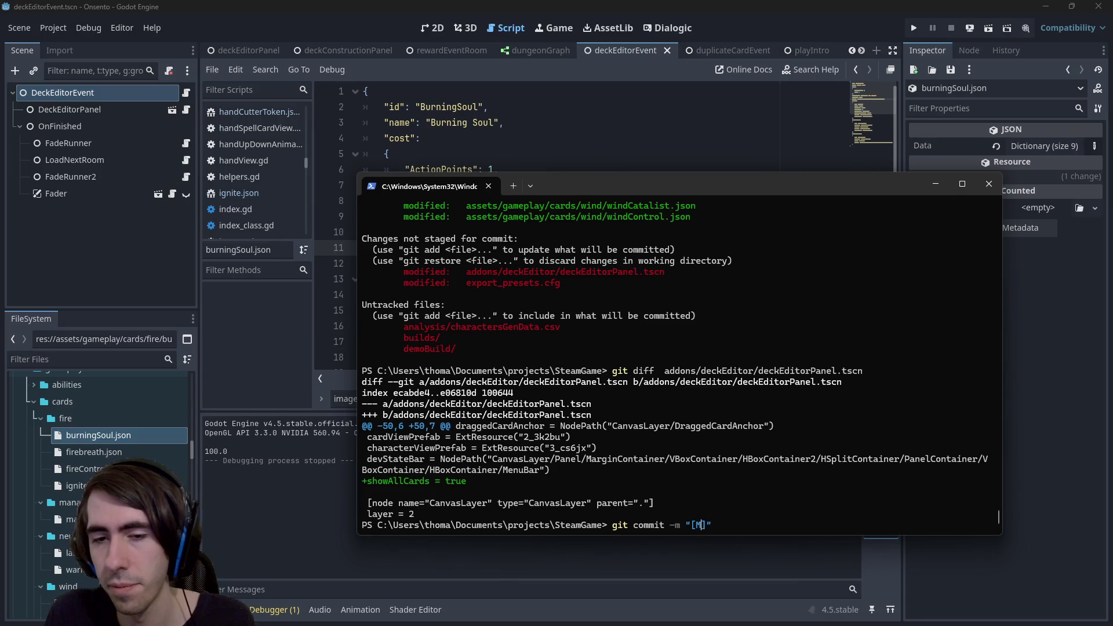
pyautogui.press('Left')
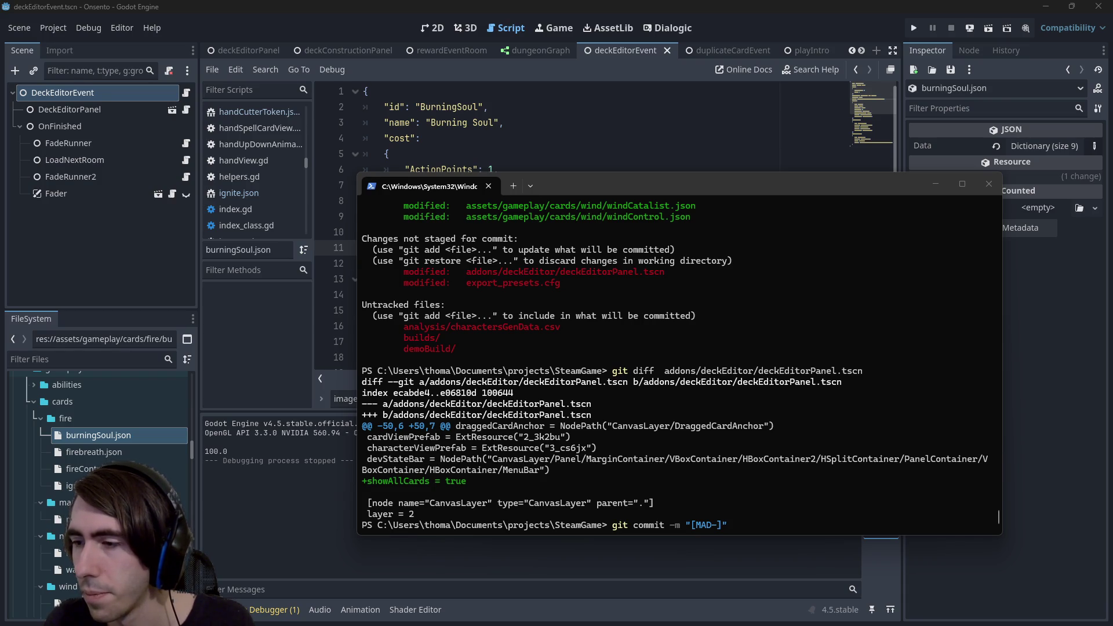
pyautogui.hotkey('alt', 'Tab')
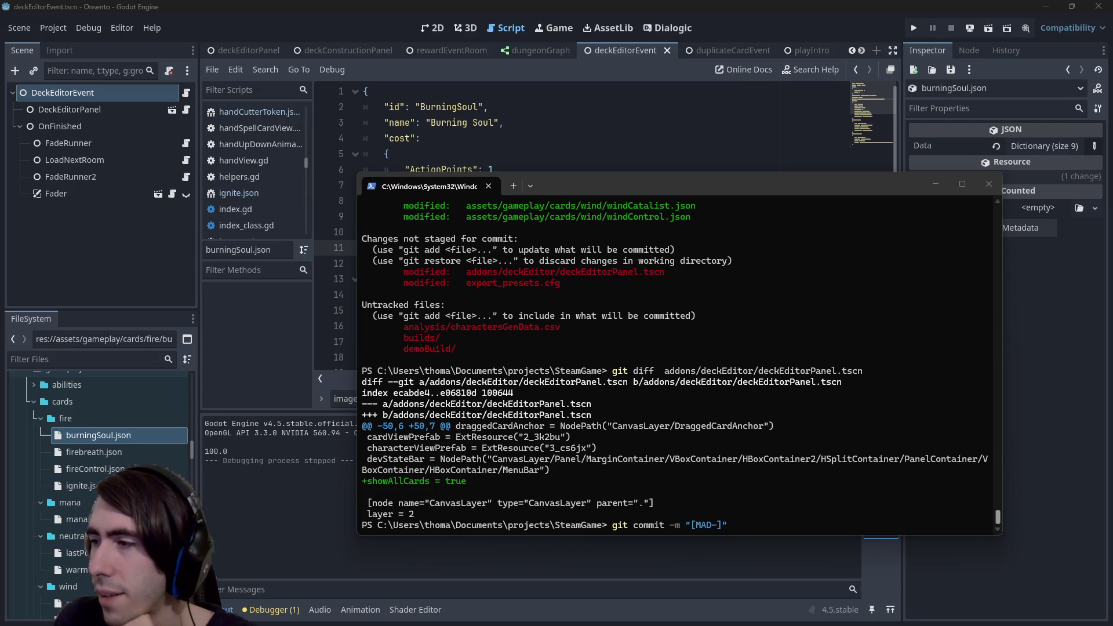
pyautogui.click(847, 401)
pyautogui.write('193')
pyautogui.press('Right')
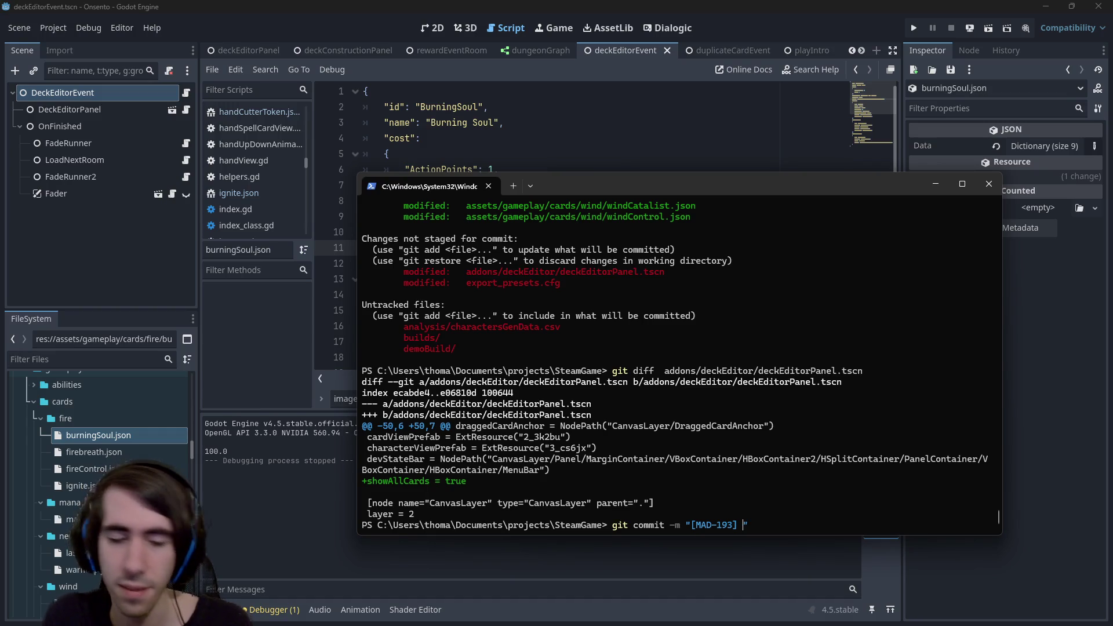
pyautogui.write('Ne')
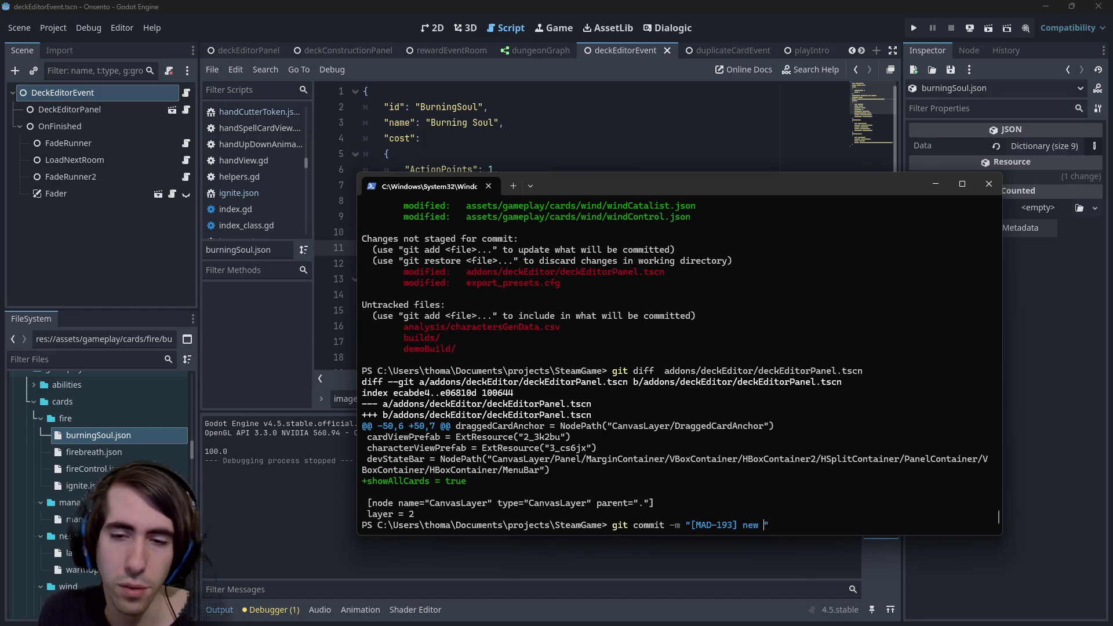
pyautogui.write('w card art ad')
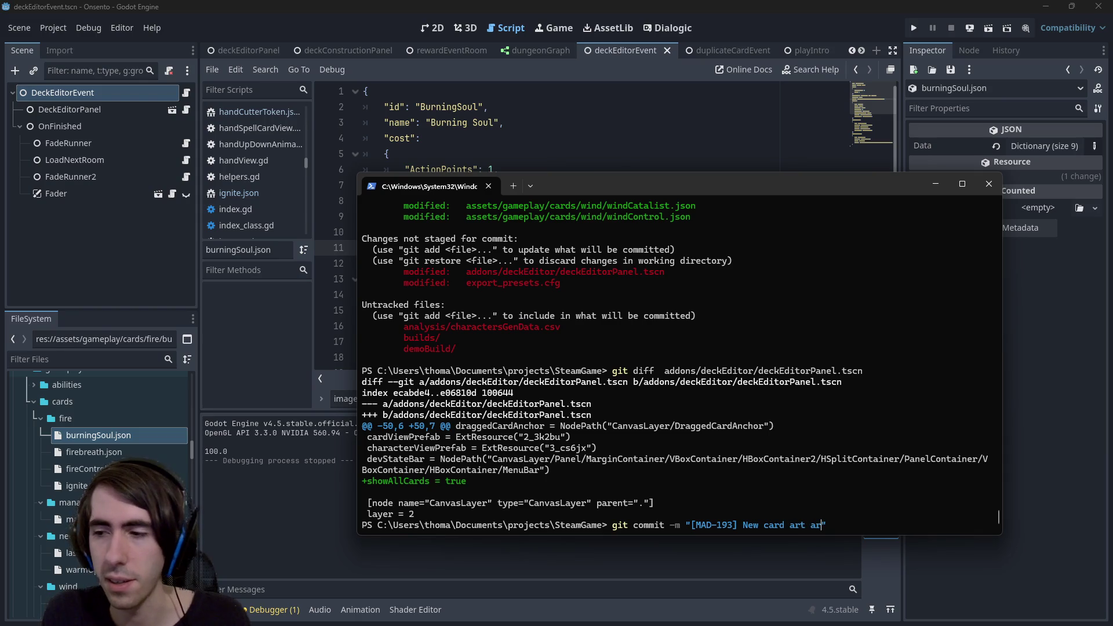
pyautogui.write('ded')
pyautogui.press('Return')
# Run git push and minimize the terminal to return to Godot.
pyautogui.write('git push')
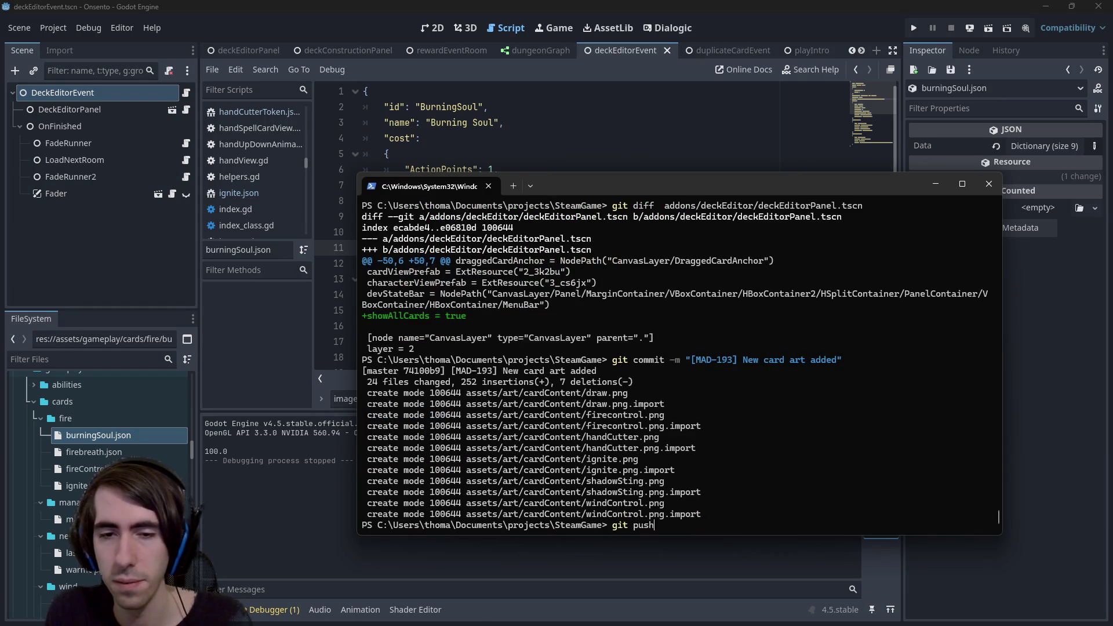
pyautogui.press('Return')
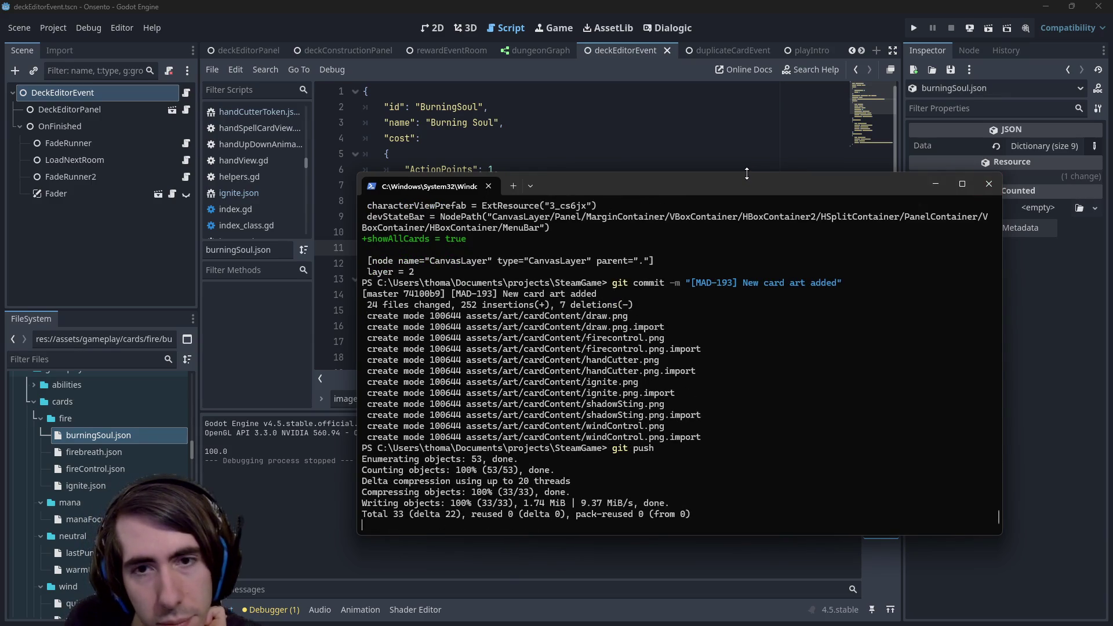
pyautogui.click(935, 184)
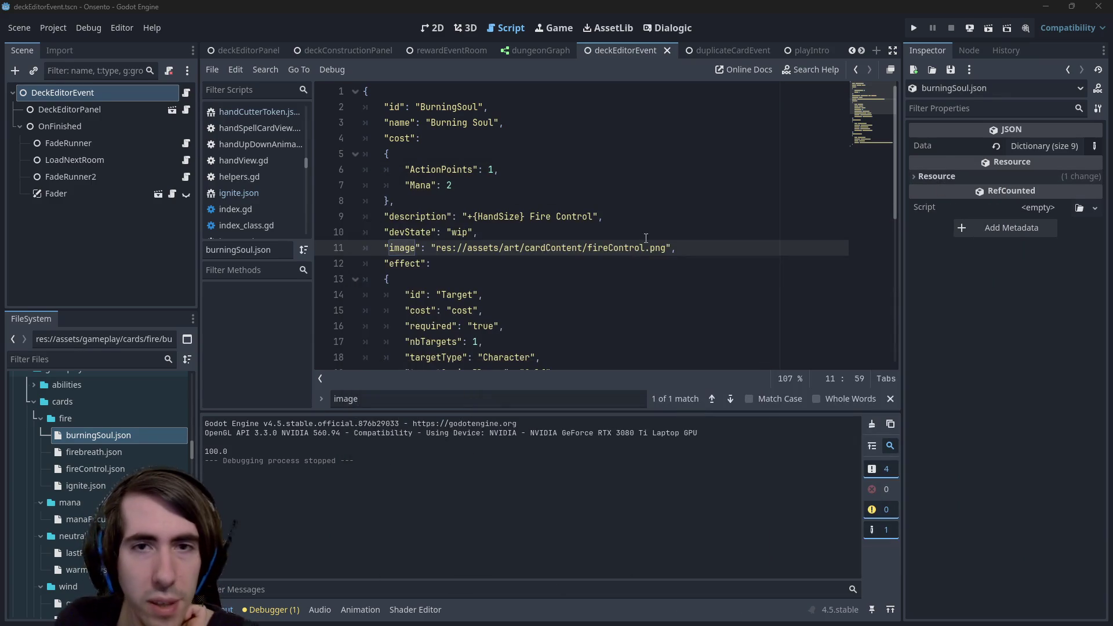
# Switch to the 2D workspace to display the deckEditorEvent scene's card grids.
pyautogui.click(442, 26)
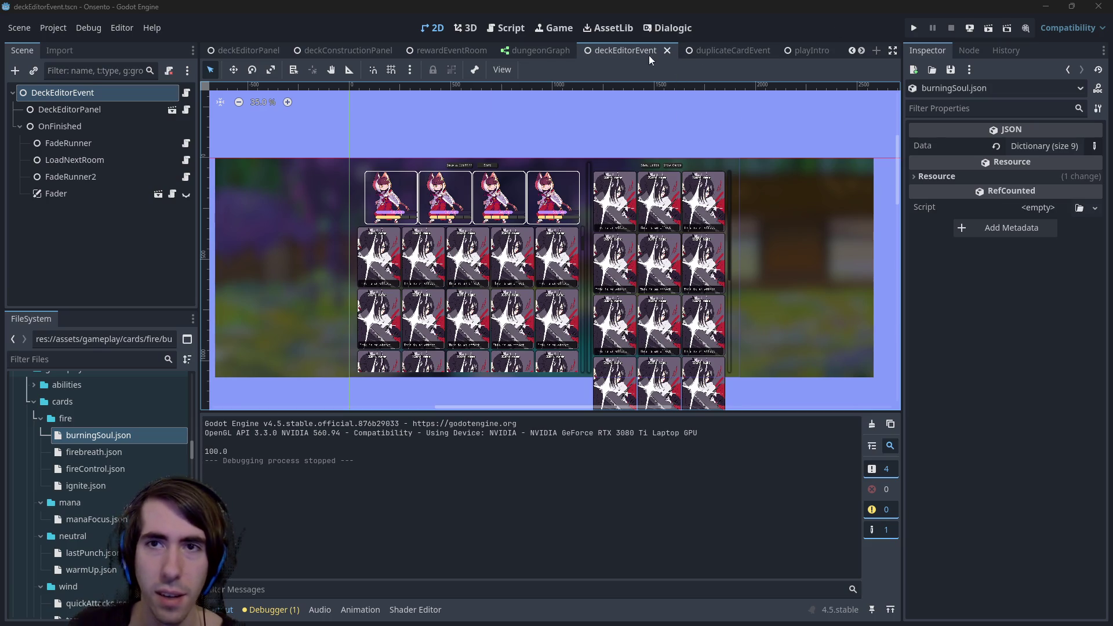
# Scroll the scene tabs and open the miniboss1 scene.
pyautogui.scroll(3, 460, 48)
pyautogui.scroll(-3, 459, 47)
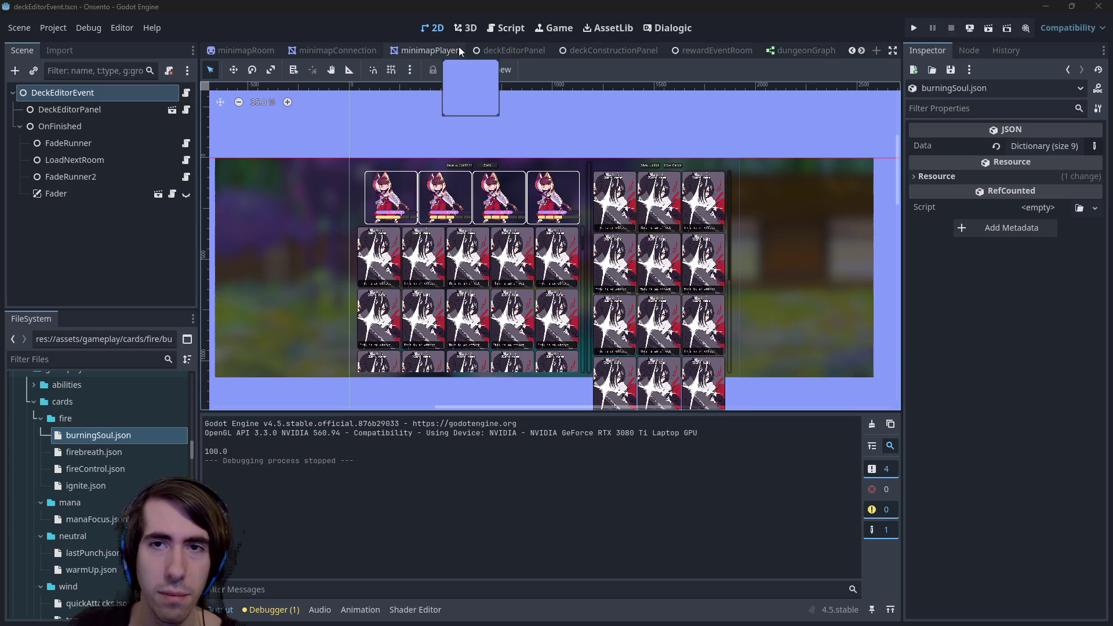
pyautogui.scroll(-6, 464, 48)
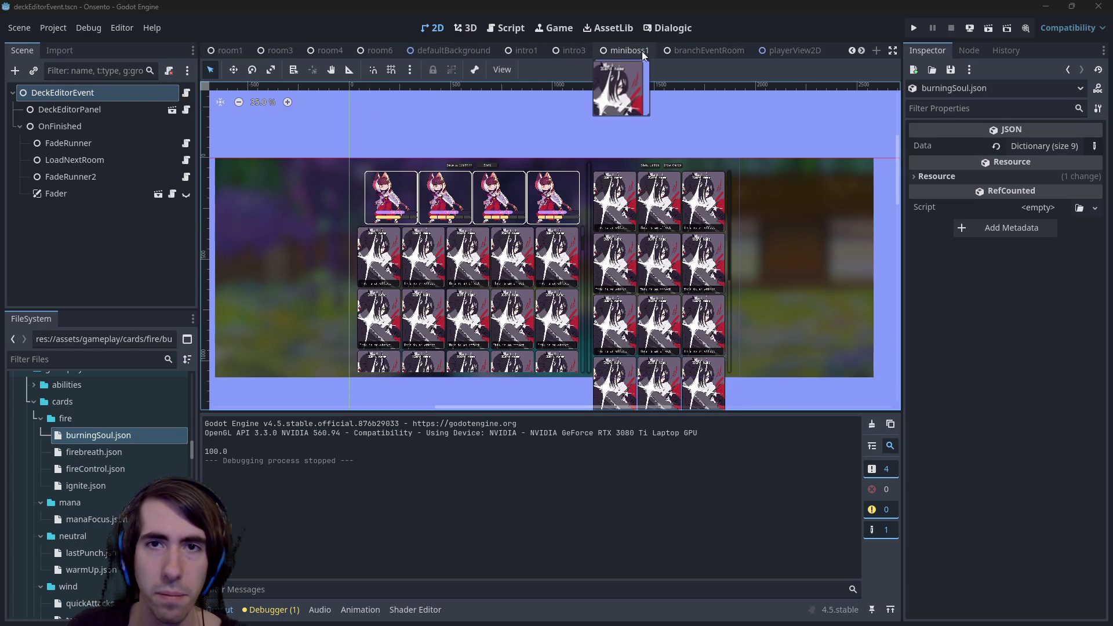
pyautogui.click(727, 50)
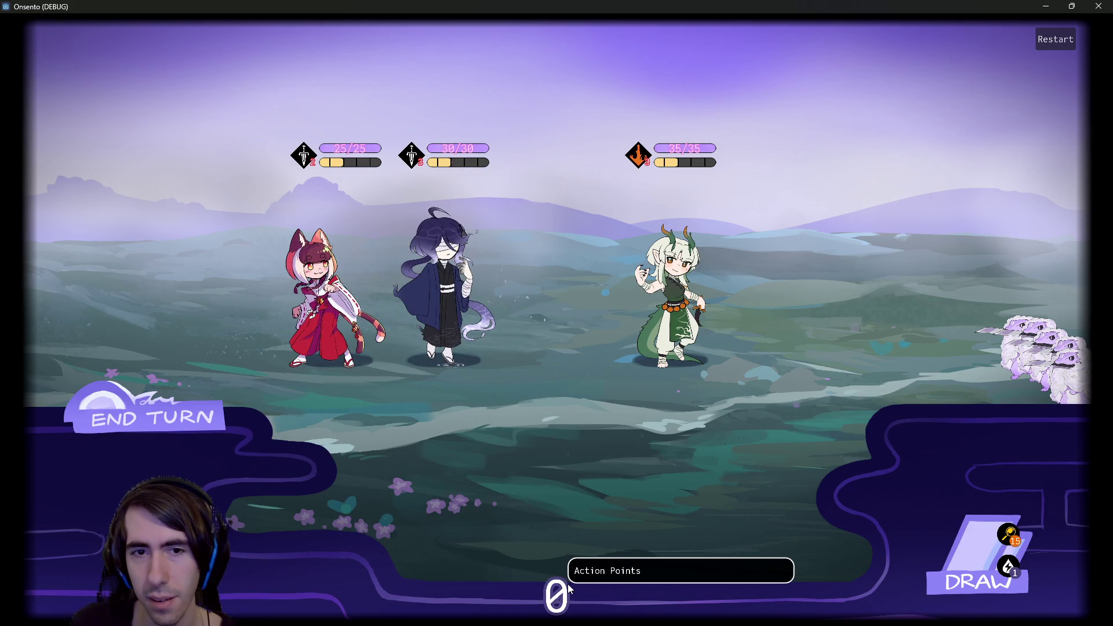
# End the turn, inspect the newly dealt hand, and attempt to play Wind Control.
pyautogui.click(151, 417)
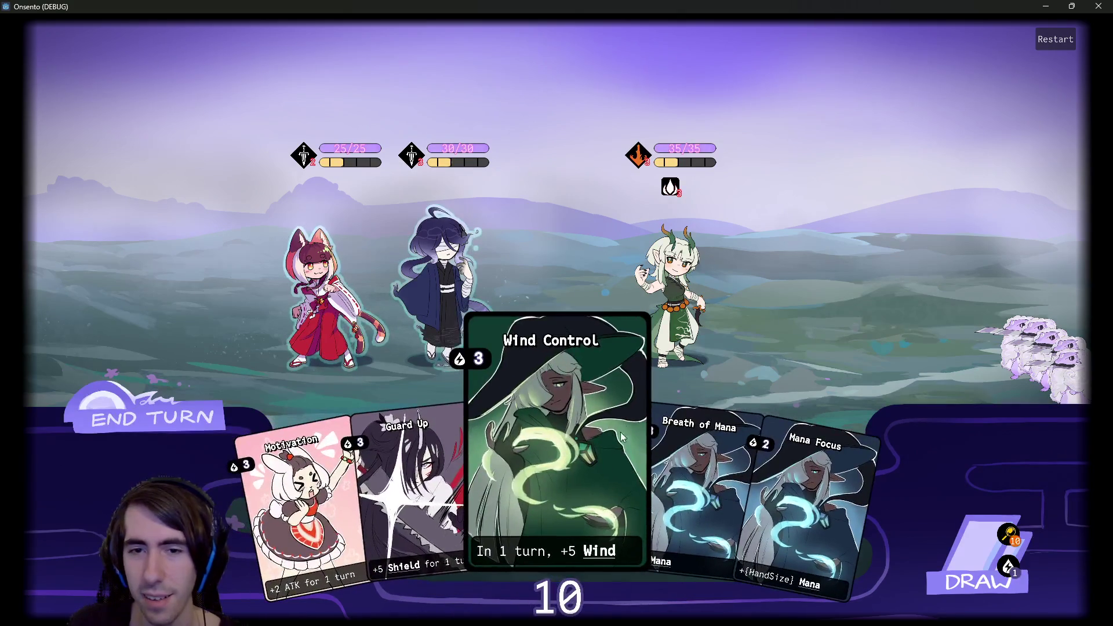
pyautogui.moveTo(478, 369)
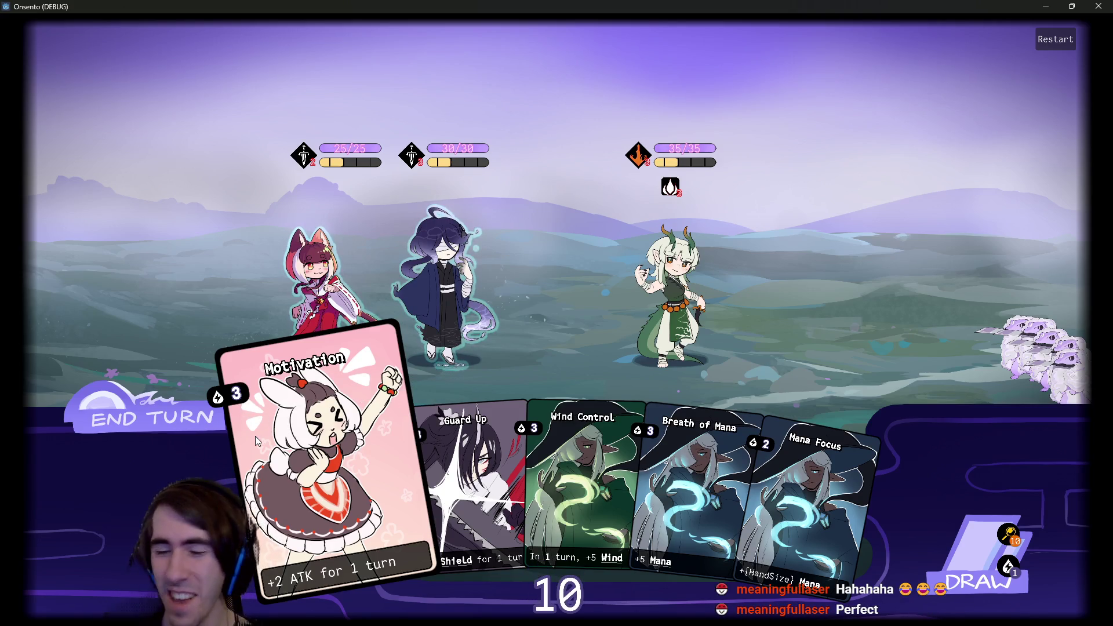
pyautogui.moveTo(237, 394)
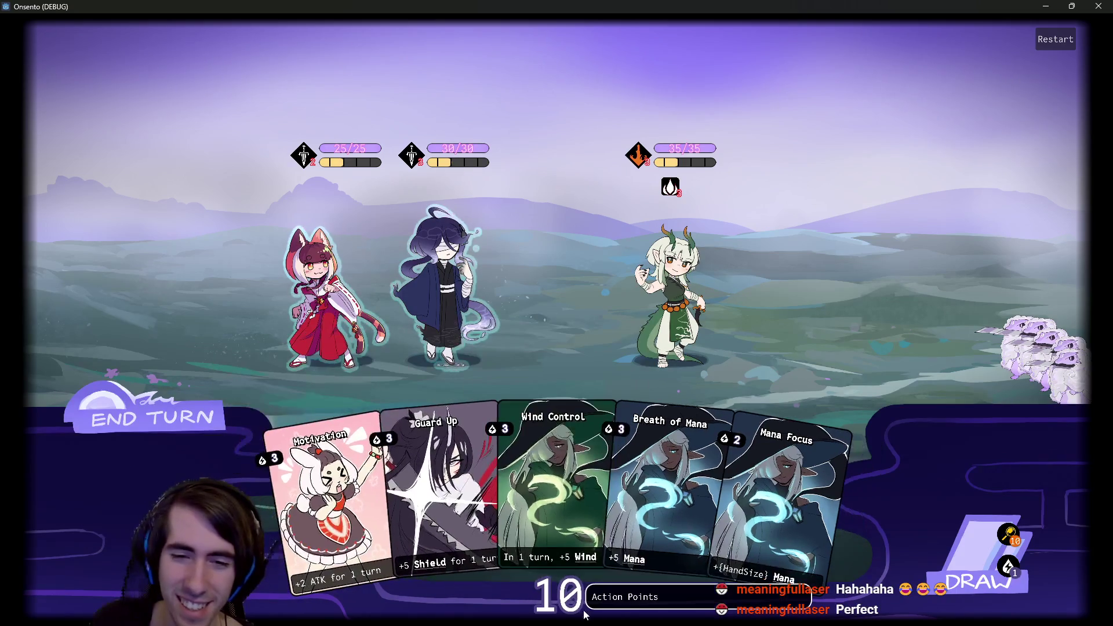
pyautogui.moveTo(581, 396)
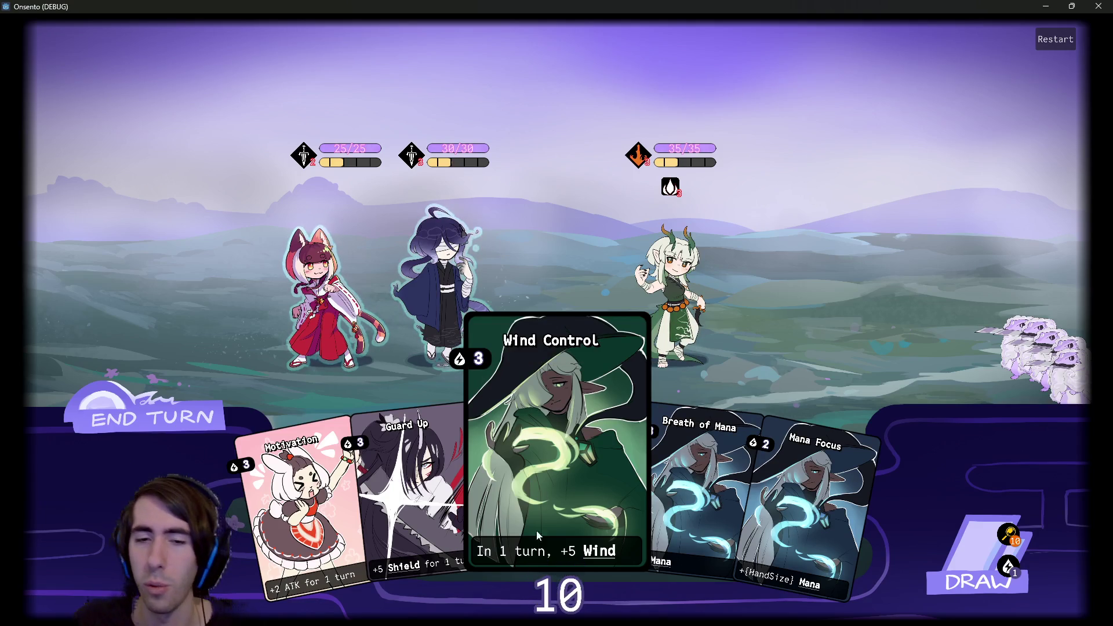
pyautogui.moveTo(533, 450)
pyautogui.mouseDown()
pyautogui.moveTo(542, 329)
pyautogui.moveTo(524, 458)
pyautogui.mouseUp()
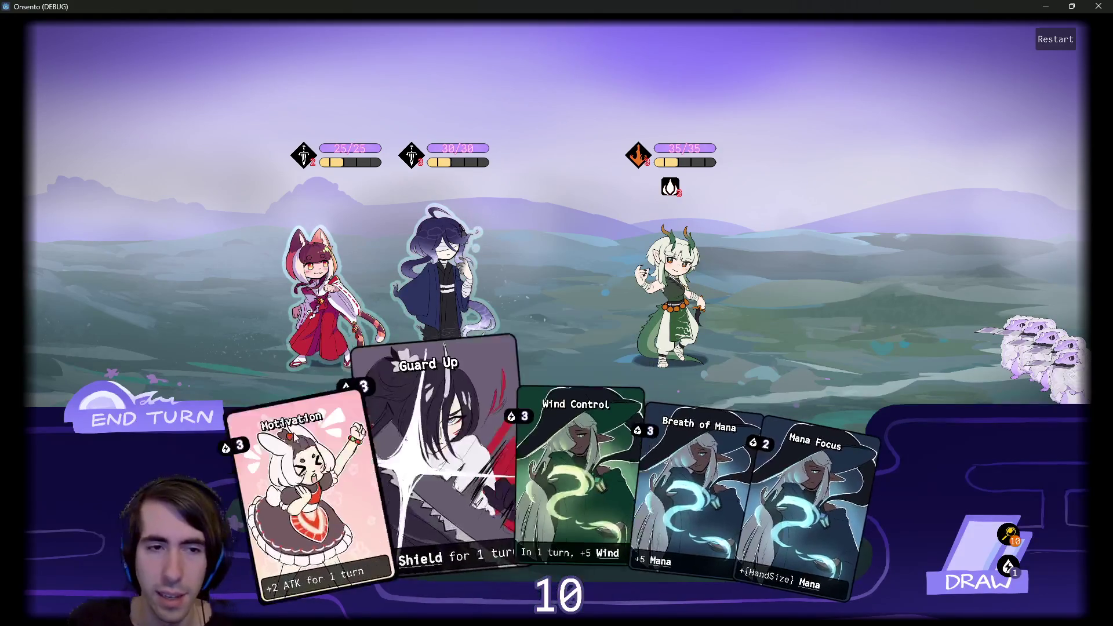
# Play Mana Focus and Breath of Mana on the blindfolded hero, draw, and review the discard pile.
pyautogui.moveTo(547, 457)
pyautogui.mouseDown()
pyautogui.moveTo(530, 410)
pyautogui.moveTo(458, 334)
pyautogui.moveTo(595, 523)
pyautogui.mouseUp()
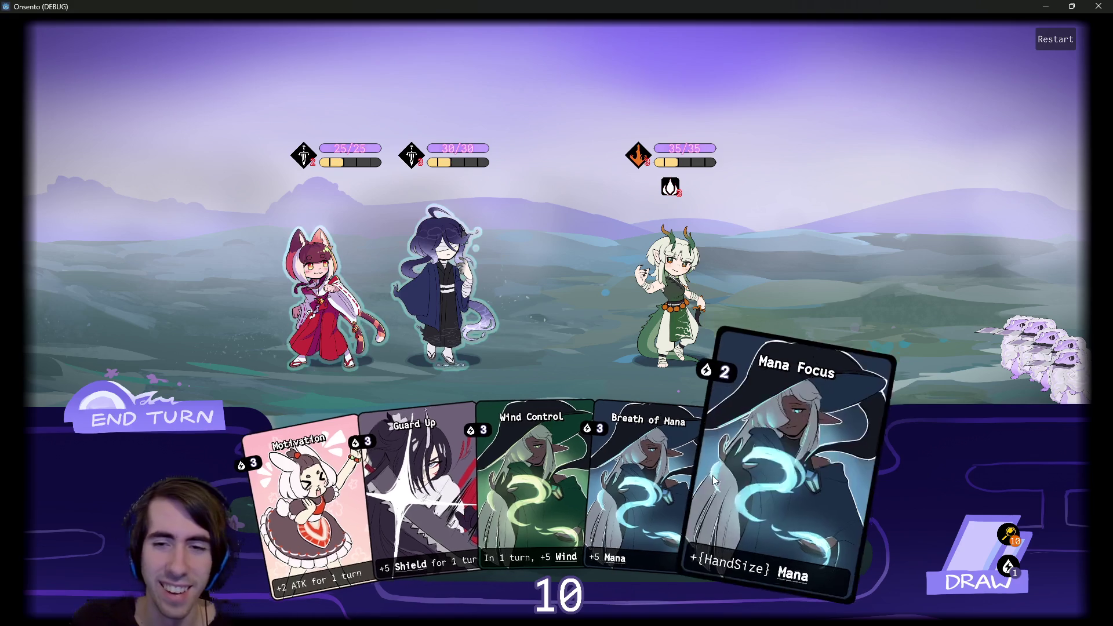
pyautogui.moveTo(770, 487); pyautogui.dragTo(460, 313)
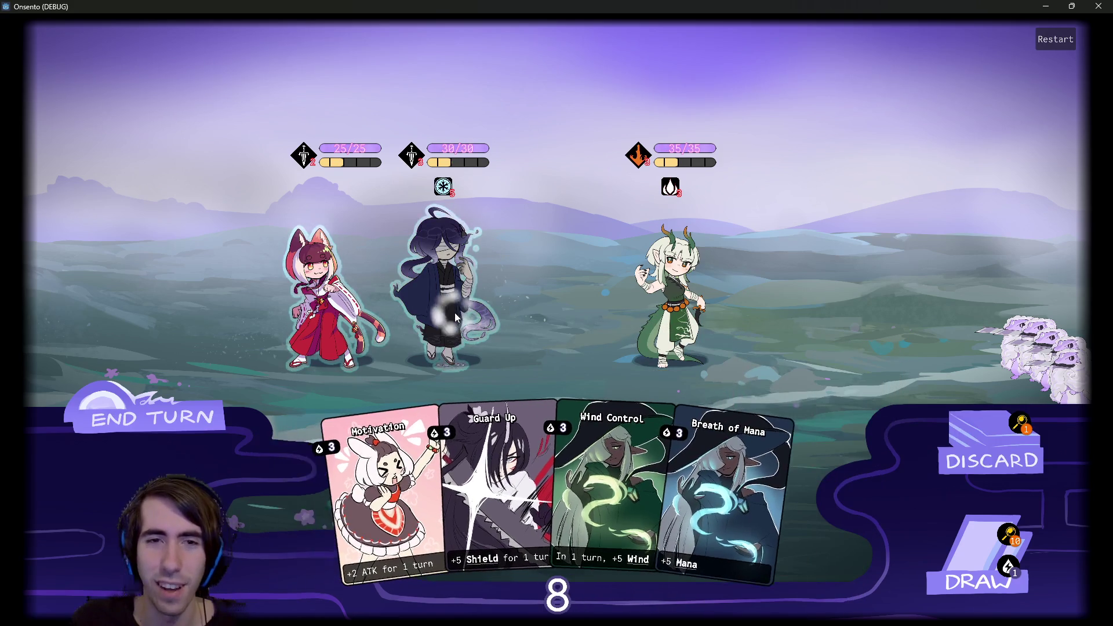
pyautogui.moveTo(724, 499); pyautogui.dragTo(455, 249)
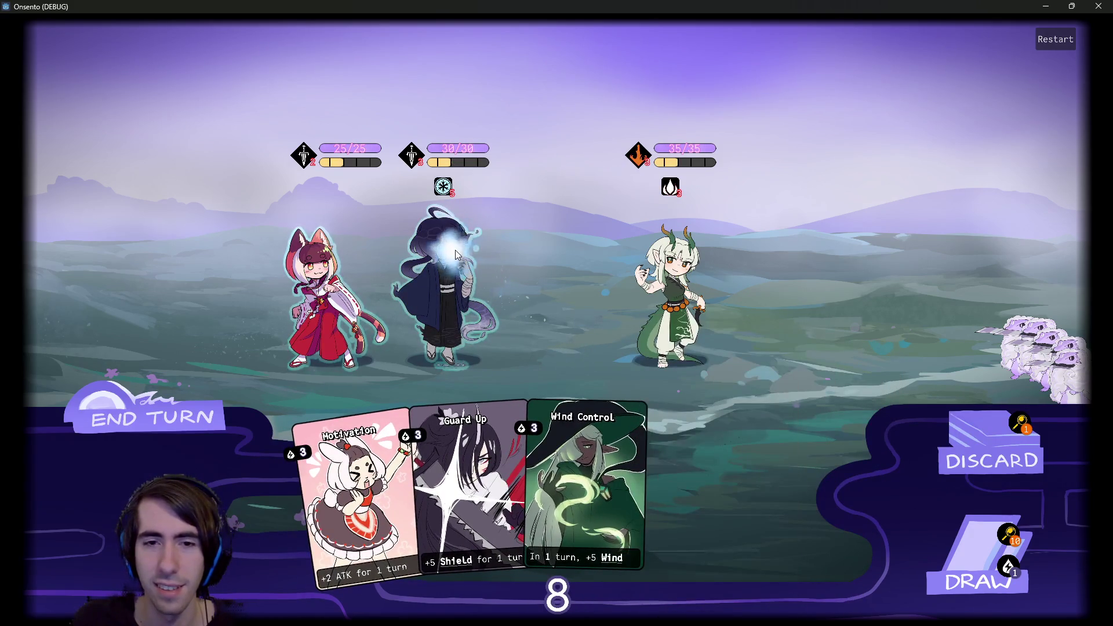
pyautogui.click(930, 580)
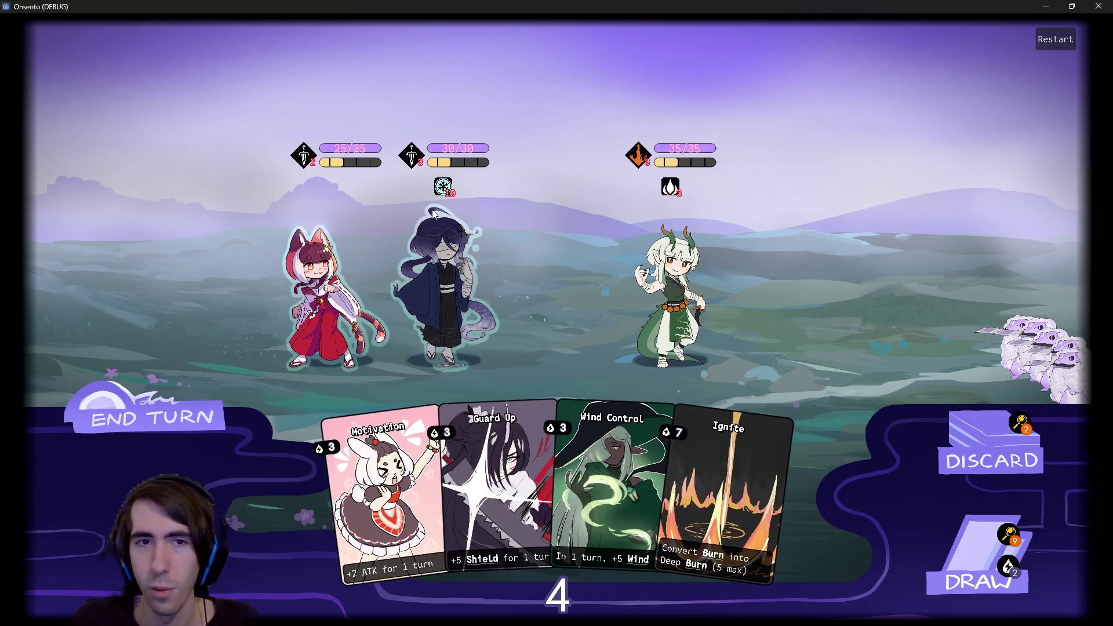
pyautogui.click(953, 464)
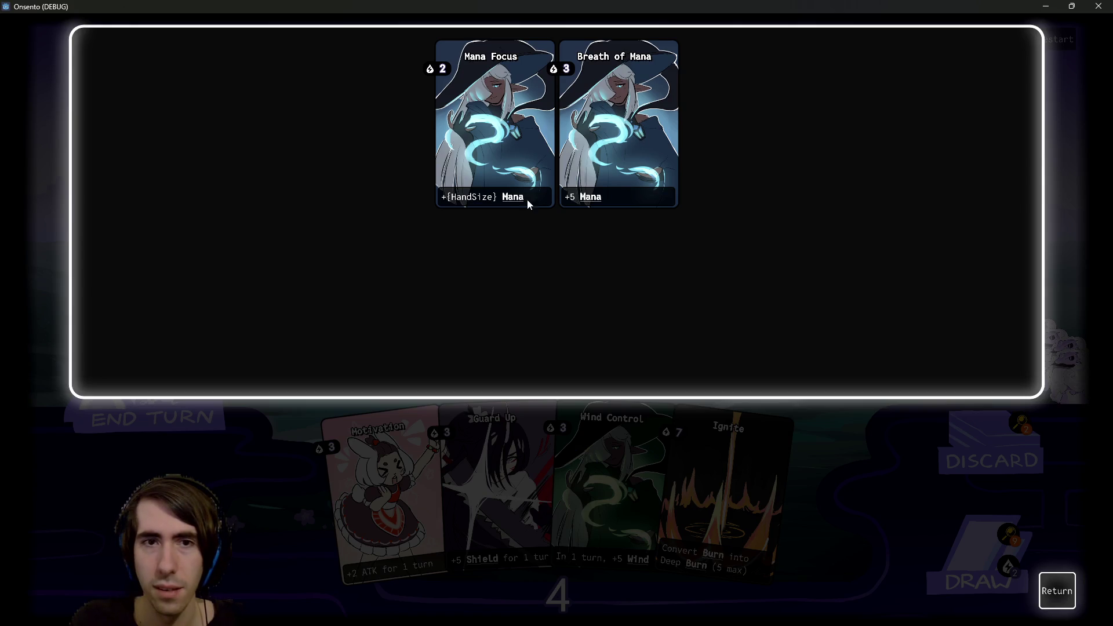
pyautogui.click(1057, 588)
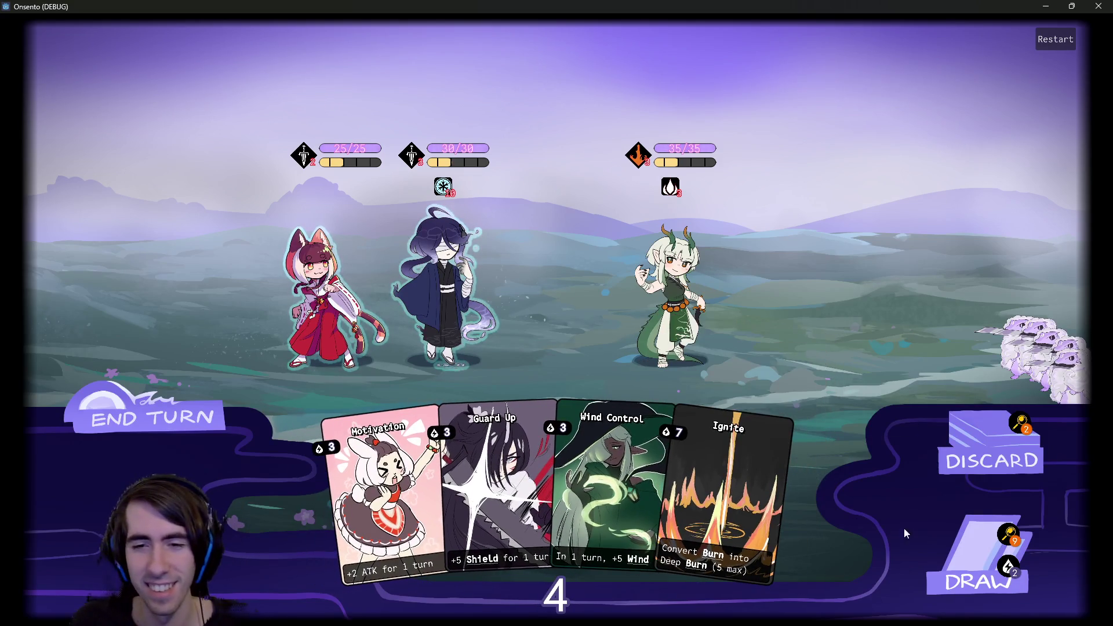
# Play Wind Control on the blindfolded character and end the turn.
pyautogui.click(615, 492)
pyautogui.click(463, 306)
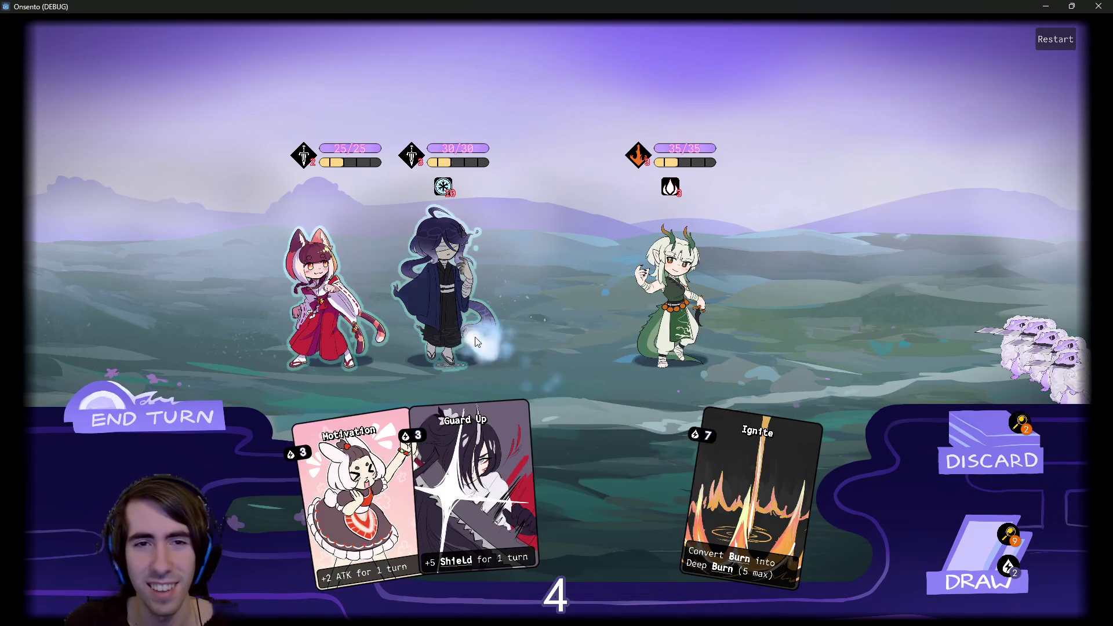
pyautogui.moveTo(458, 191)
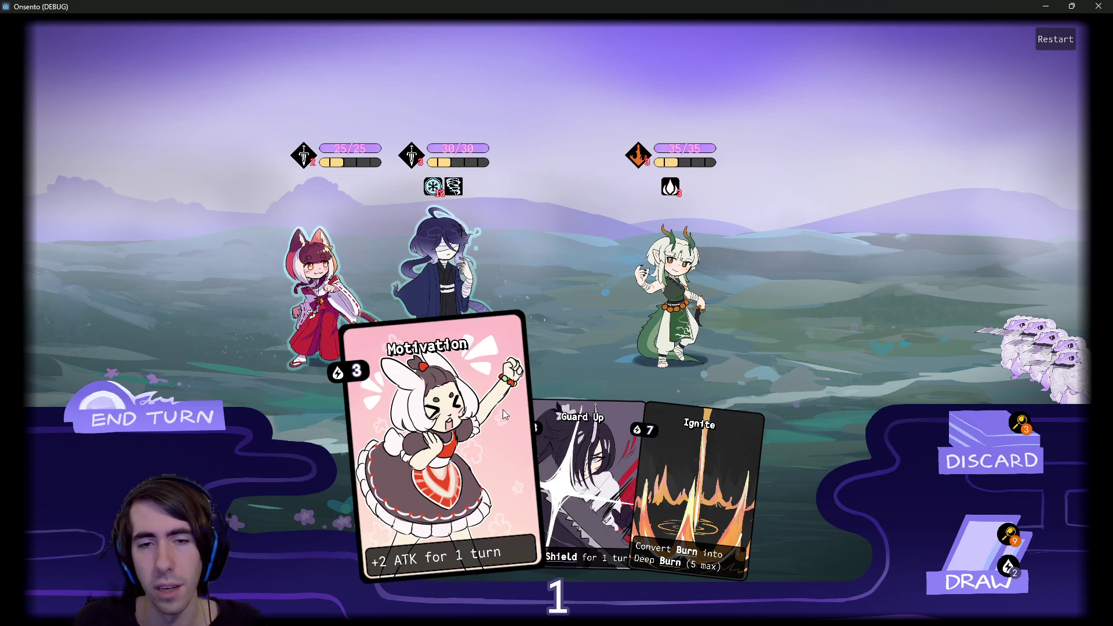
pyautogui.click(167, 445)
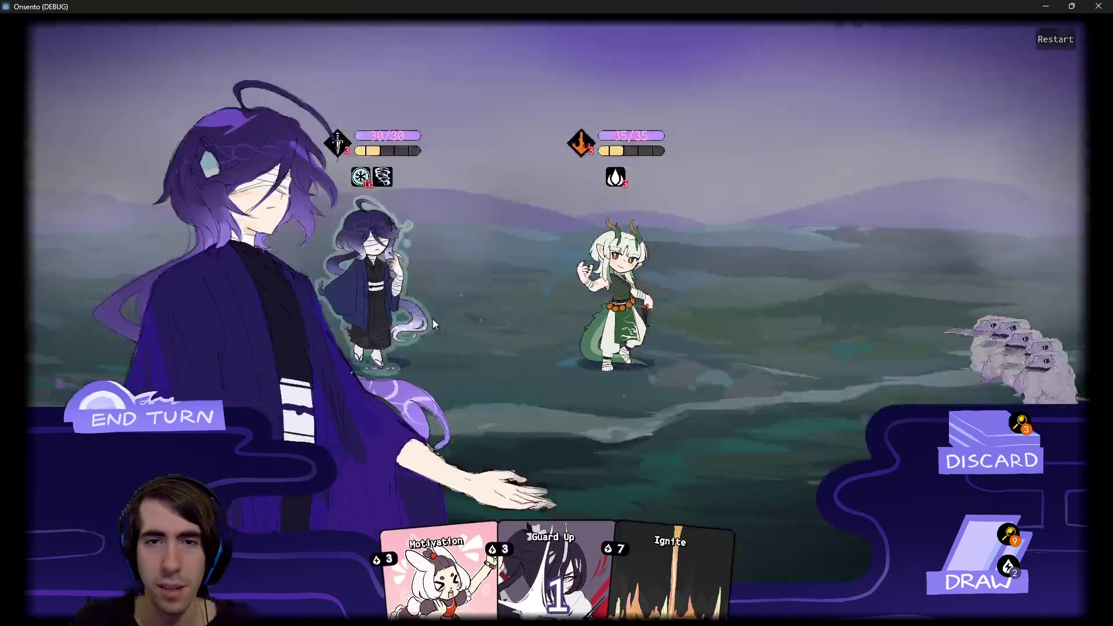
# Confirm ending the turn despite the warning and draw two cards.
pyautogui.click(167, 445)
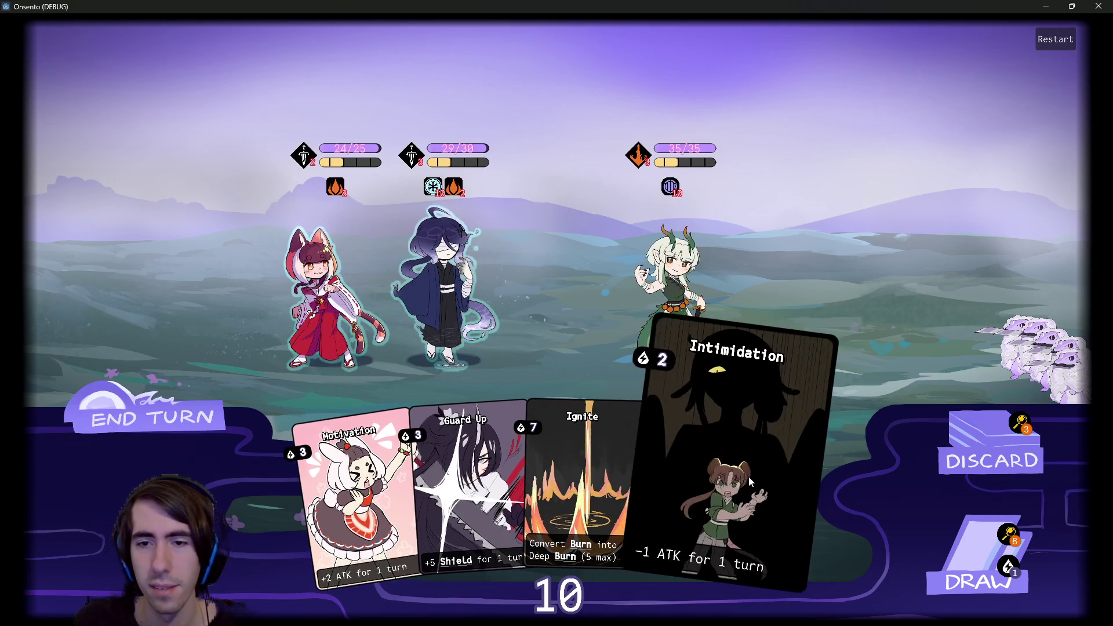
pyautogui.click(960, 555)
pyautogui.click(961, 555)
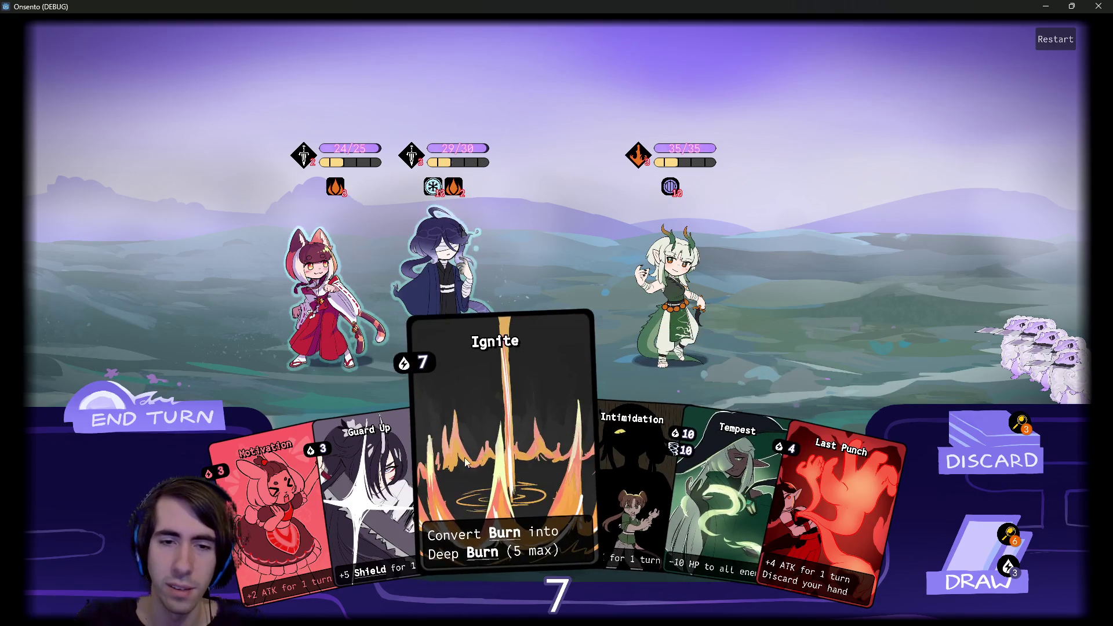
# Play Guard Up, Motivation, Breath of Mana and Last Punch on the hero, Intimidation on the enemy.
pyautogui.moveTo(376, 463); pyautogui.dragTo(436, 325)
pyautogui.moveTo(304, 498)
pyautogui.mouseDown()
pyautogui.moveTo(315, 511)
pyautogui.moveTo(412, 294)
pyautogui.moveTo(535, 279)
pyautogui.mouseUp()
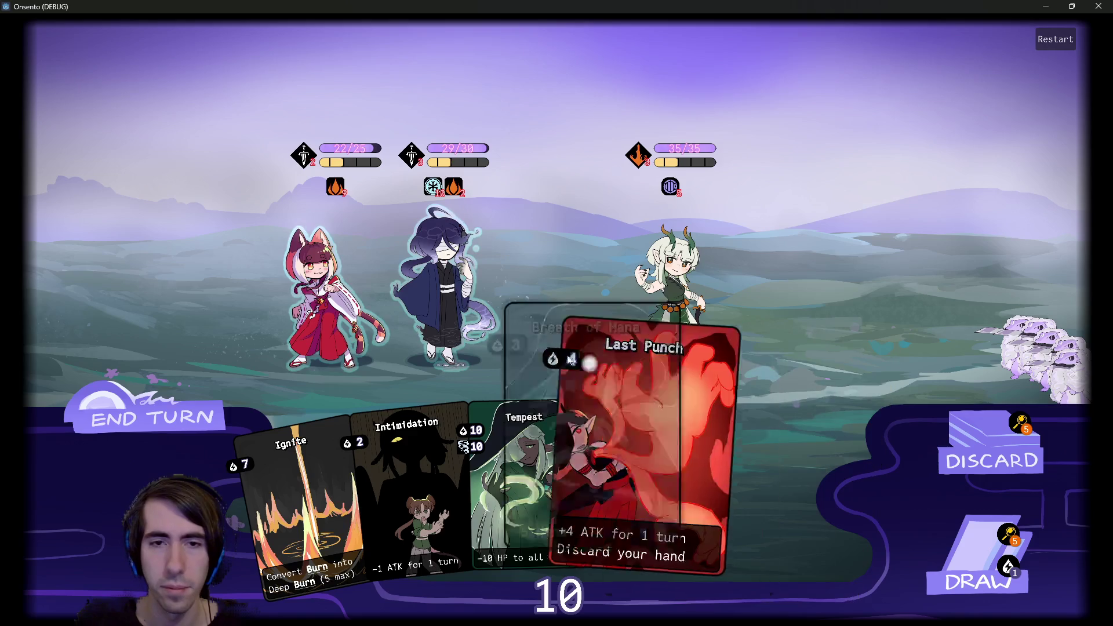
pyautogui.moveTo(751, 440); pyautogui.dragTo(447, 263)
pyautogui.moveTo(498, 463); pyautogui.dragTo(669, 284)
pyautogui.moveTo(648, 462); pyautogui.dragTo(458, 262)
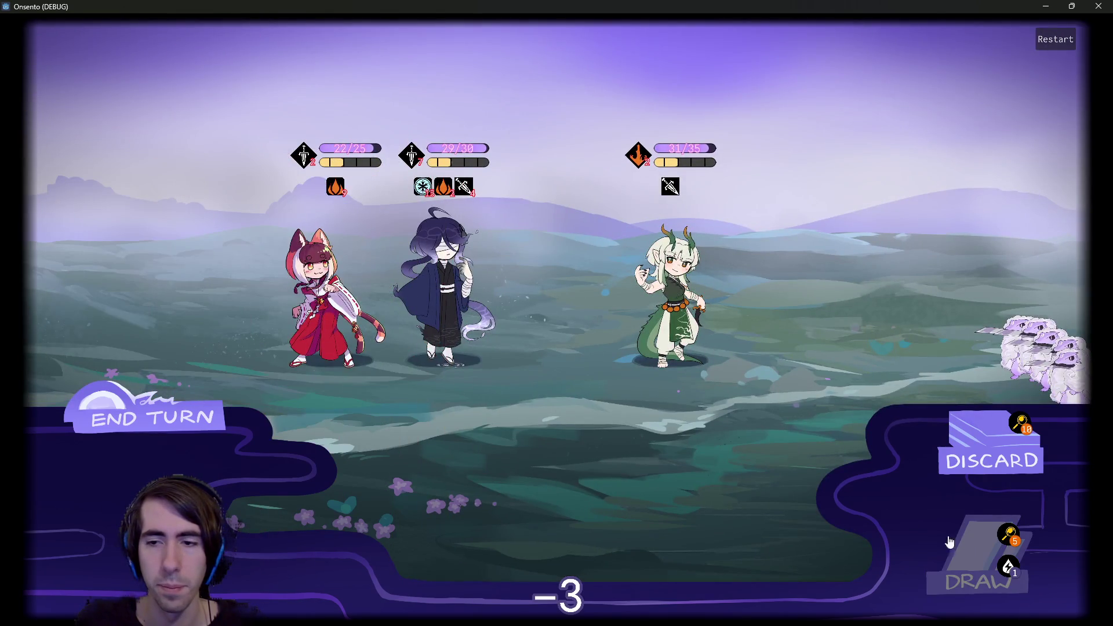
# Check the enemy's and allies' intent icons, then end the turn so the horned enemy acts.
pyautogui.moveTo(637, 154)
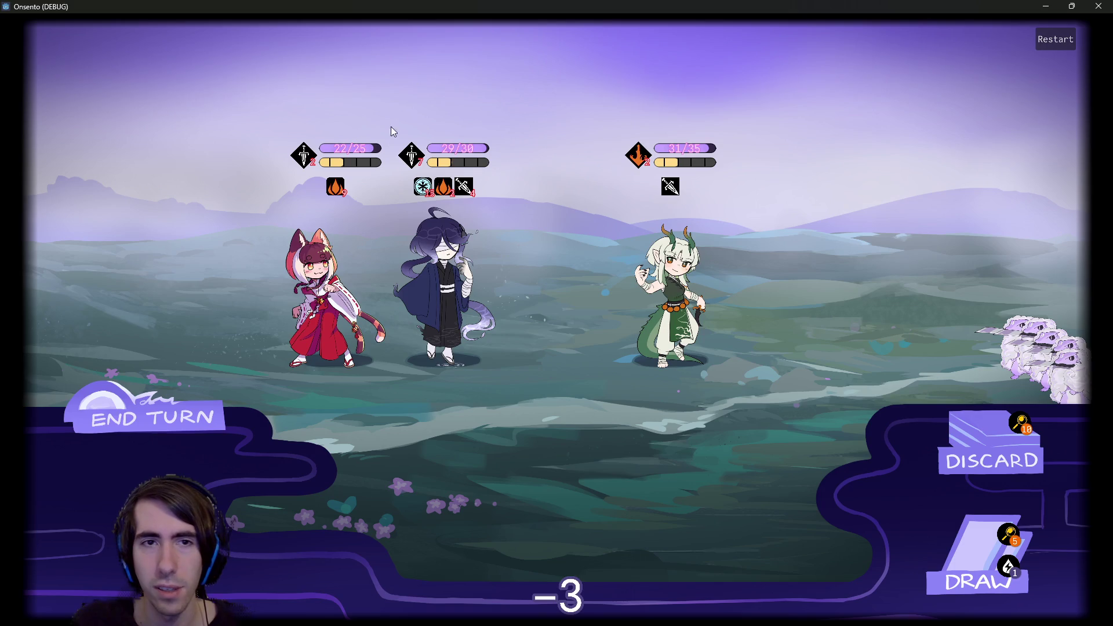
pyautogui.moveTo(404, 161)
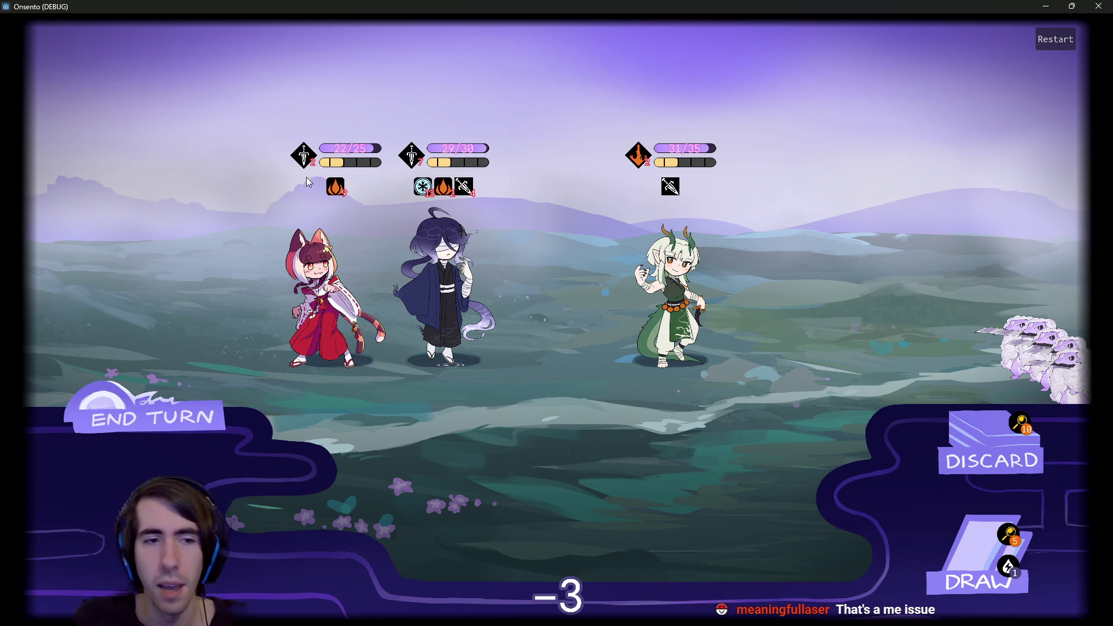
pyautogui.click(181, 426)
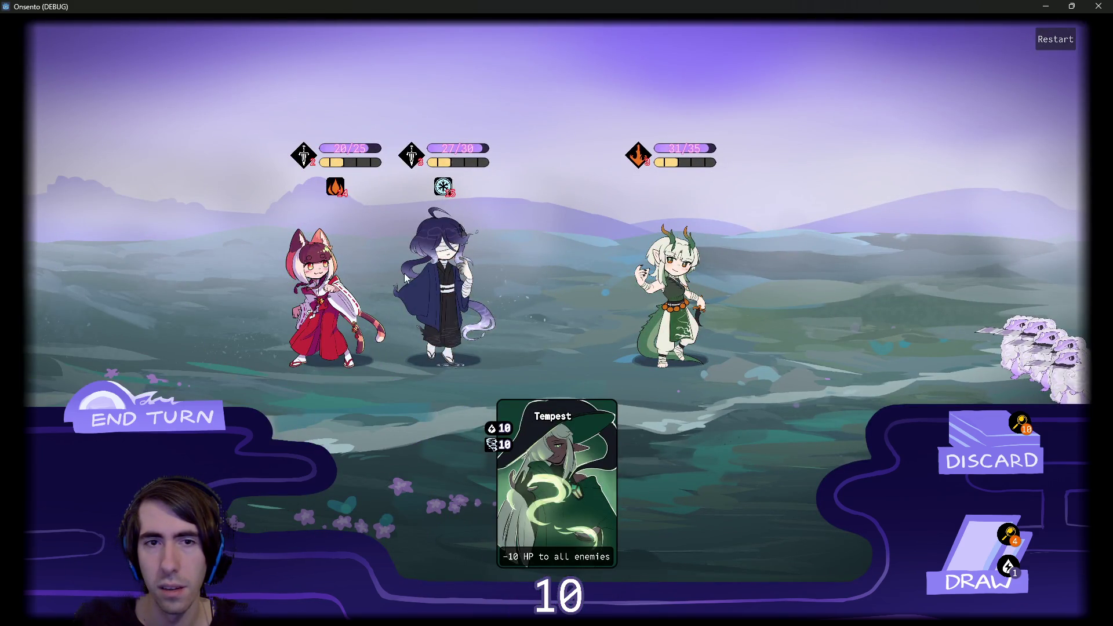
# End the turn despite the remaining-draws warning, then close the playtest window.
pyautogui.click(152, 416)
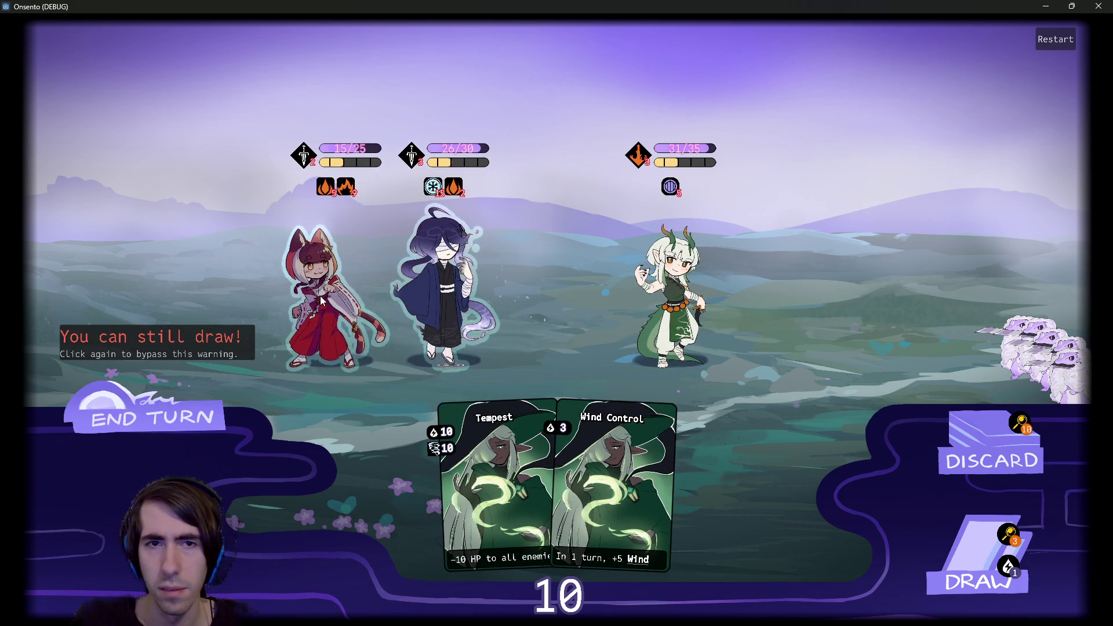
pyautogui.moveTo(348, 195)
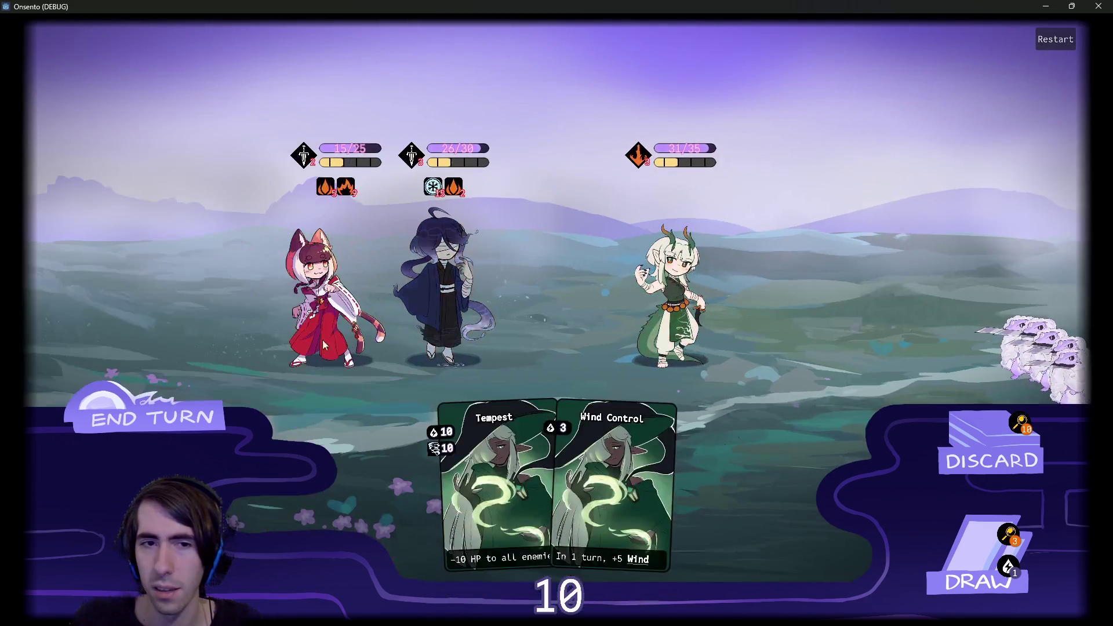
pyautogui.click(192, 412)
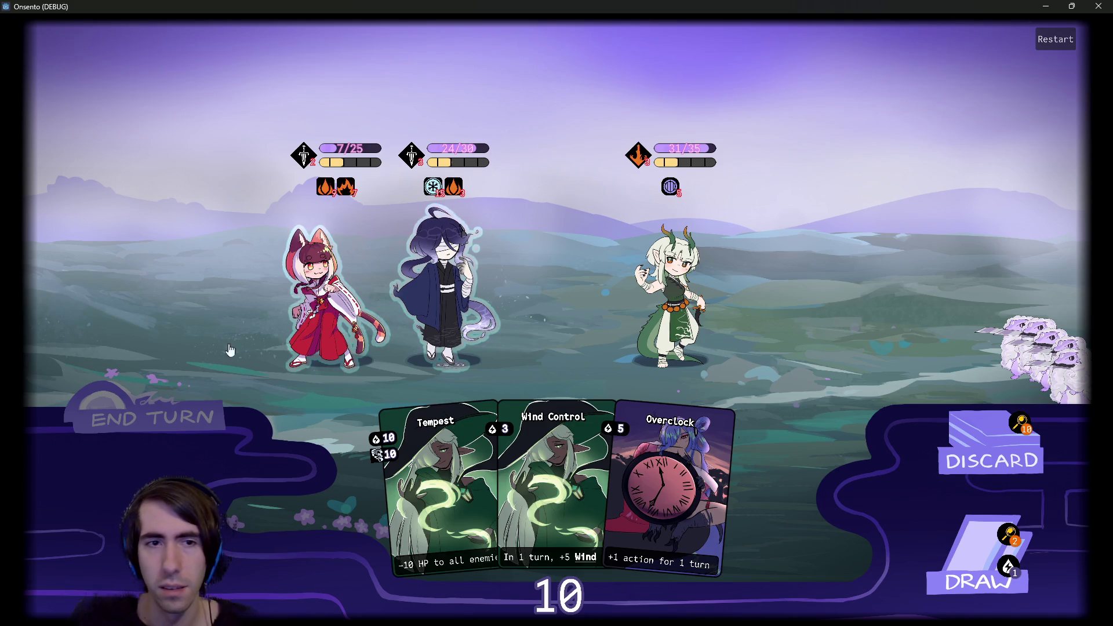
pyautogui.click(200, 406)
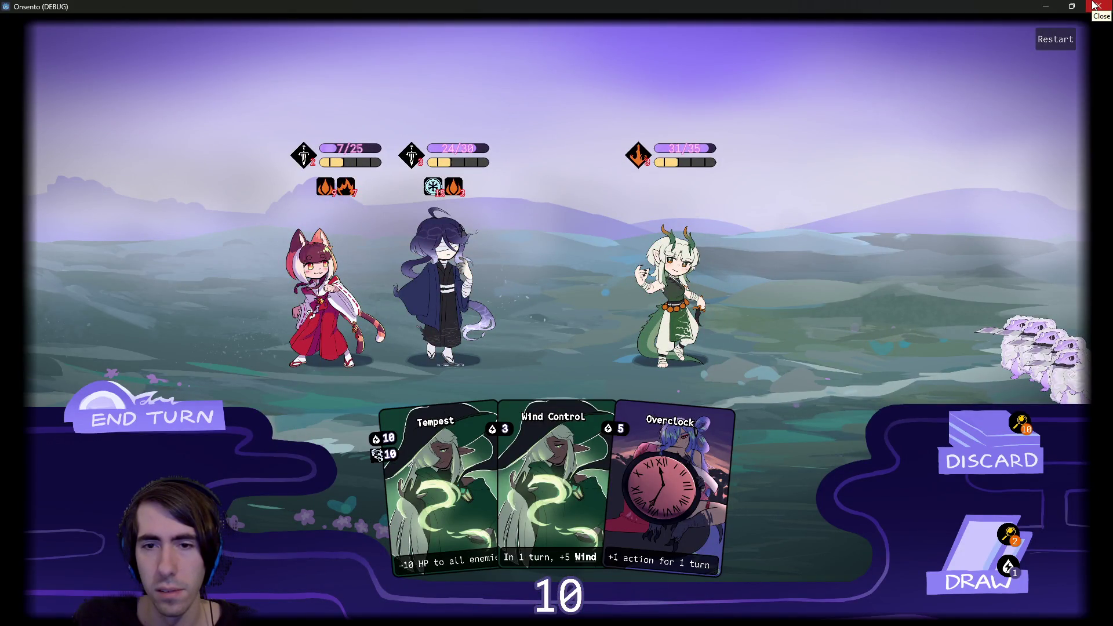
pyautogui.click(1095, 6)
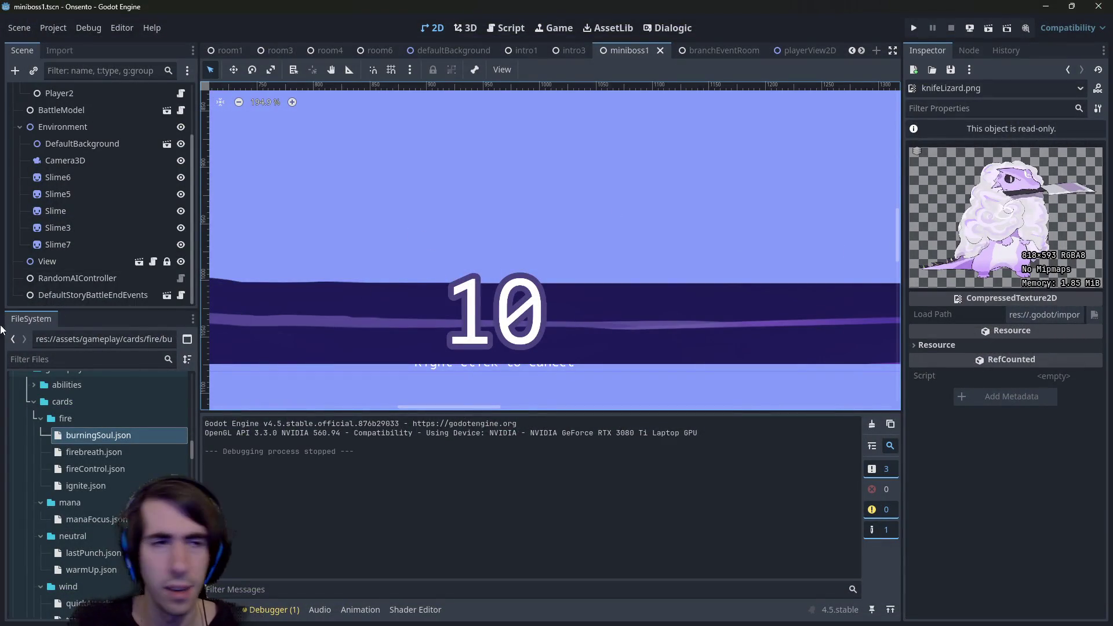
# Drag the Scene/FileSystem split down so the full miniboss1 node list shows.
pyautogui.scroll(3, 98, 263)
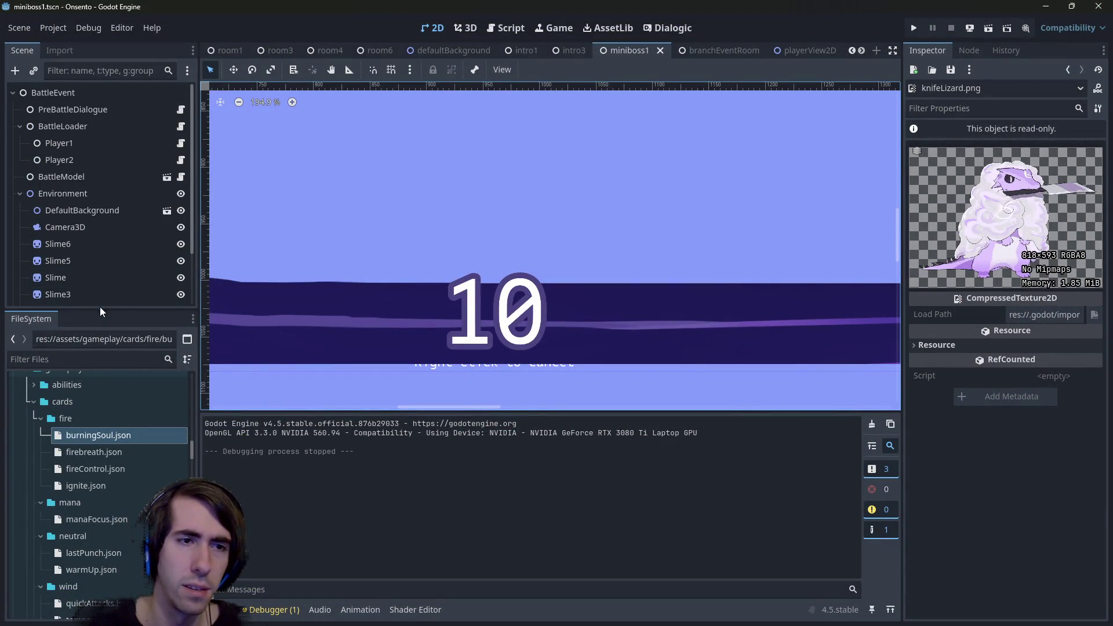
pyautogui.moveTo(84, 313); pyautogui.dragTo(81, 383)
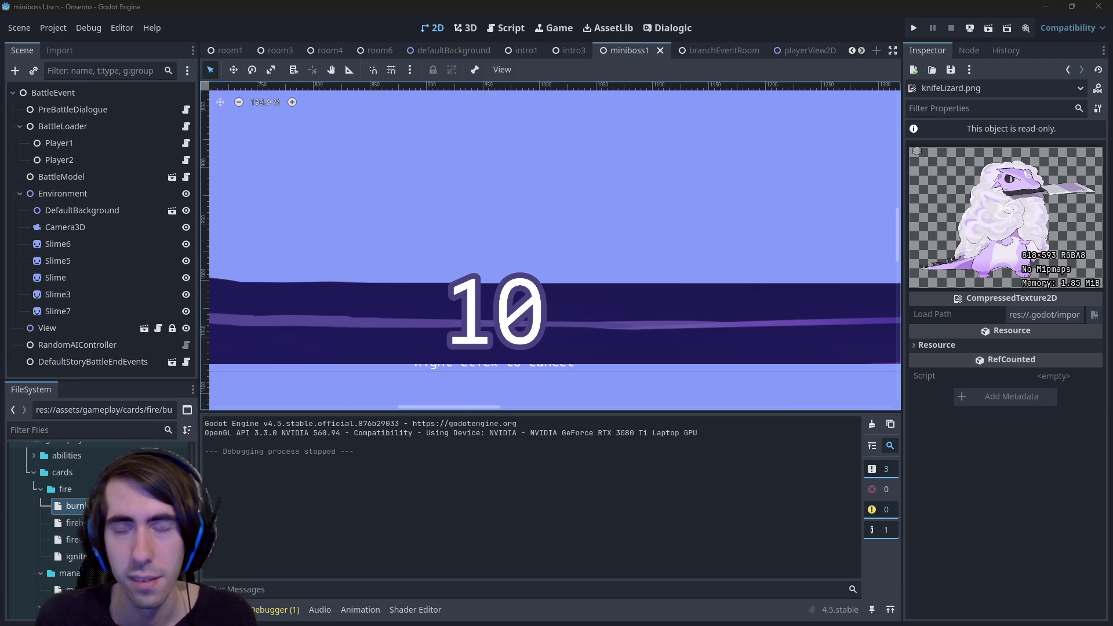
pyautogui.scroll(-4, 544, 243)
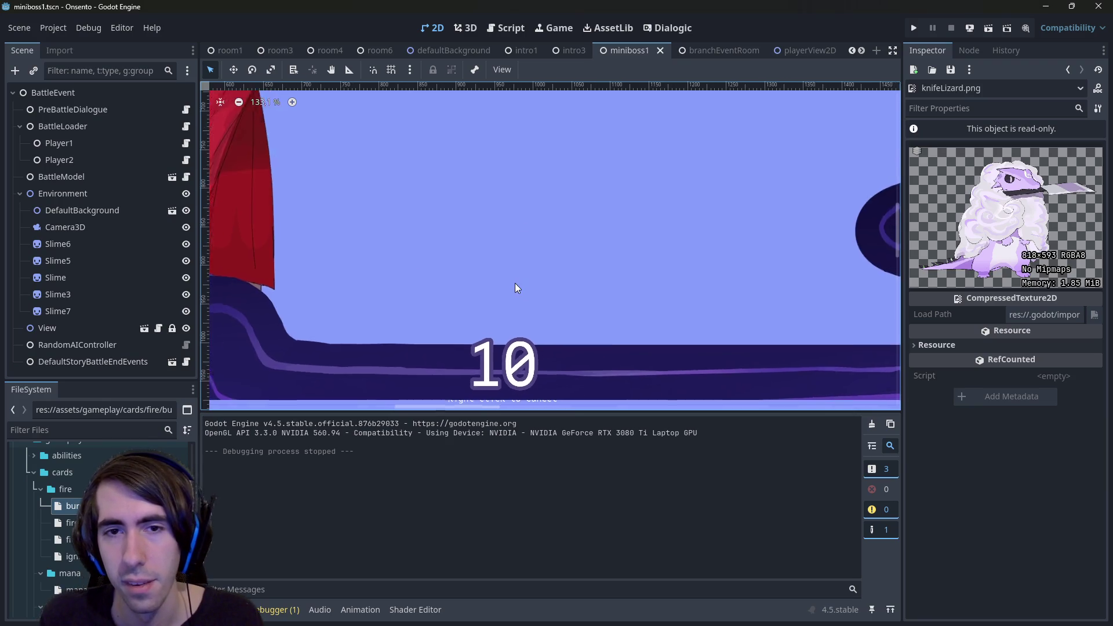
# Zoom the 2D viewport out to about 42% to show the whole battle board.
pyautogui.scroll(-12, 516, 288)
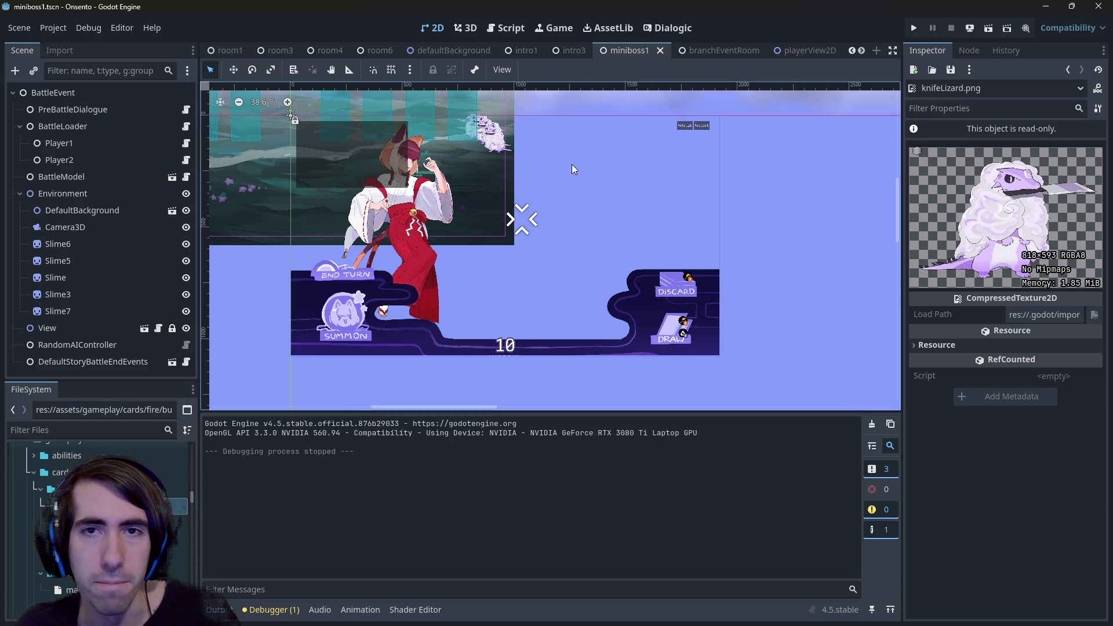
pyautogui.scroll(3, 521, 278)
pyautogui.scroll(-2, 556, 261)
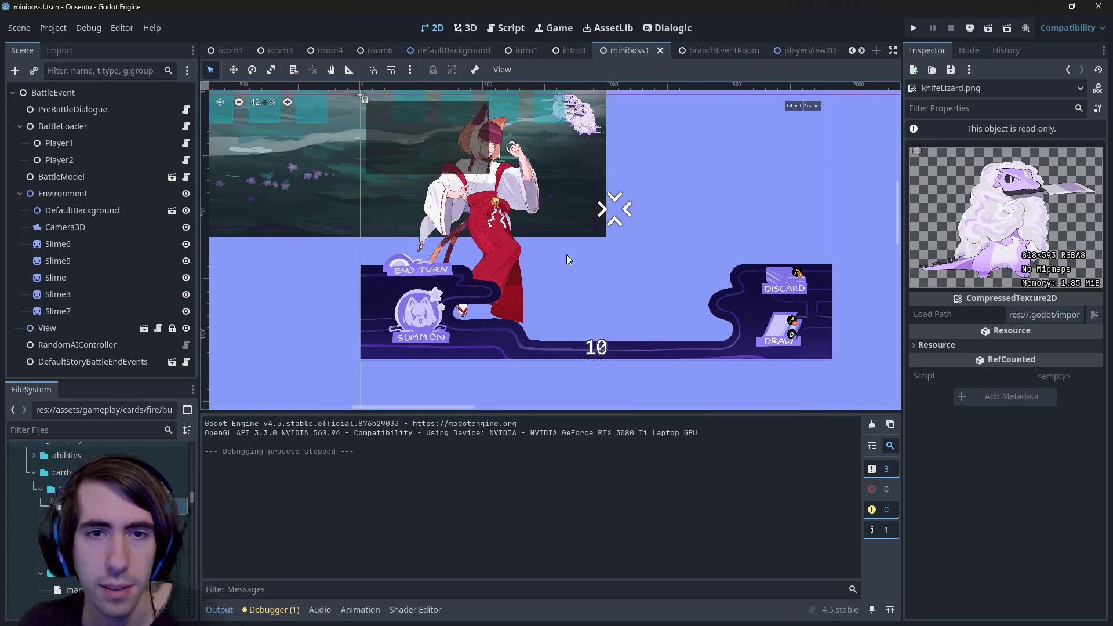